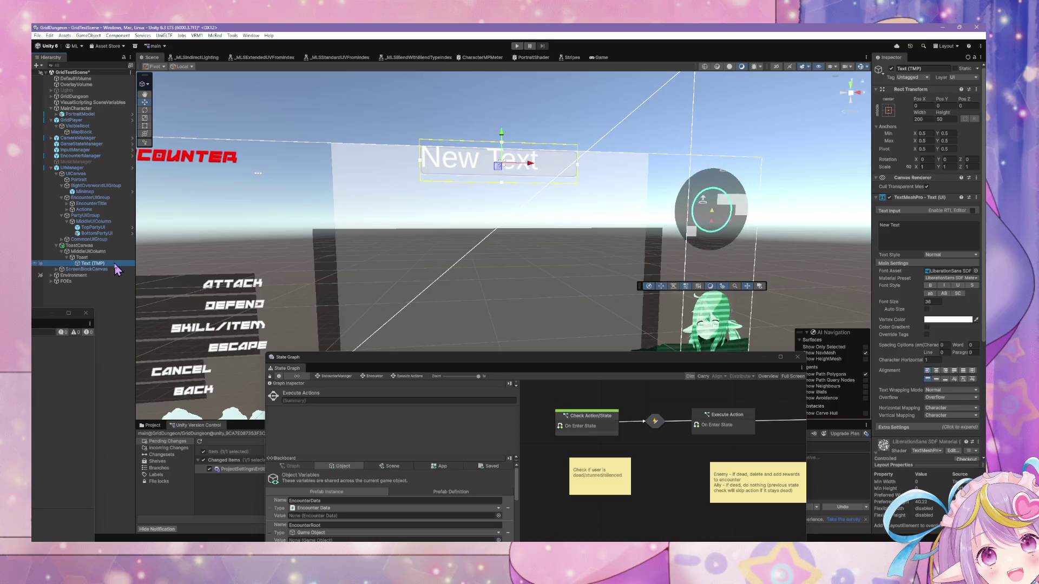
Delete the placeholder New Text label and set the Toast image's Source Image to None.
key("Delete")
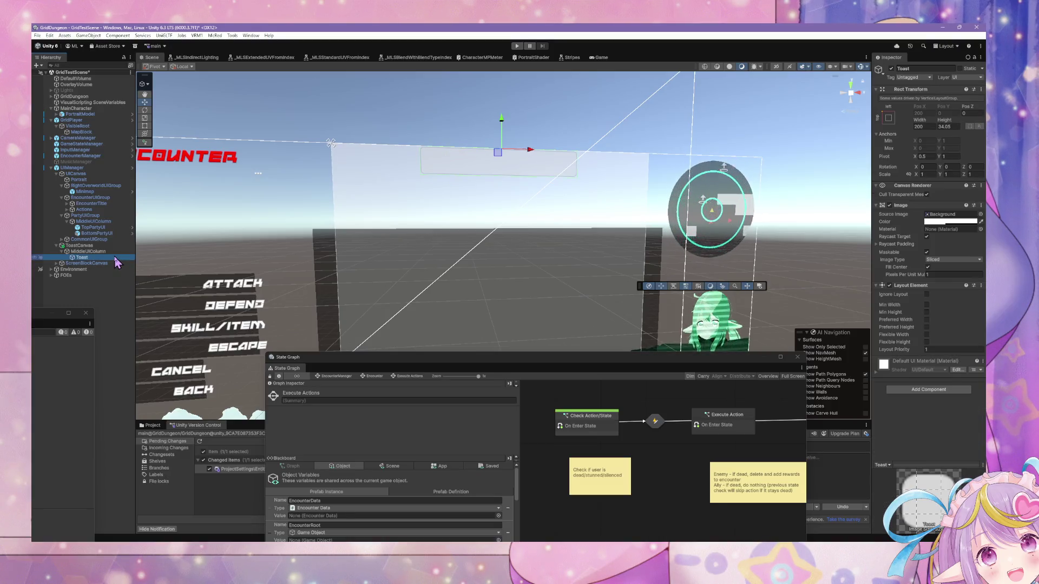
left_click(981, 214)
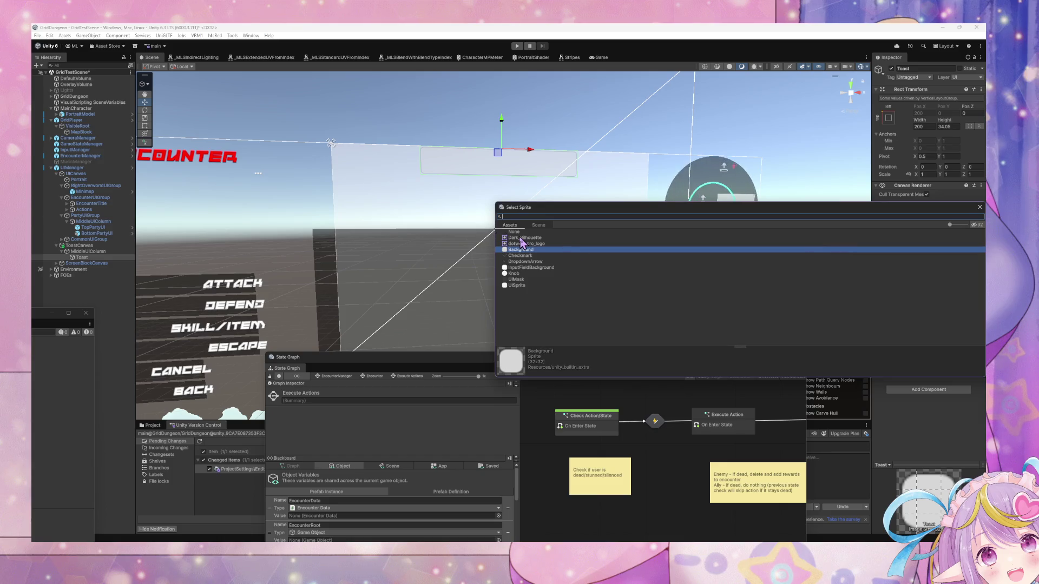
left_click(522, 232)
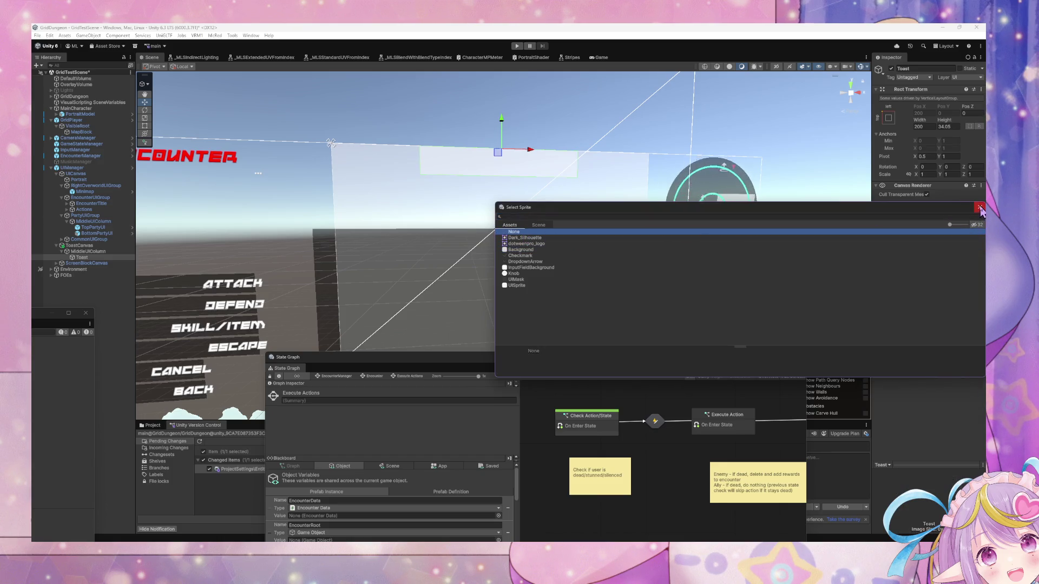
left_click(592, 204)
left_click_drag(575, 174, 587, 175)
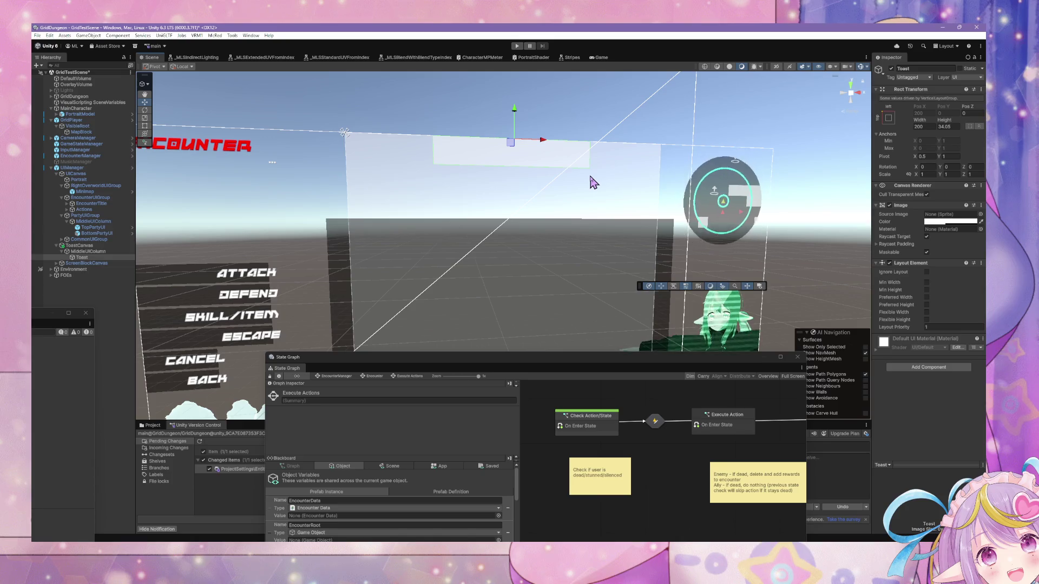
left_click(96, 252)
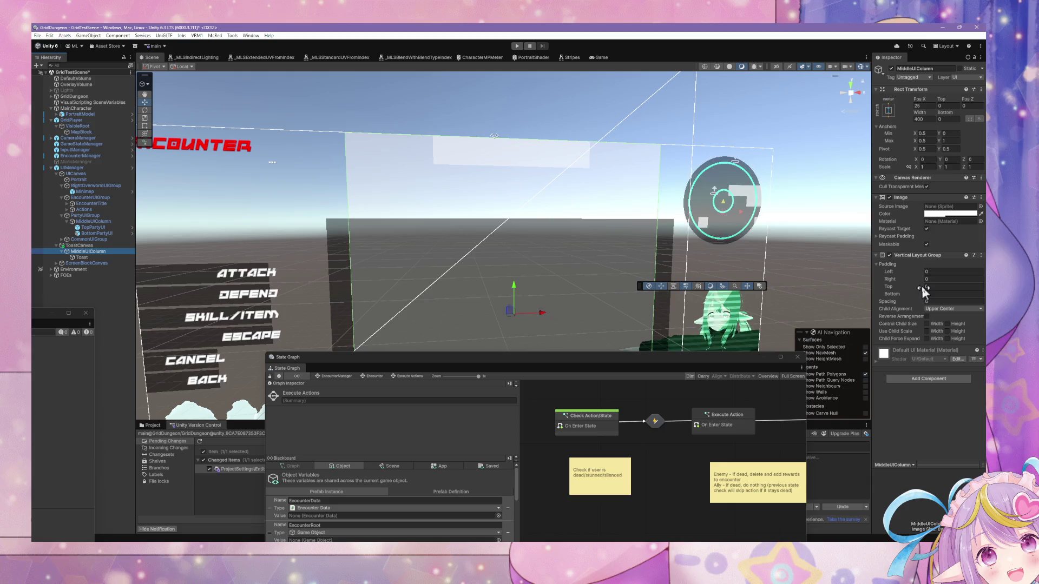
Set the Vertical Layout Group's Padding Top to 15 on MiddleUIColumn.
left_click(926, 286)
type("25")
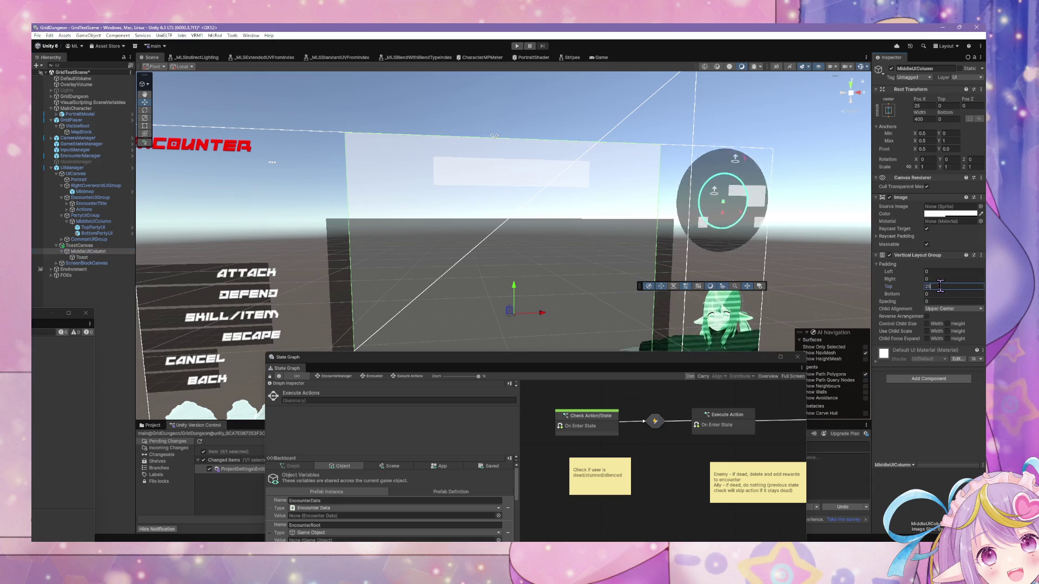
key("BackSpace")
key("BackSpace")
type("15")
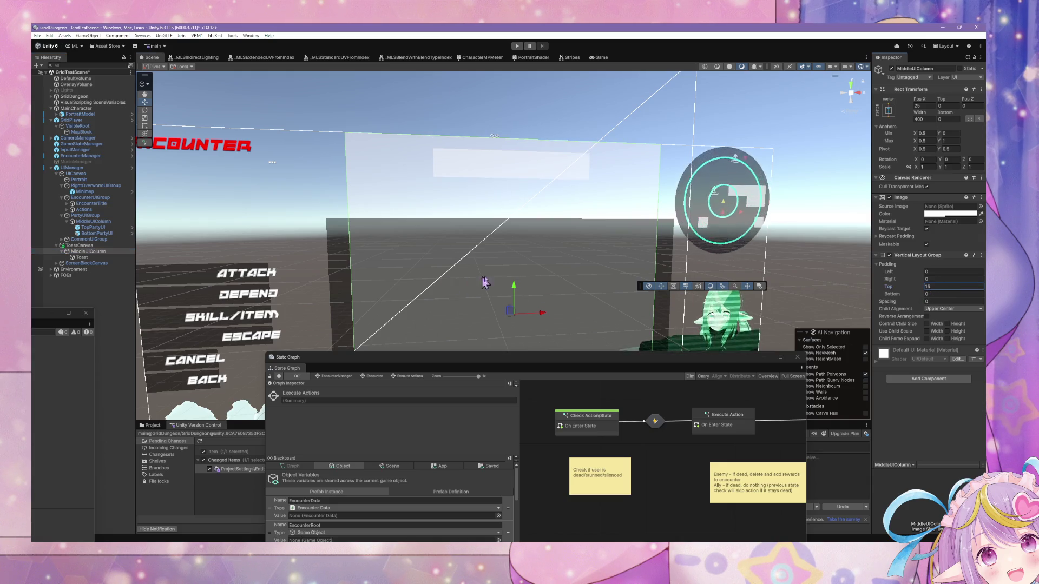
mouse_move(486, 283)
left_mouse_down()
mouse_move(538, 255)
mouse_move(567, 263)
left_mouse_up()
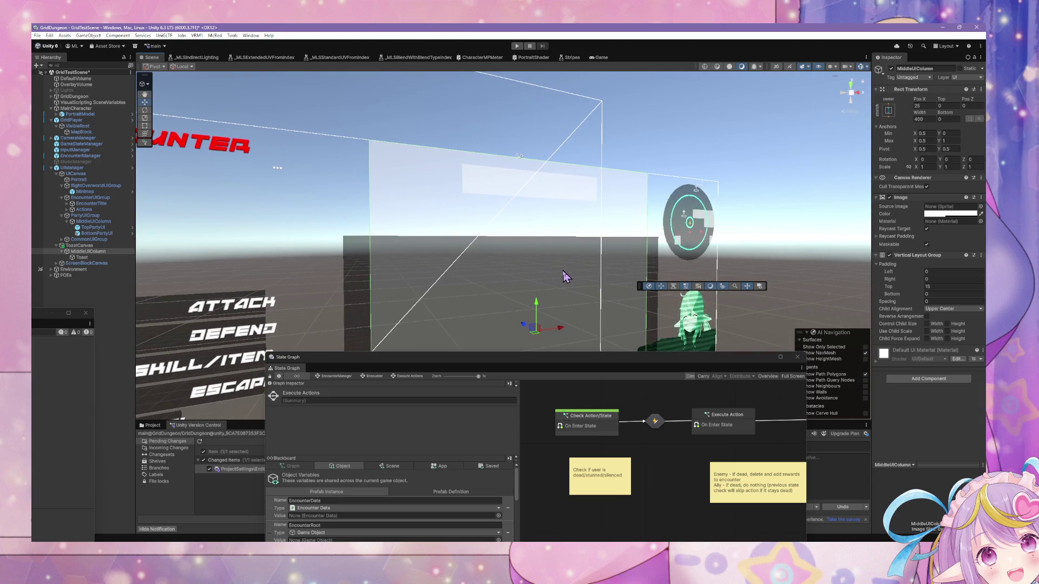
scroll(568, 279, "up", 5)
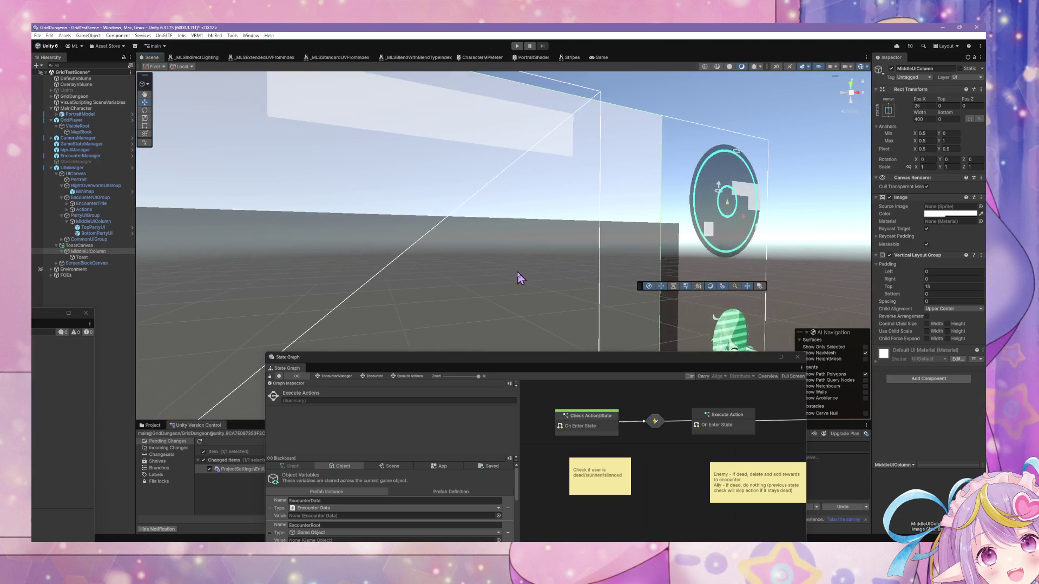
scroll(519, 278, "down", 3)
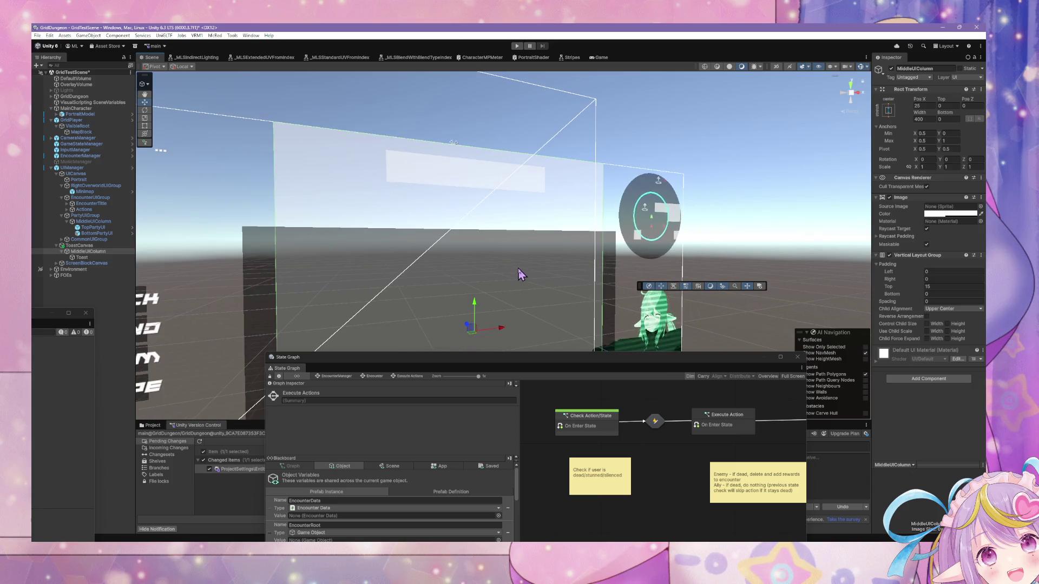
scroll(517, 268, "up", 2)
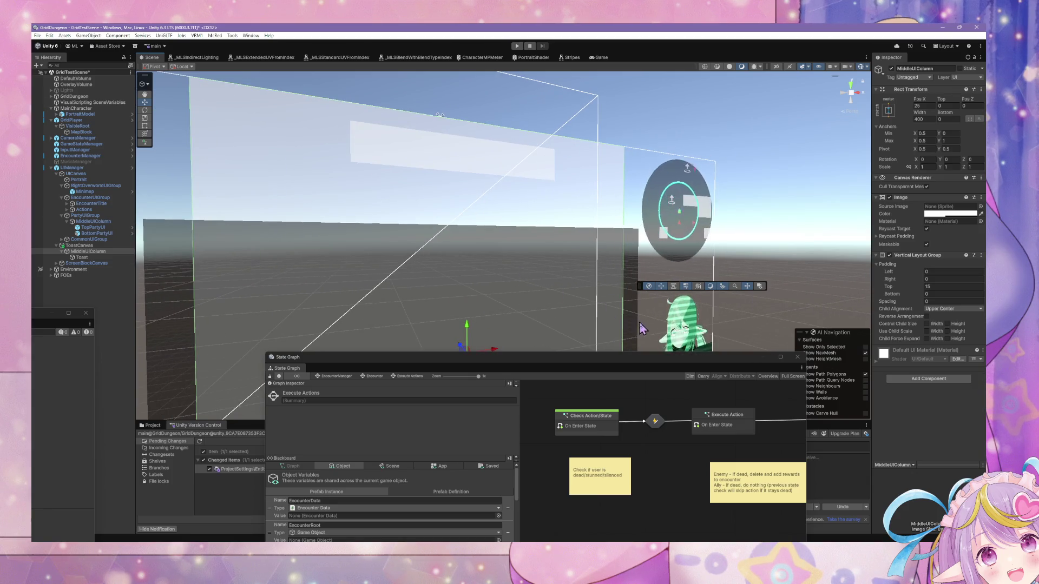
Create a UI (Canvas) Button - TextMeshPro as a child of MiddleUIColumn.
left_click(88, 252)
right_click(88, 255)
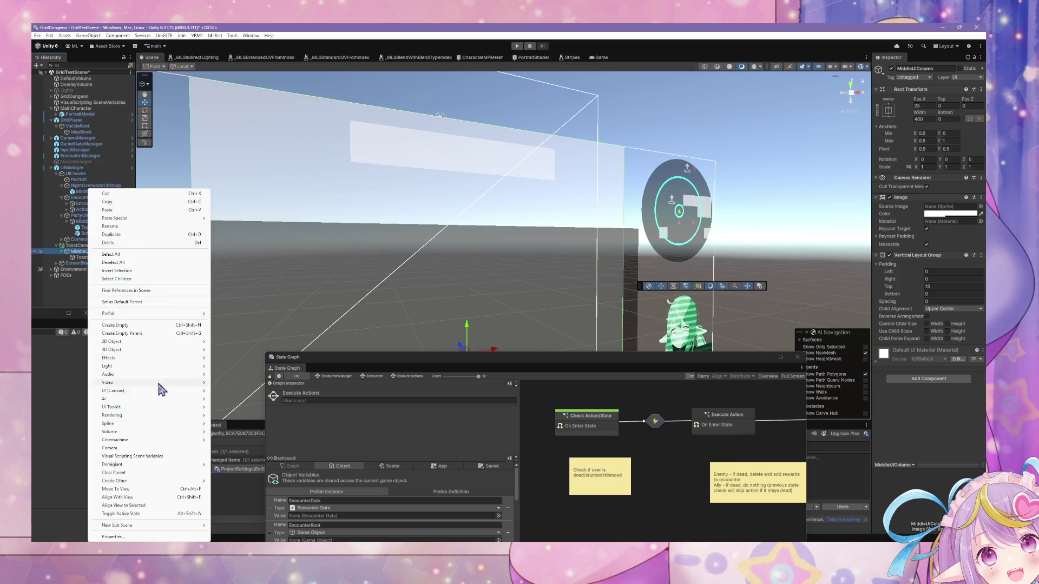
mouse_move(151, 421)
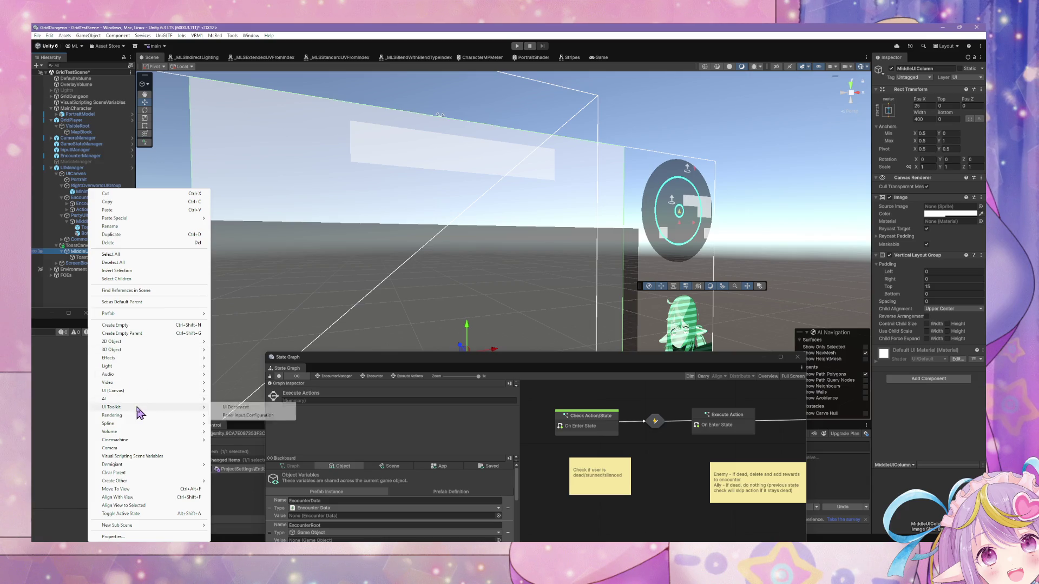
mouse_move(145, 391)
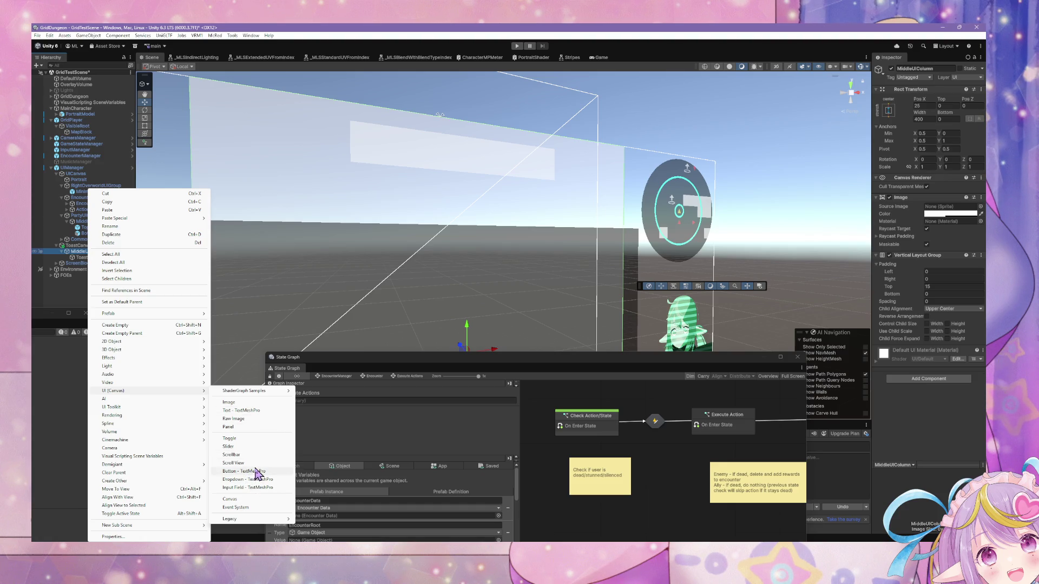
left_click(255, 472)
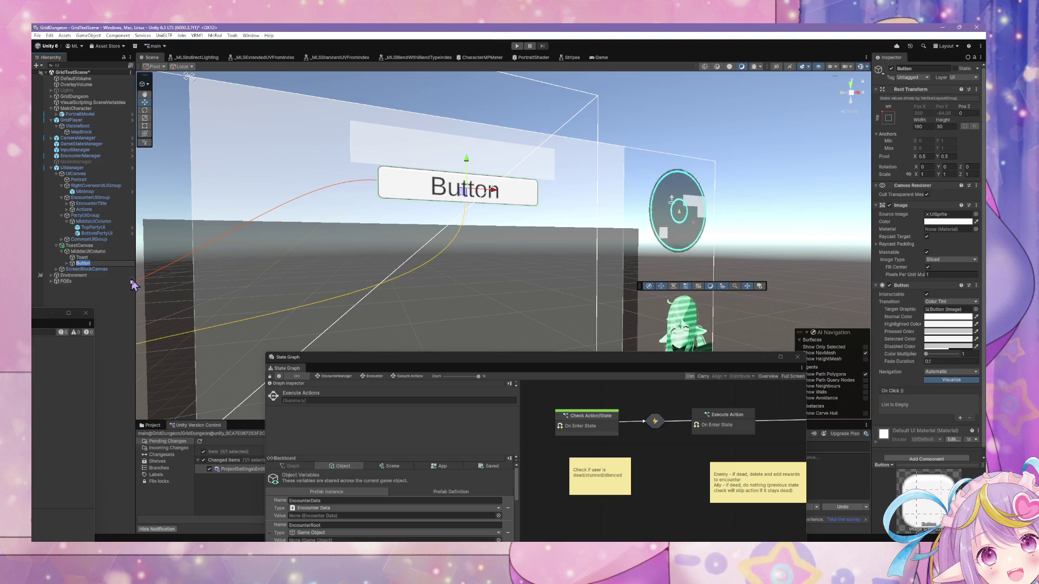
left_click(83, 263)
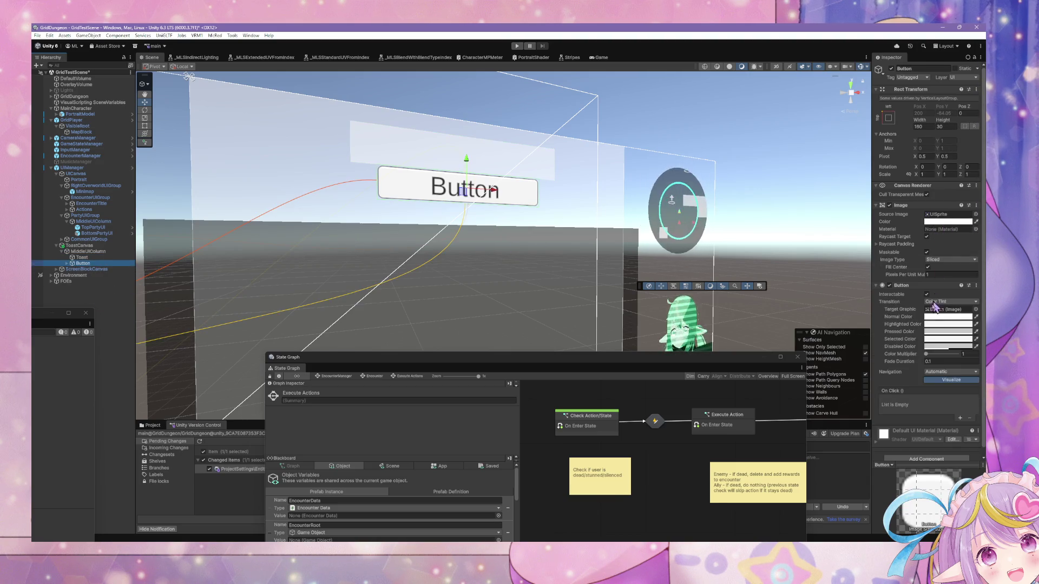
scroll(927, 276, "down", 1)
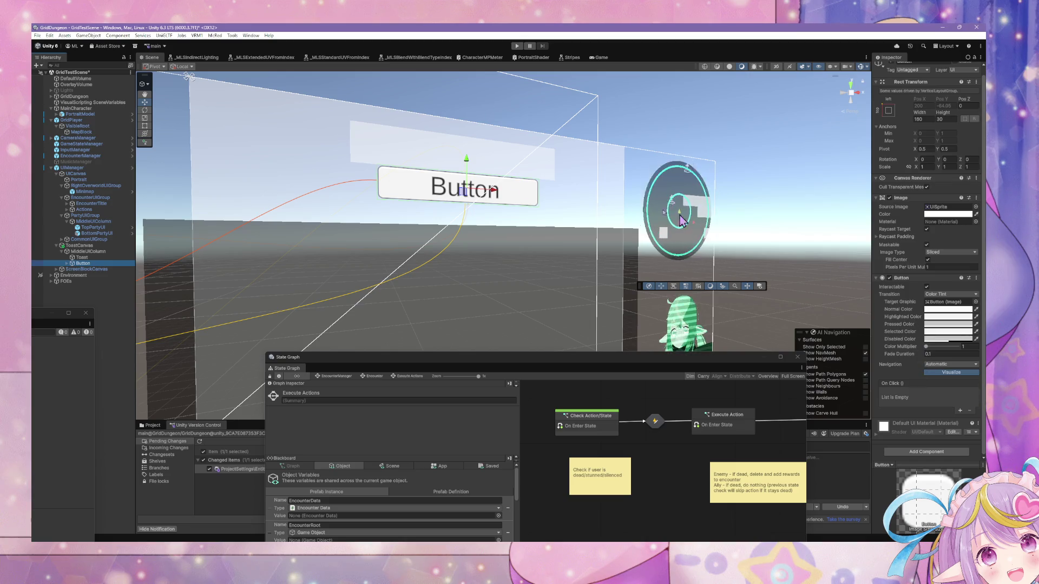
Change the button's Text (TMP) Text Input to 'long text test'.
left_click(67, 263)
left_click(74, 269)
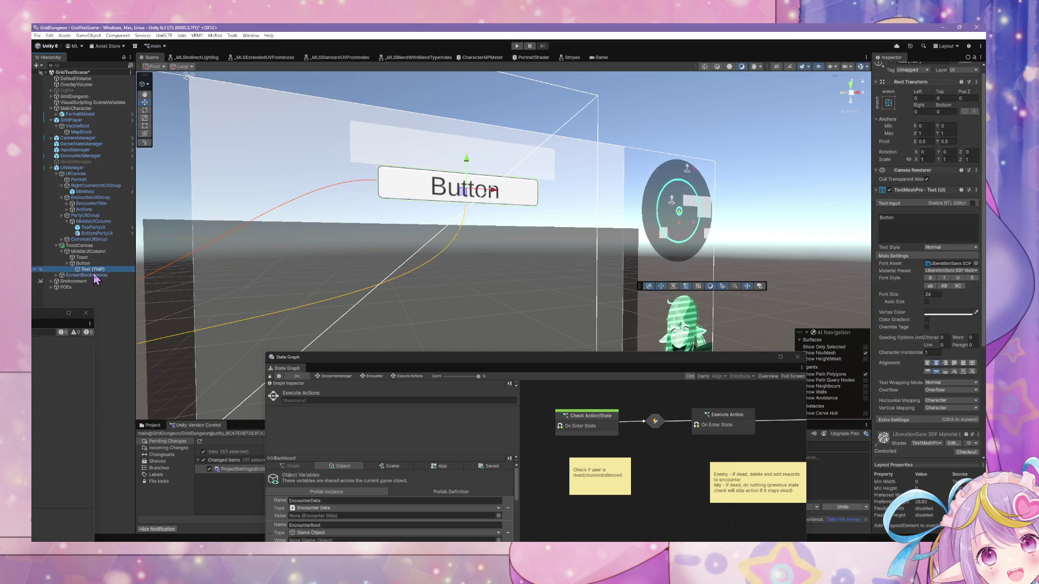
left_click(930, 221)
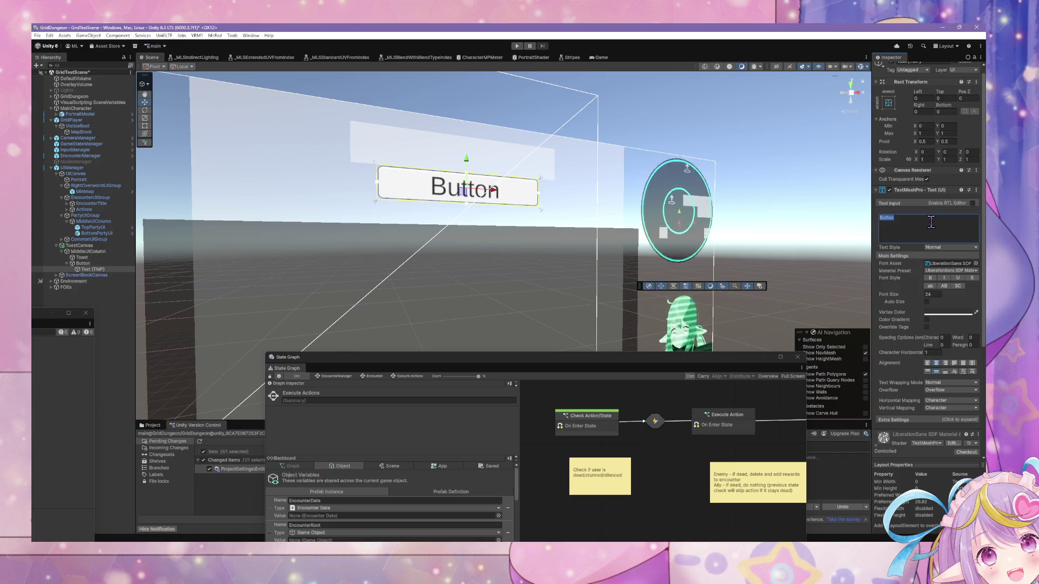
type("long tex")
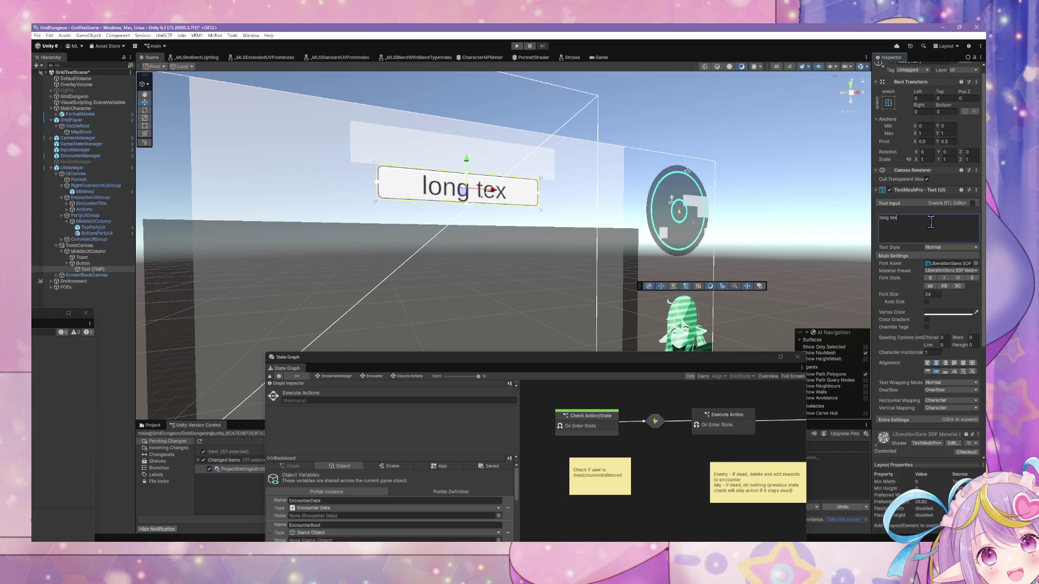
type("t test tests")
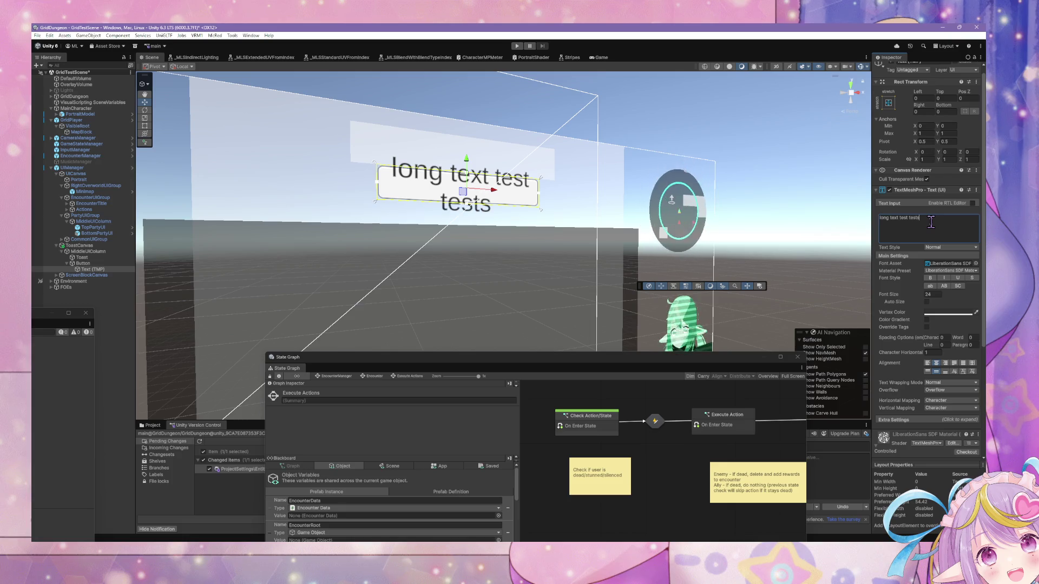
key("BackSpace")
type("test")
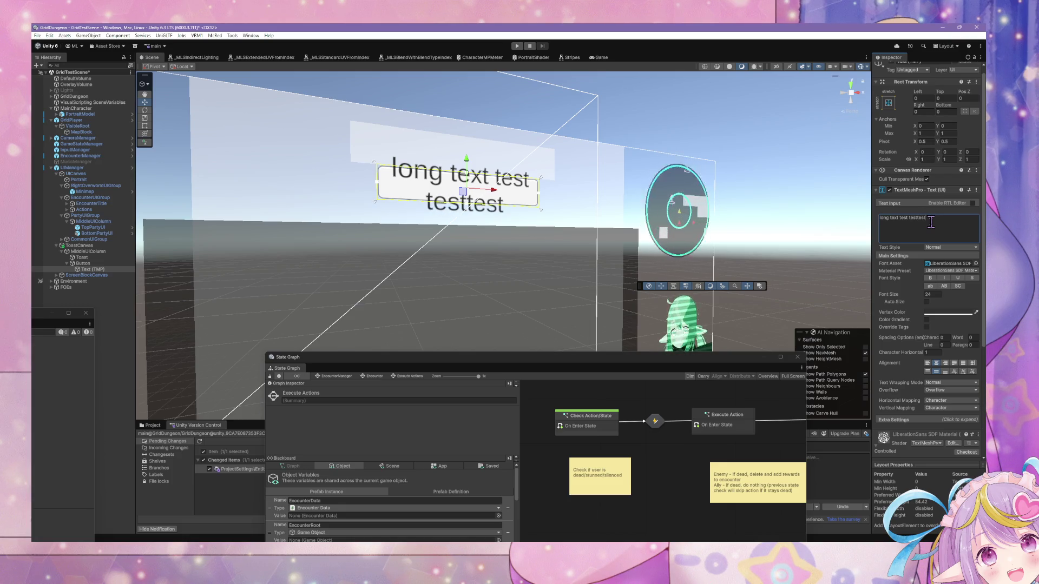
key("BackSpace")
key("BackSpace")
key("BackSpace")
type("test")
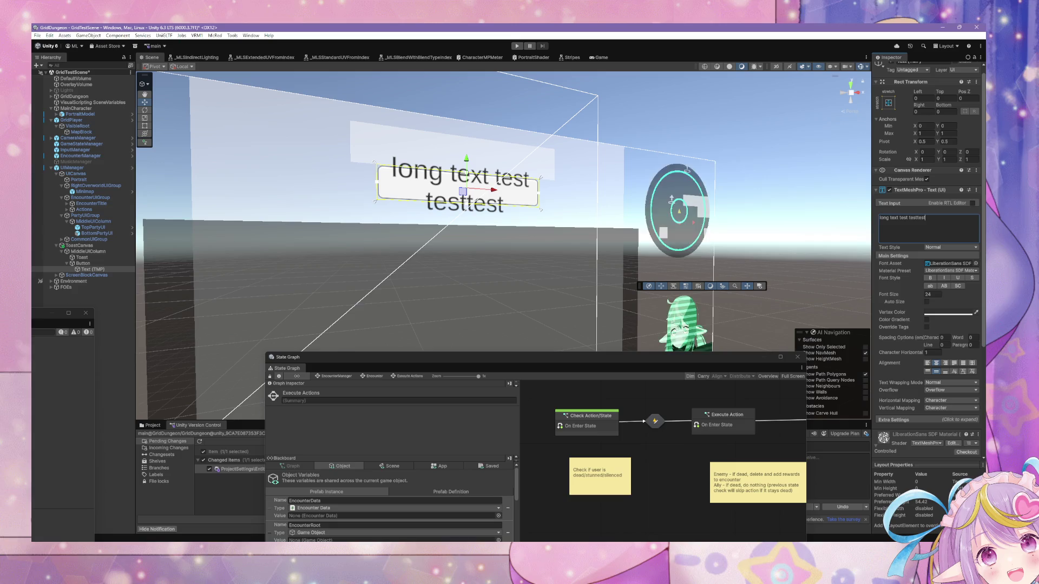
scroll(927, 271, "down", 5)
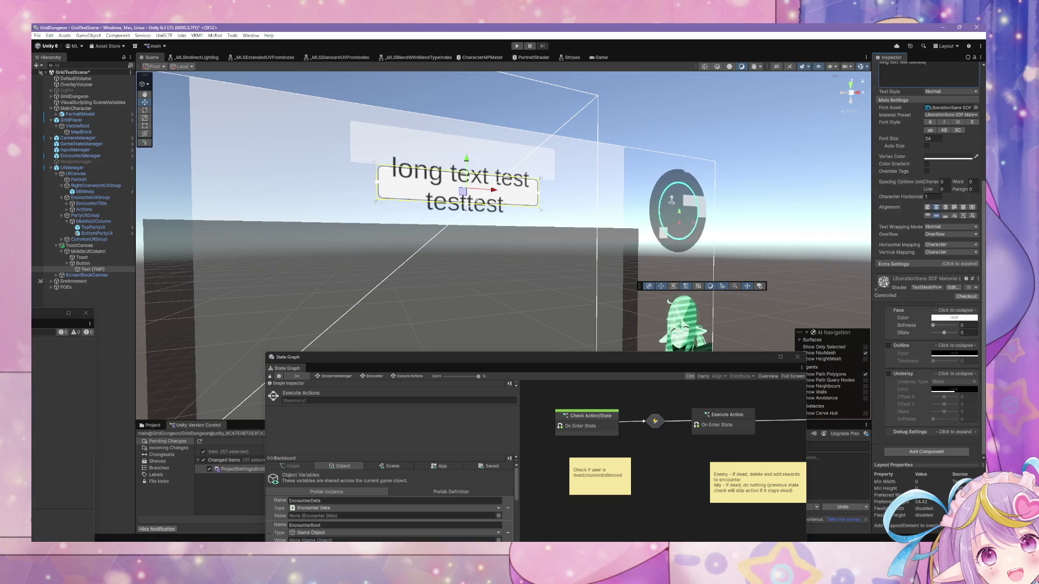
Try Overflow modes Scroll Rect, Page and Linked, settling on Truncate.
left_click(951, 235)
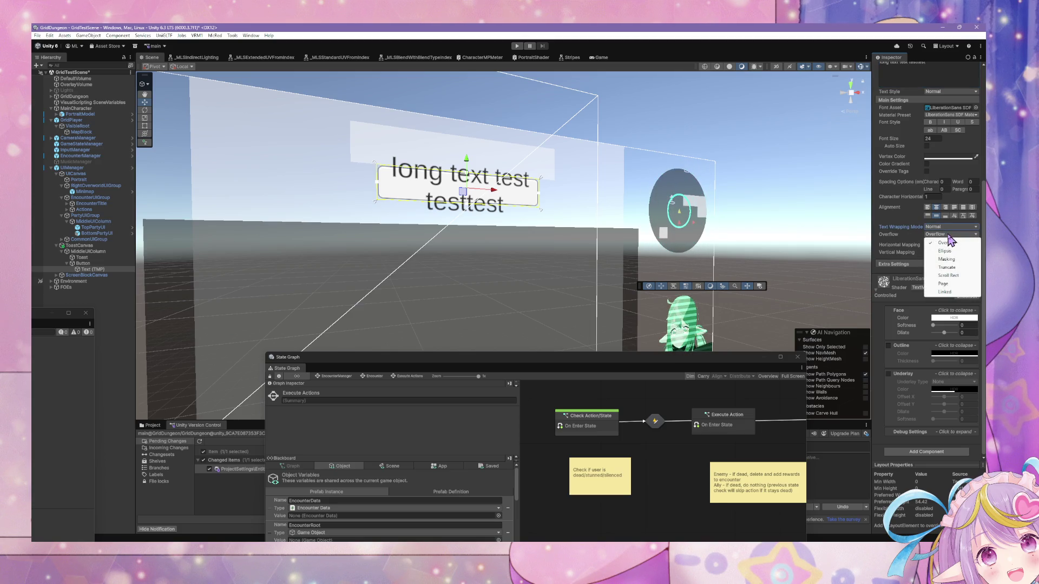
left_click(970, 276)
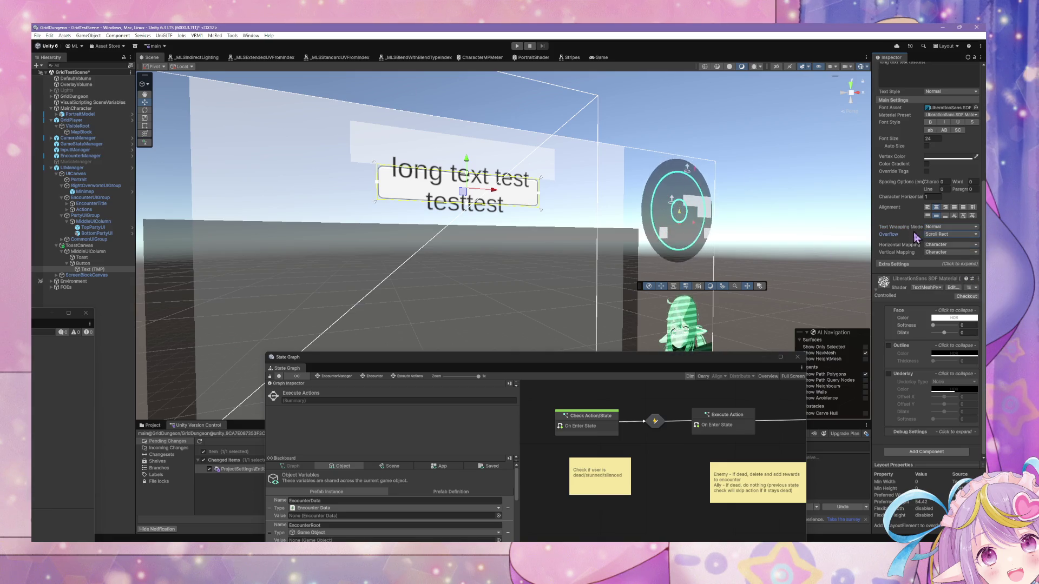
left_click(937, 235)
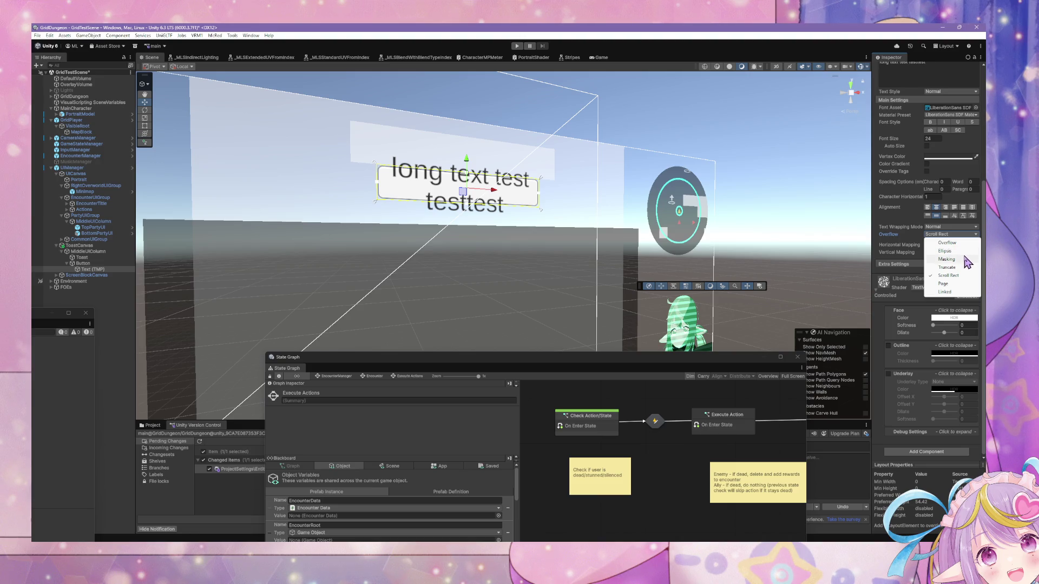
left_click(944, 283)
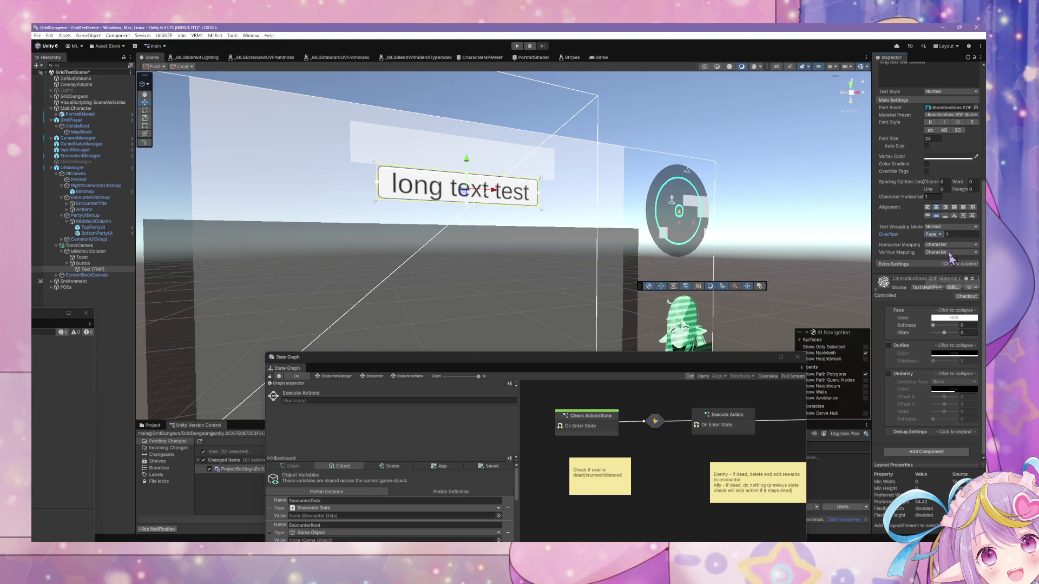
left_click(940, 235)
left_click(947, 292)
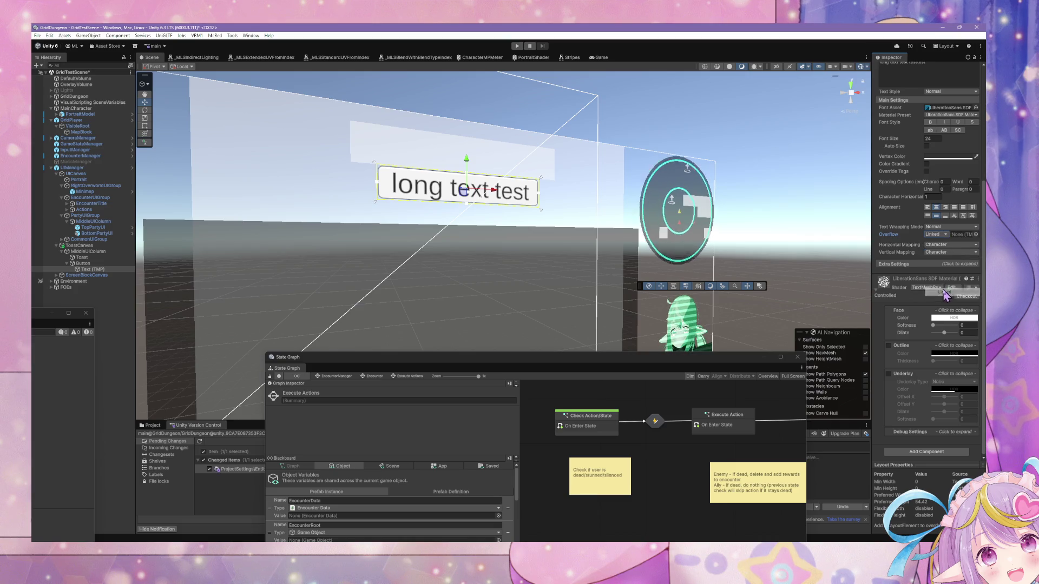
left_click(946, 236)
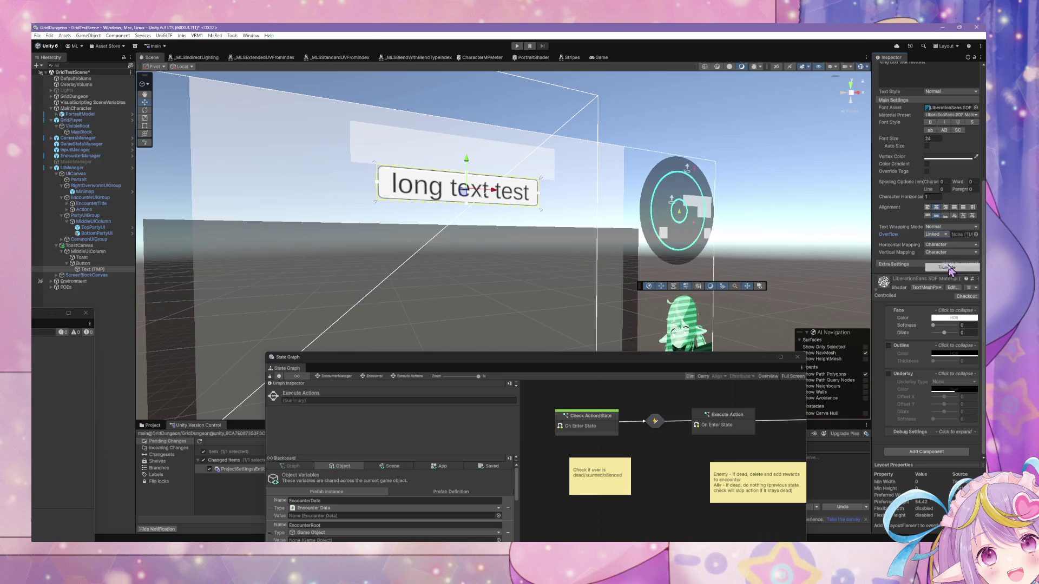
left_click(952, 270)
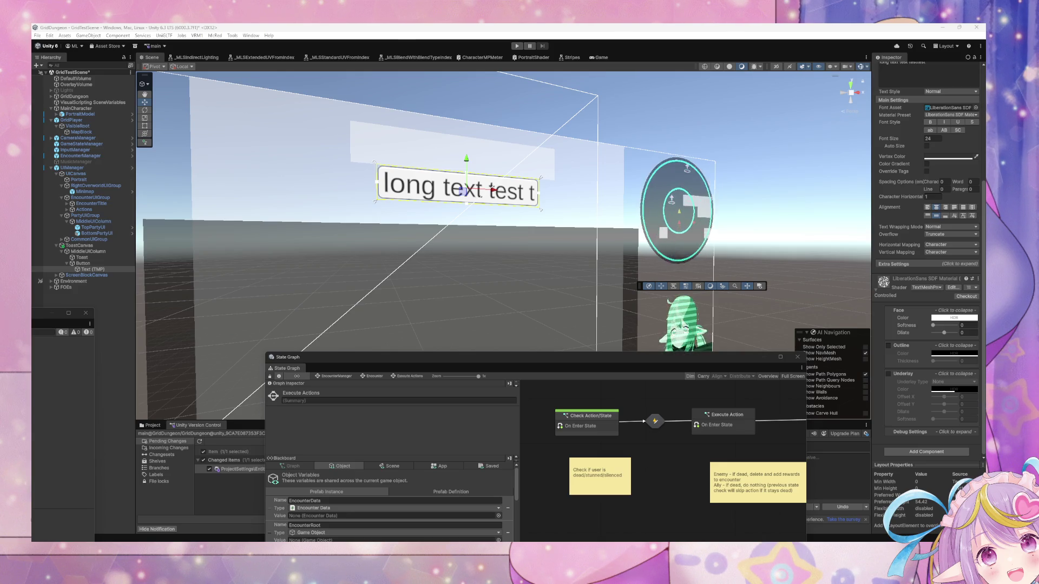
Delete the Button and add a Text - TextMeshPro child under Toast.
left_click(84, 263)
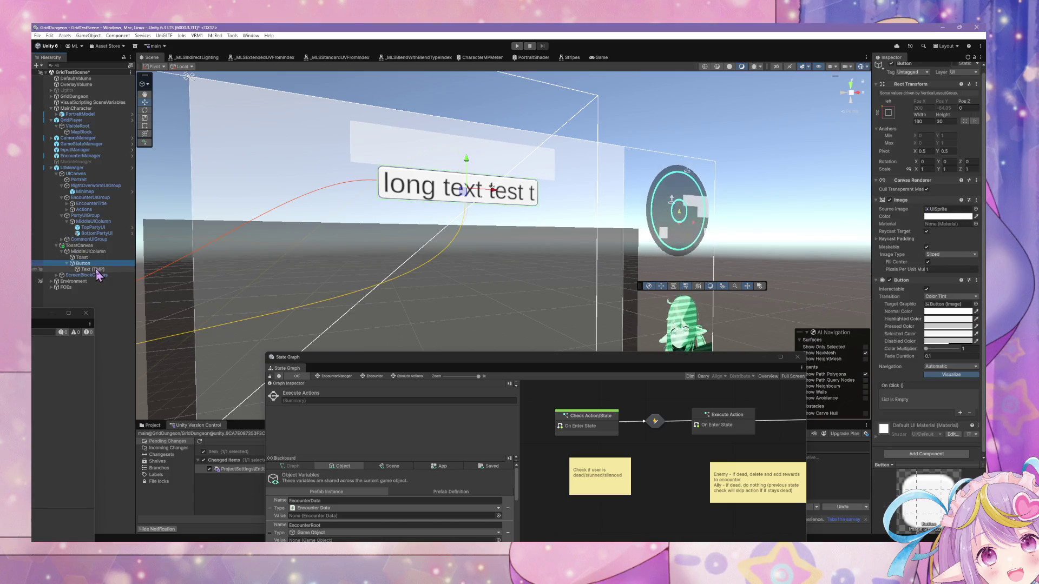
key("Delete")
left_click(82, 257)
right_click(91, 258)
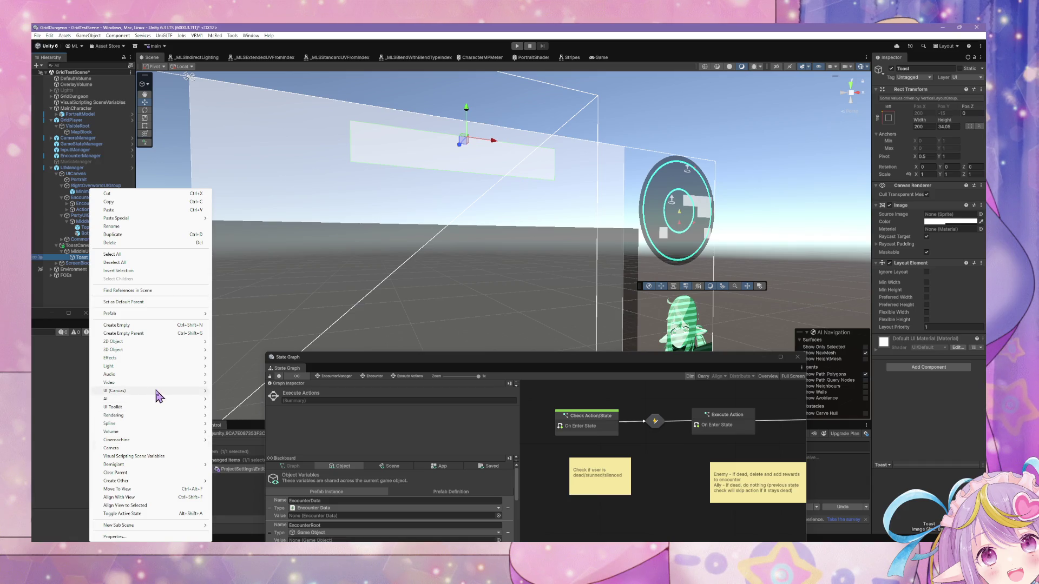
mouse_move(158, 394)
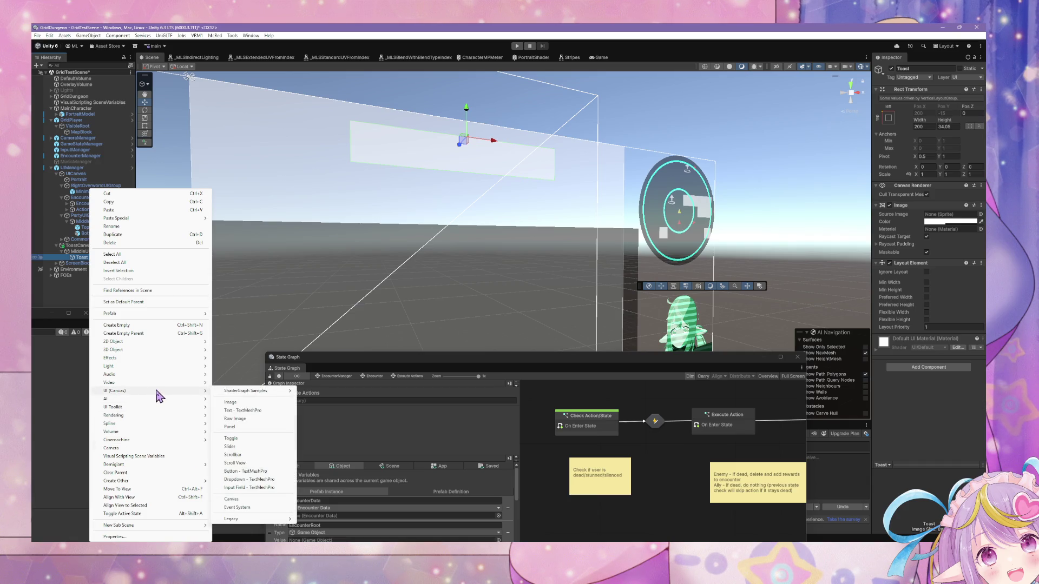
left_click(239, 410)
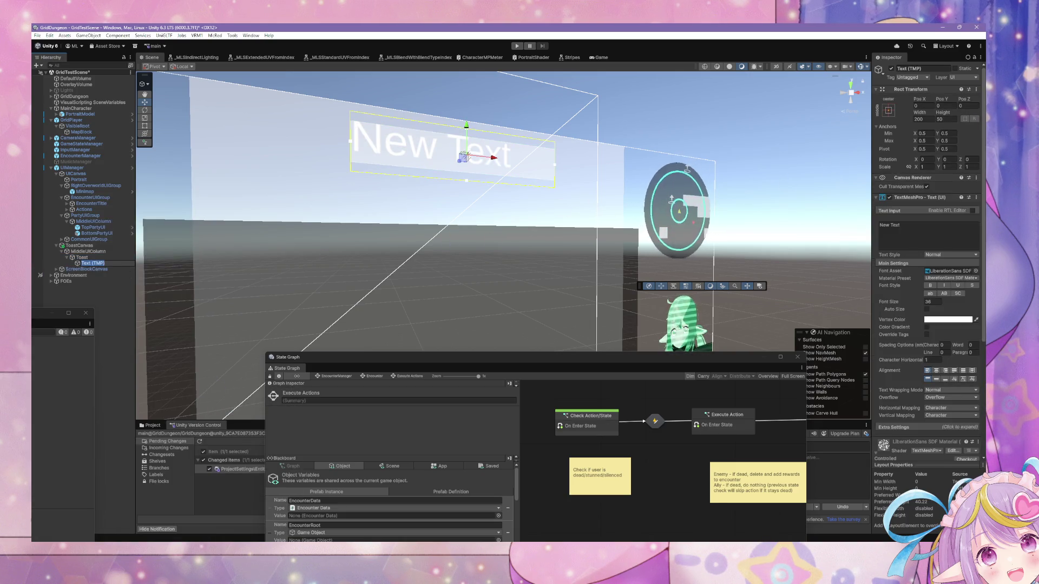
Tint the Toast image colour translucent red.
left_click(86, 258)
left_click(951, 221)
left_click(961, 257)
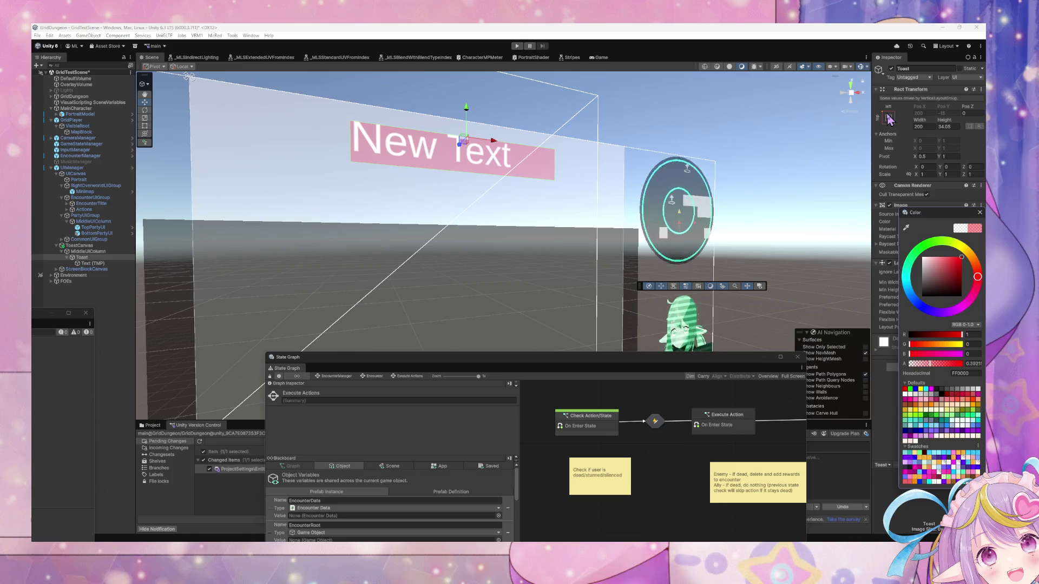
Keep MiddleUIColumn's Upper Center alignment and tick Control Child Size Width and Height.
left_click(107, 252)
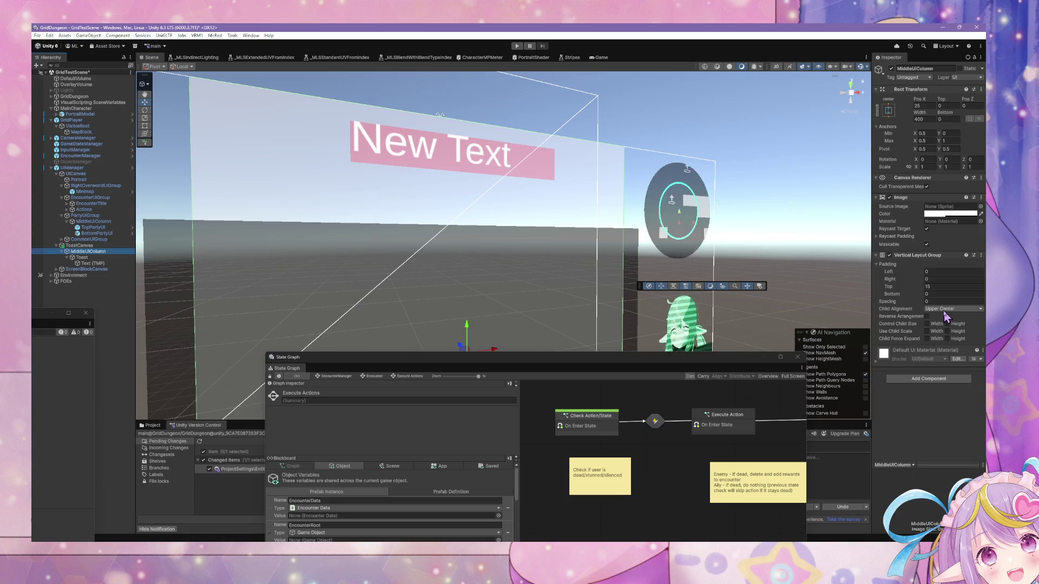
left_click(944, 310)
key("Escape")
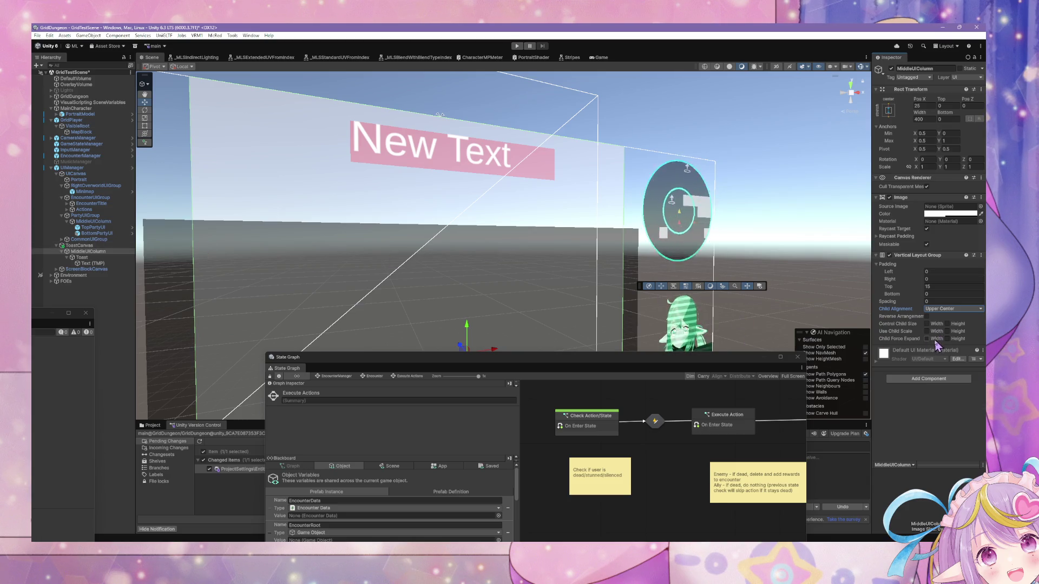
left_click(926, 324)
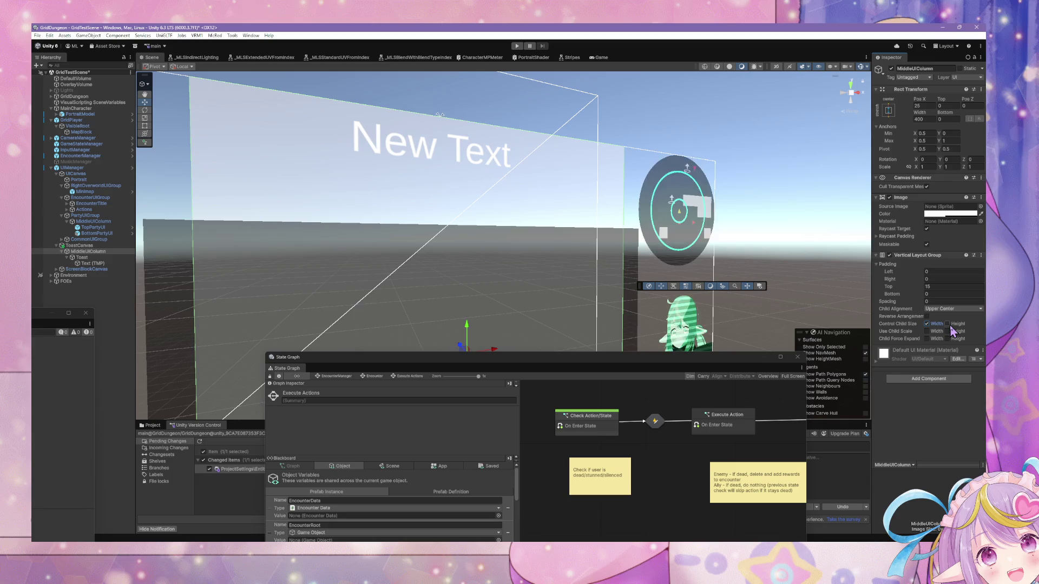
left_click(947, 323)
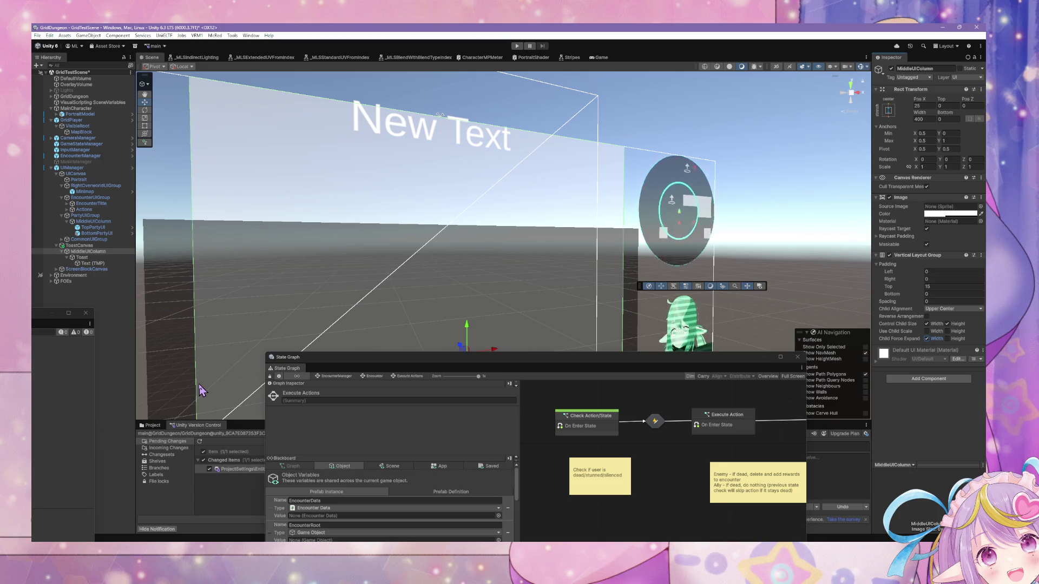
Untick Control Child Size Width, Height and Force Expand Width on MiddleUIColumn.
left_click(89, 252)
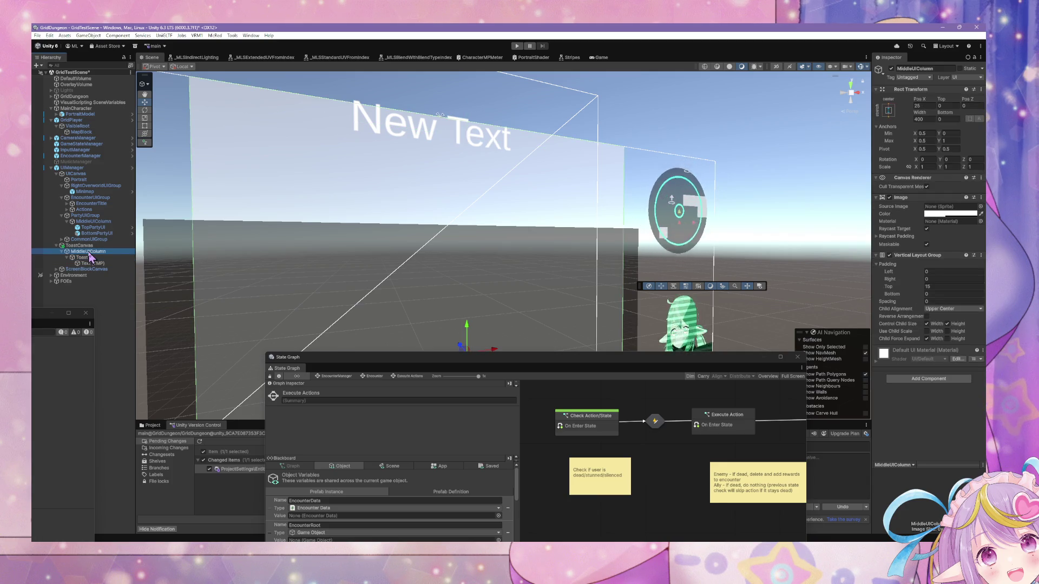
left_click(927, 324)
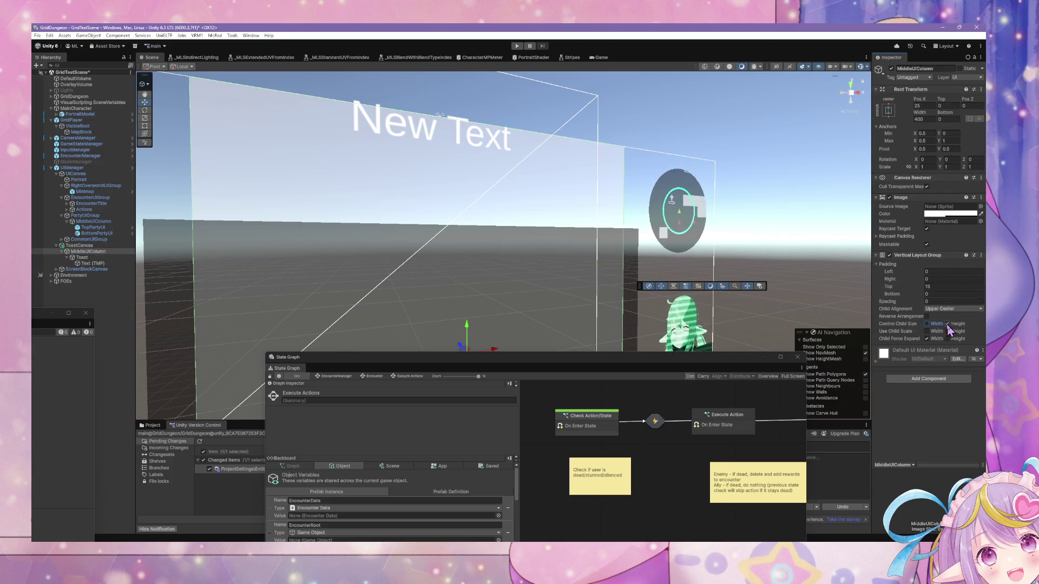
left_click(947, 324)
left_click(927, 339)
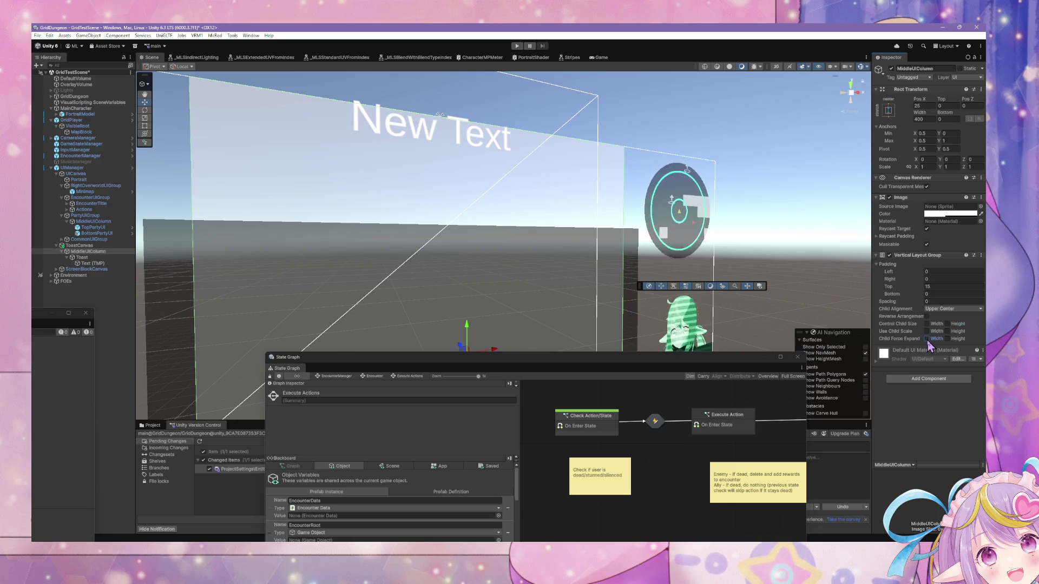
Set Toast's Rect Transform height to 25.
left_click(85, 258)
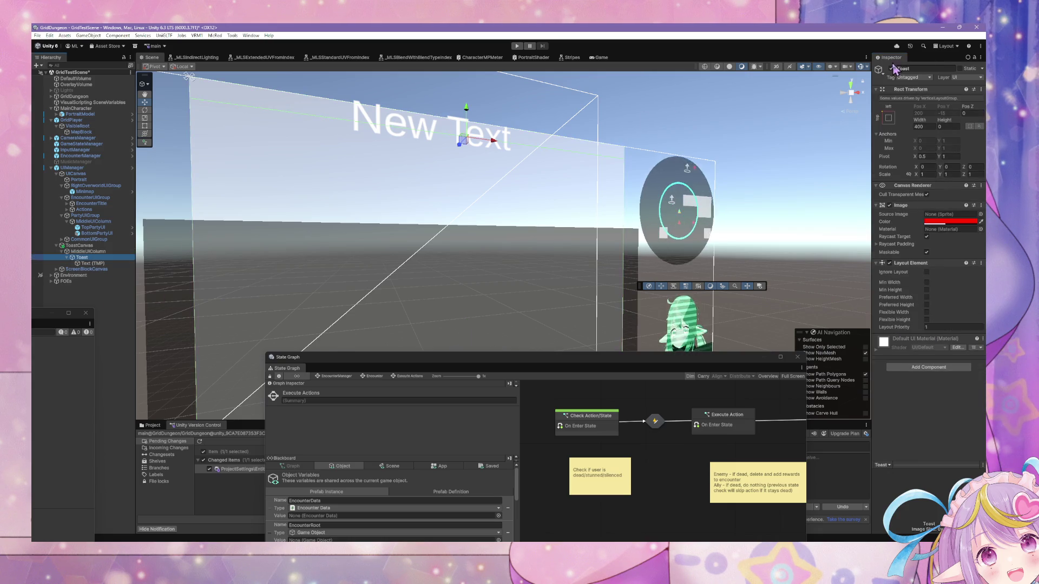
left_click(945, 127)
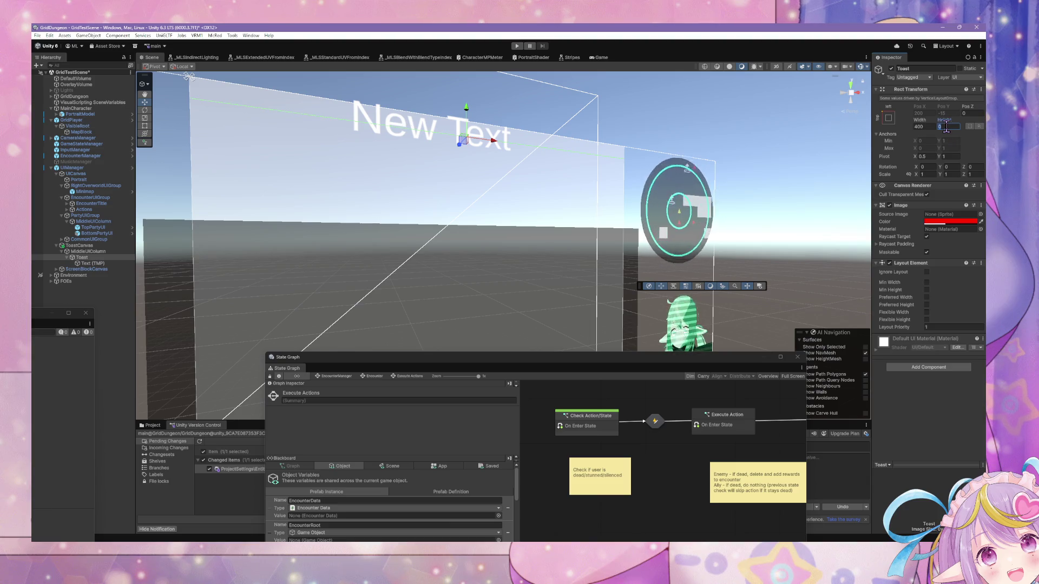
type("30")
key("BackSpace")
key("BackSpace")
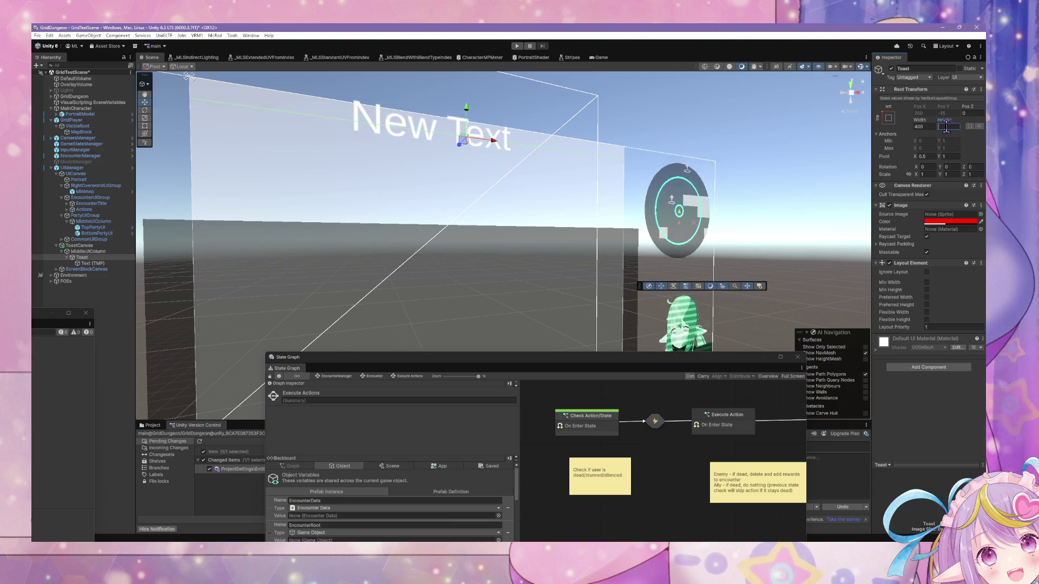
type("300")
key("BackSpace")
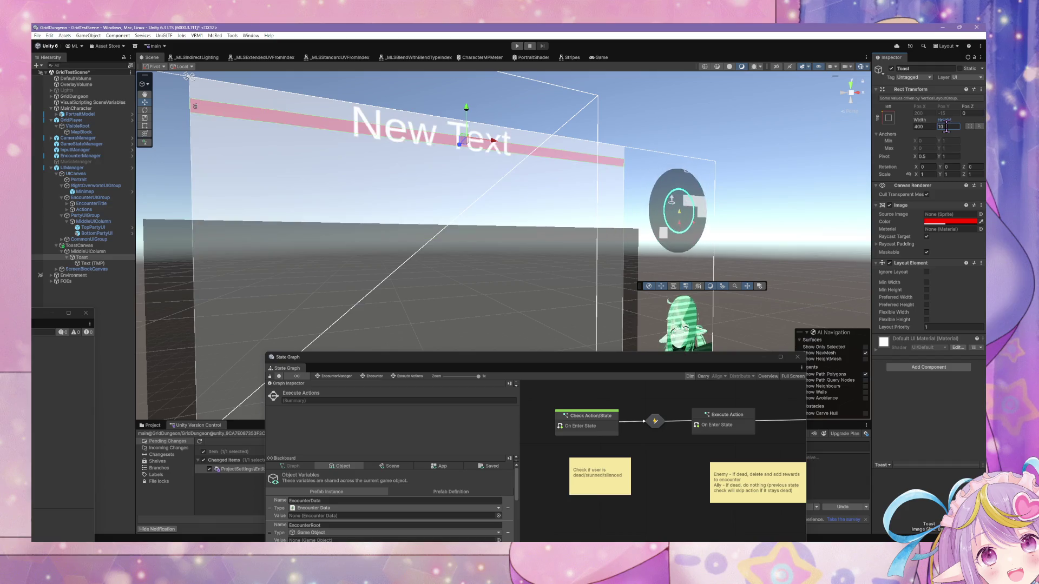
key("BackSpace")
key("BackSpace")
type("1")
key("BackSpace")
type("25")
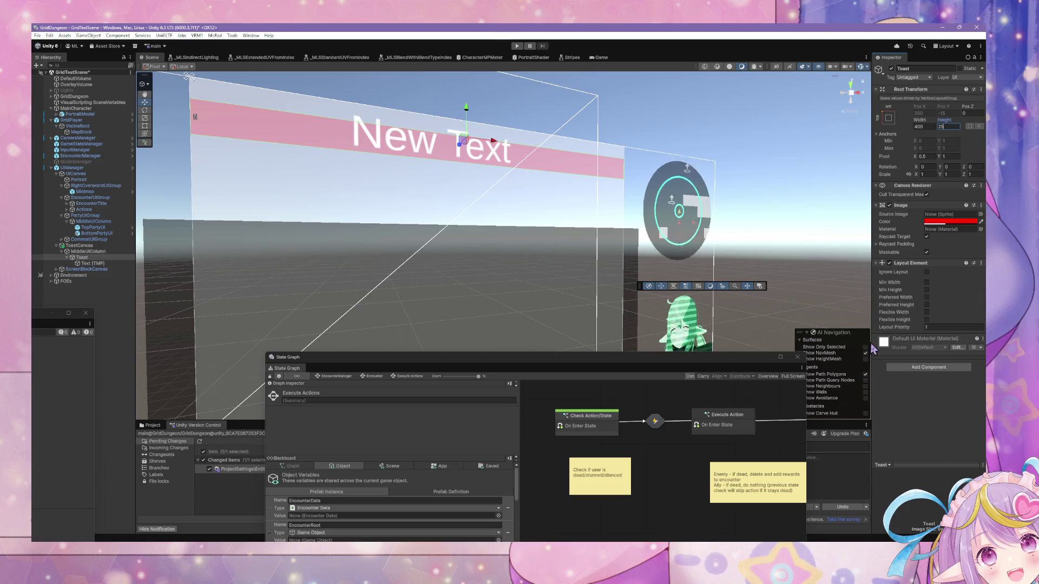
left_click(919, 368)
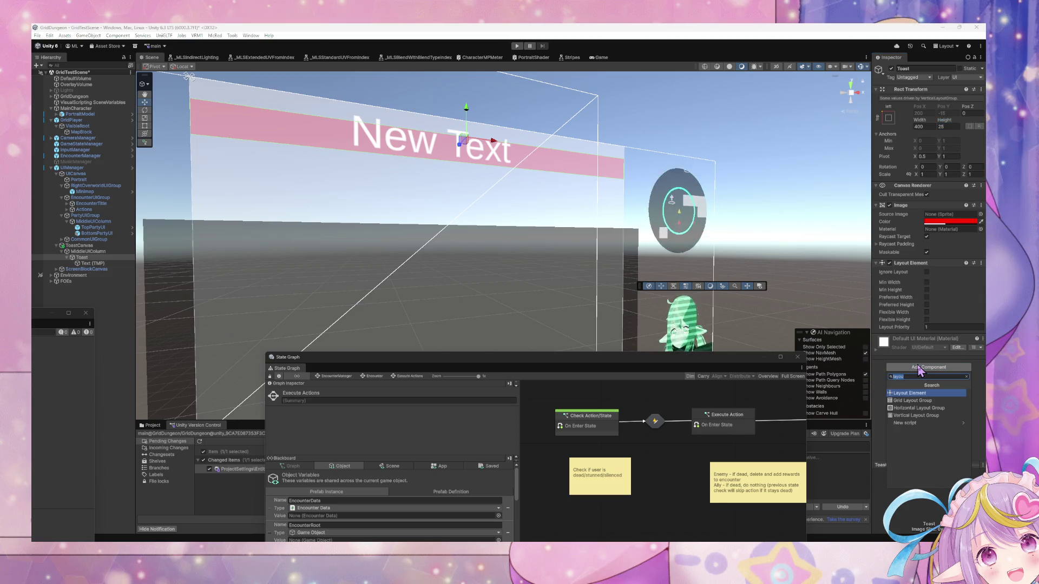
Add a Vertical Layout Group to Toast, Middle Center aligned, controlling child width.
left_click(916, 400)
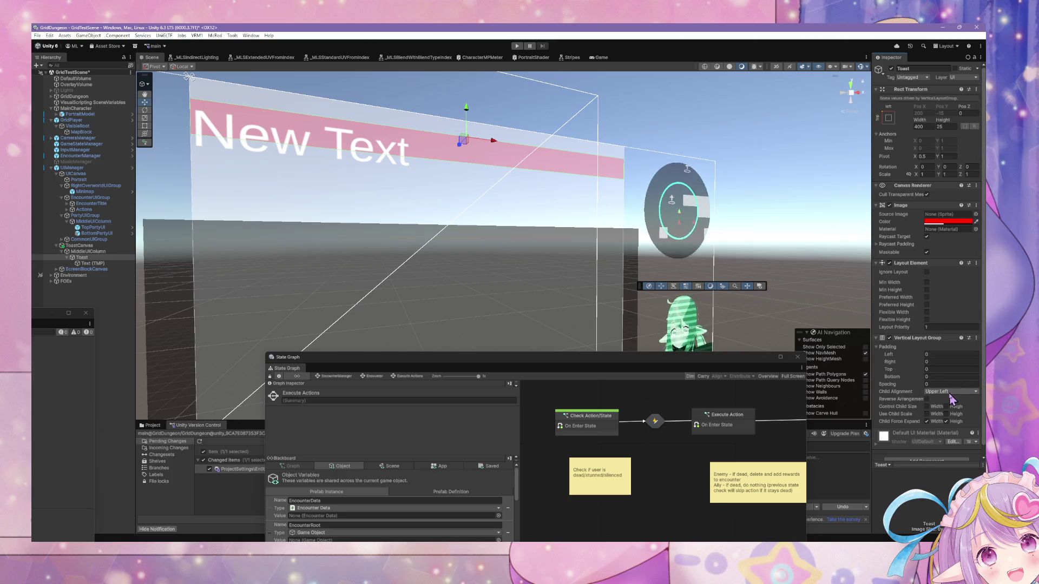
left_click(952, 395)
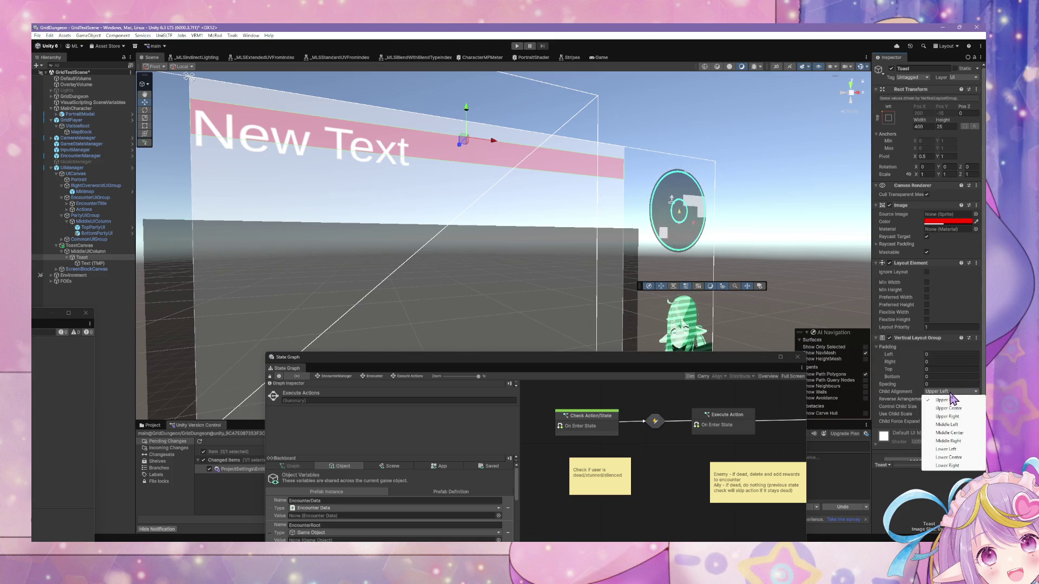
left_click(951, 434)
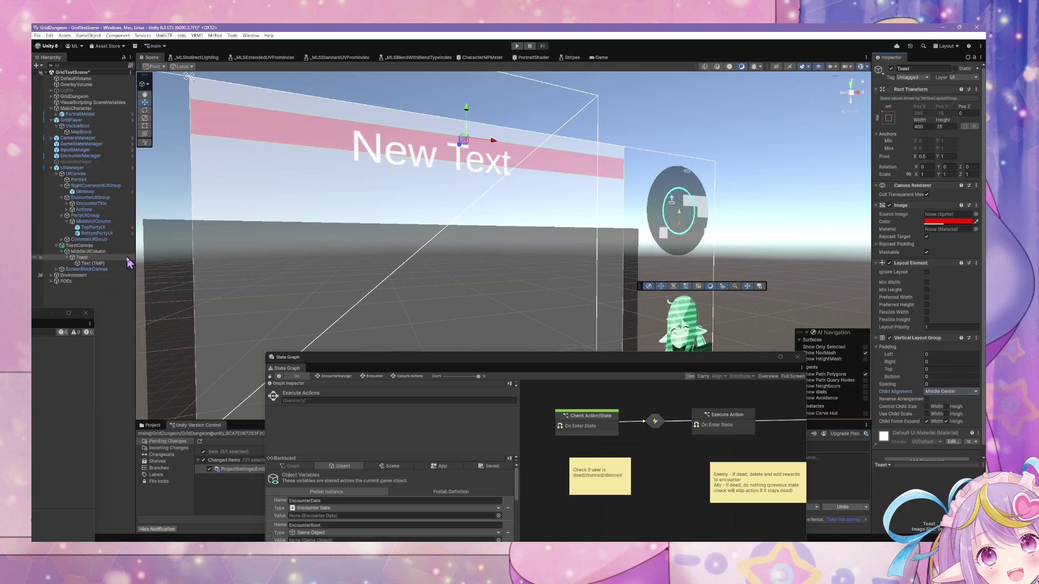
left_click(926, 406)
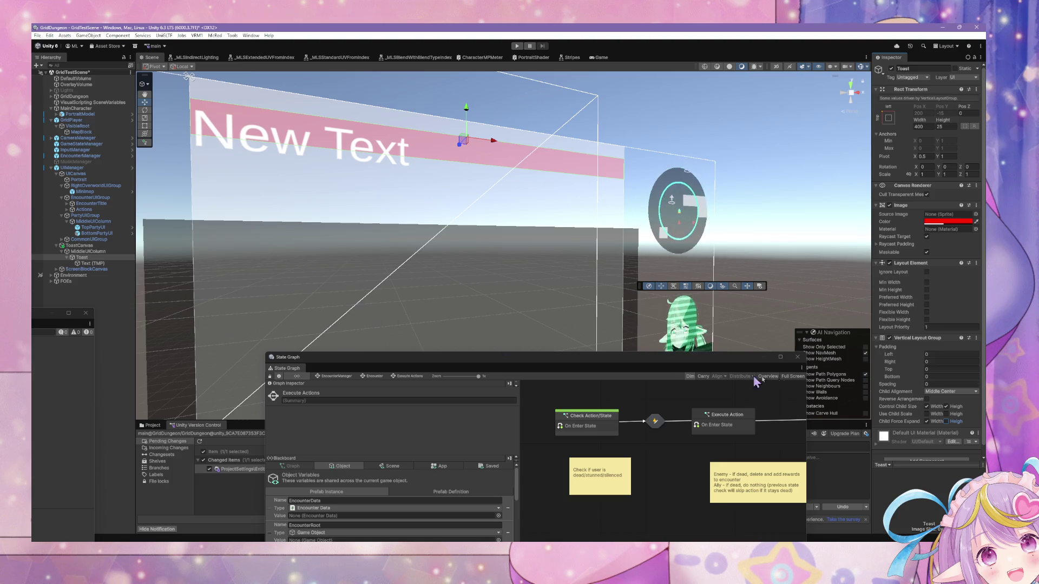
scroll(939, 421, "down", 1)
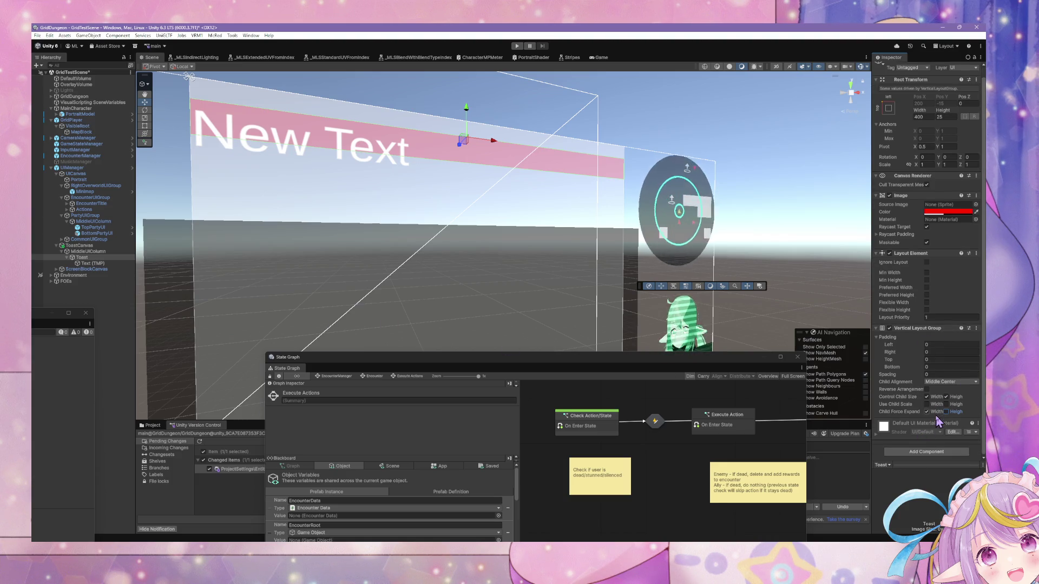
Add a Content Size Fitter to Toast with Vertical Fit set to Preferred Size.
left_click(922, 453)
type("content")
key("Return")
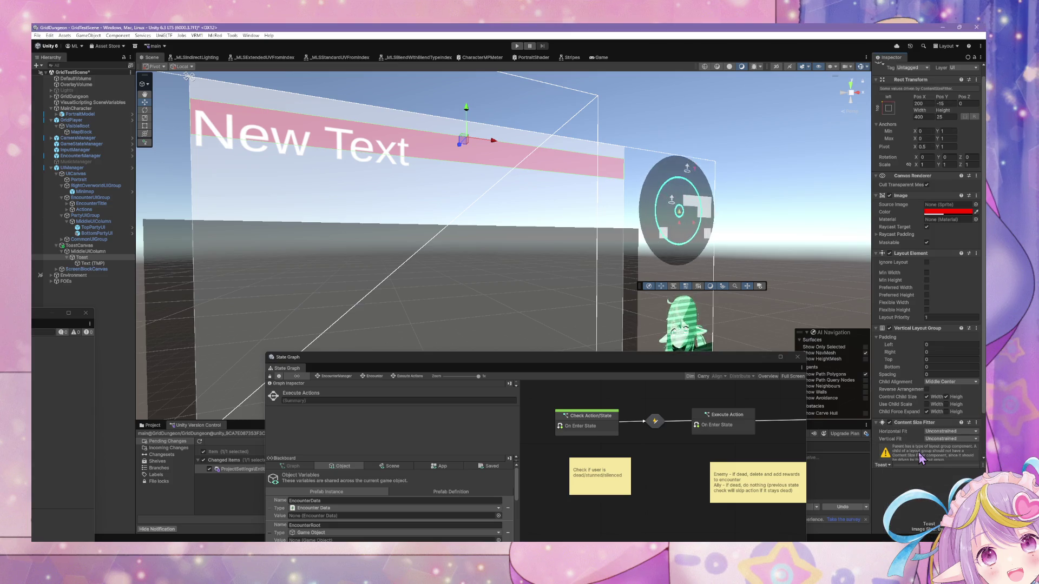
scroll(942, 433, "down", 3)
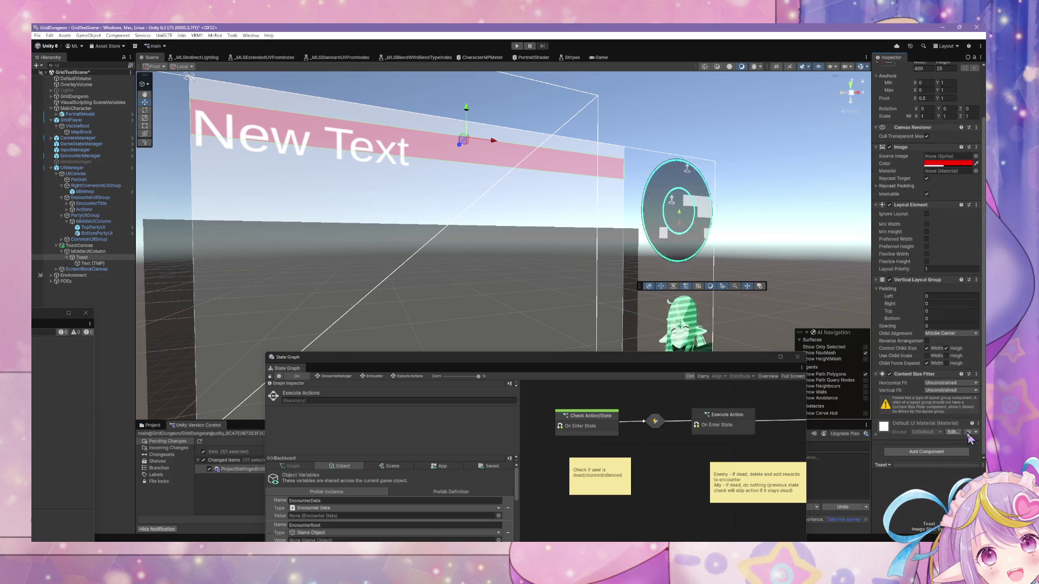
left_click(946, 390)
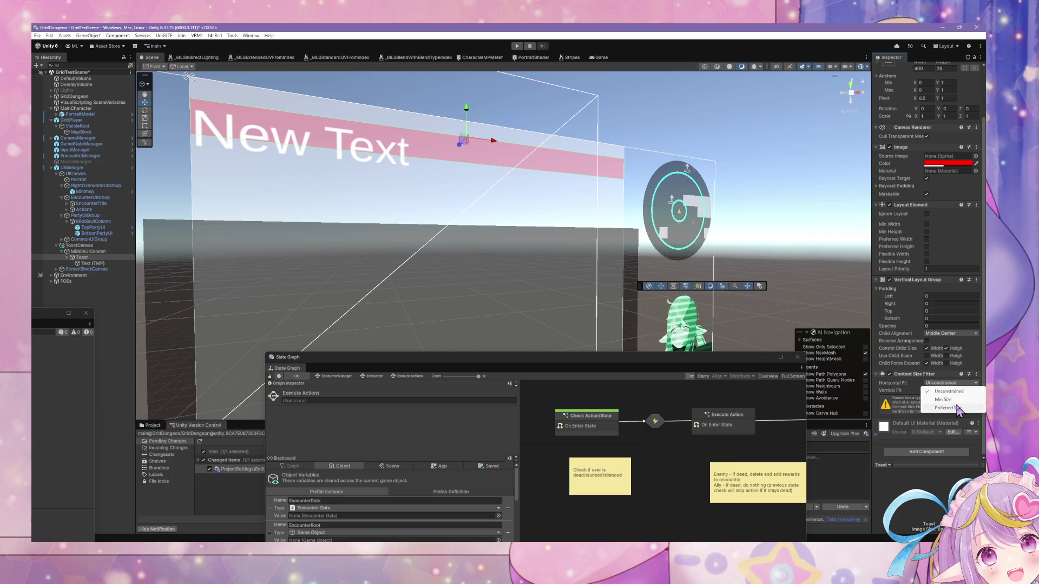
left_click(945, 384)
left_click(941, 390)
left_click(946, 415)
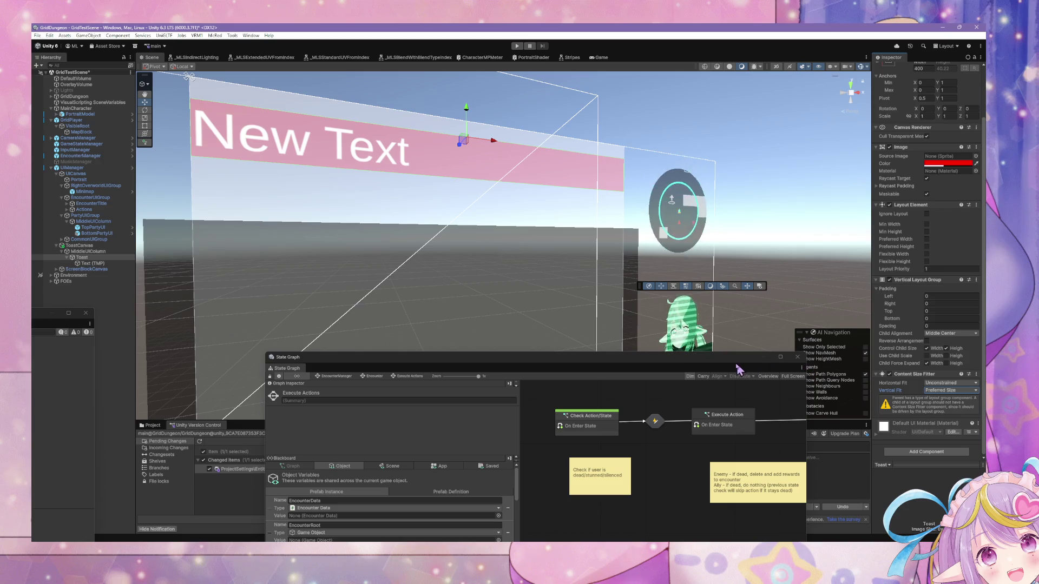
scroll(558, 292, "down", 3)
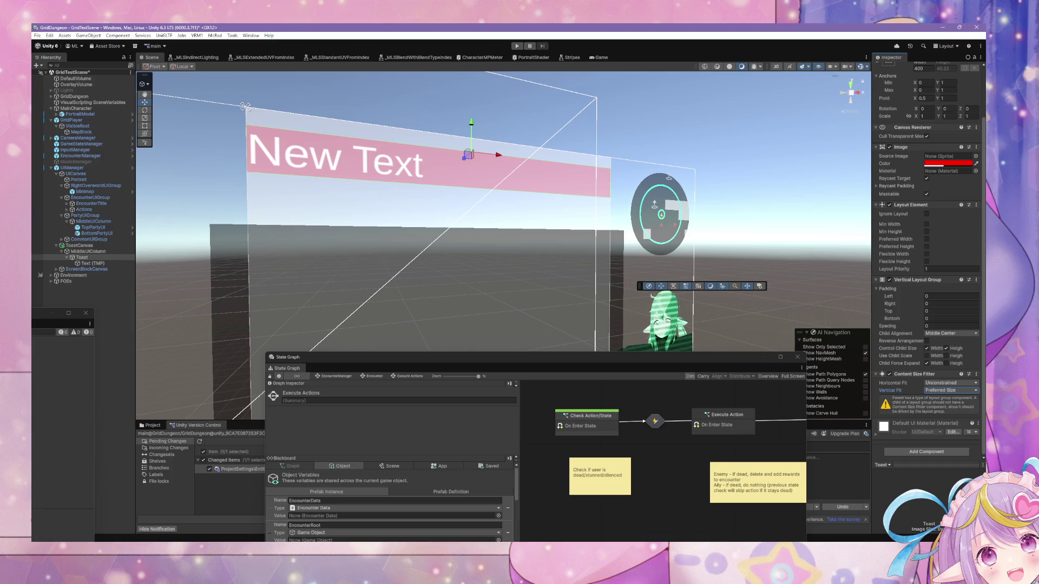
Centre the Text (TMP) label horizontally and review its Overflow and Wrapping options.
left_click(98, 264)
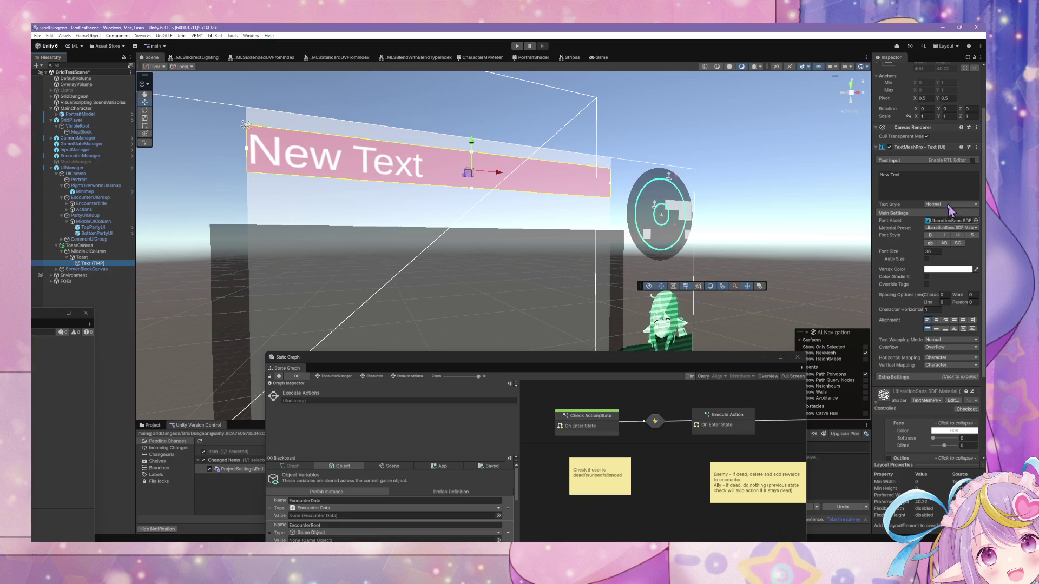
left_click(936, 320)
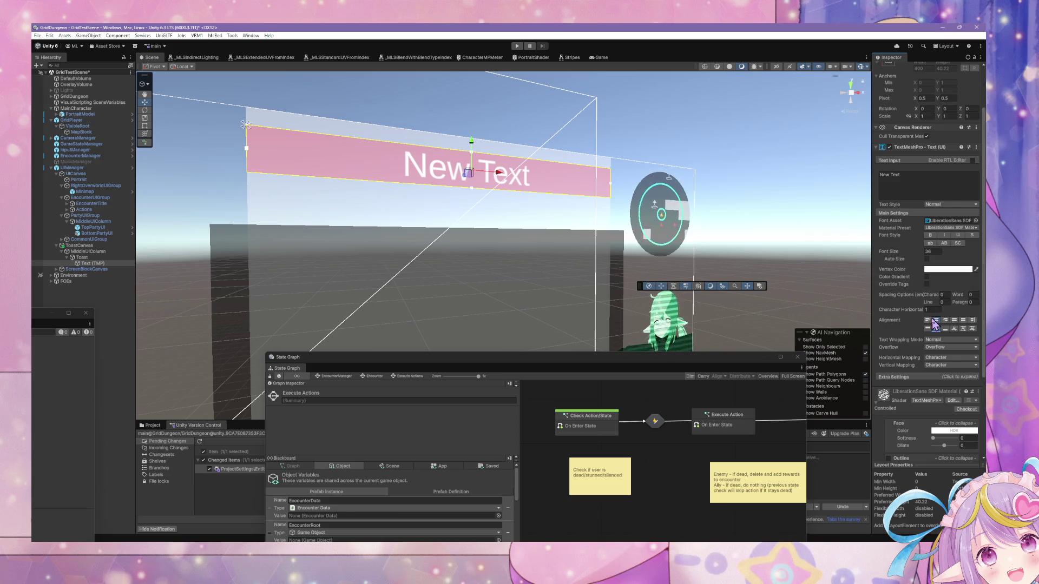
left_click(943, 349)
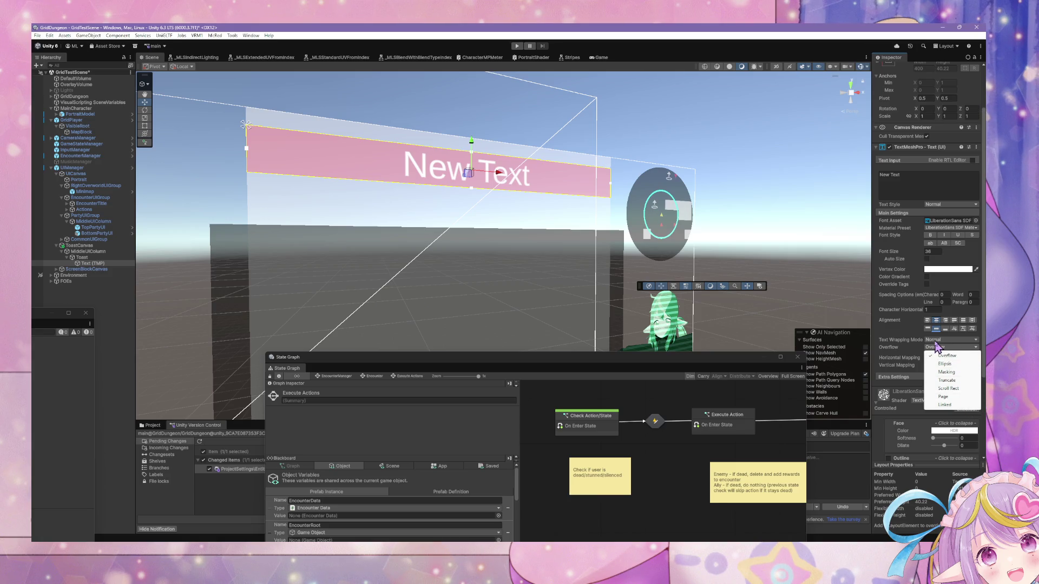
left_click(941, 340)
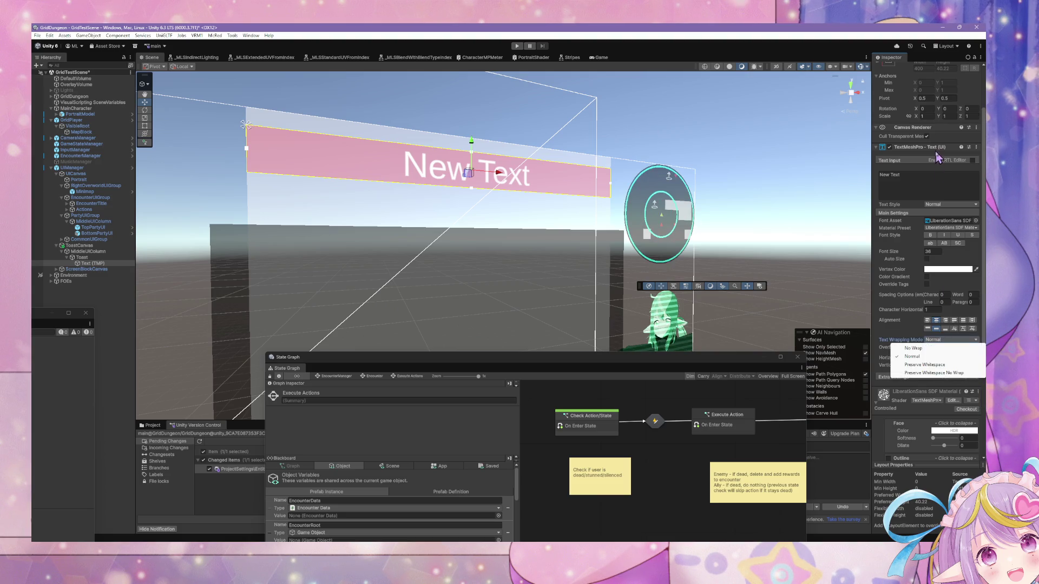
Replace the label's Text Input with 'does 100000 damage'.
left_click(918, 182)
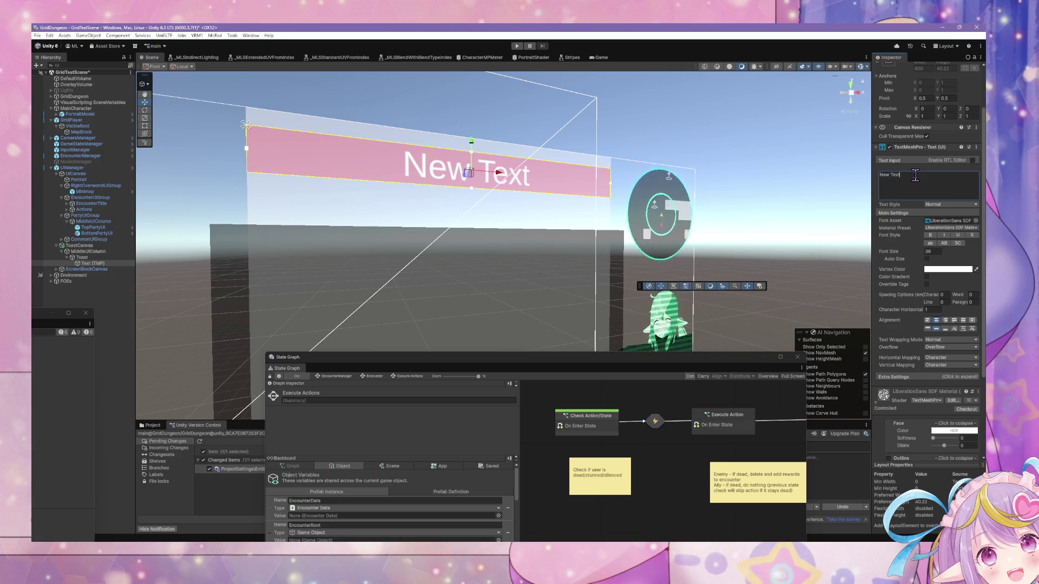
key("ctrl+v")
key("ctrl+v")
key("ctrl+v")
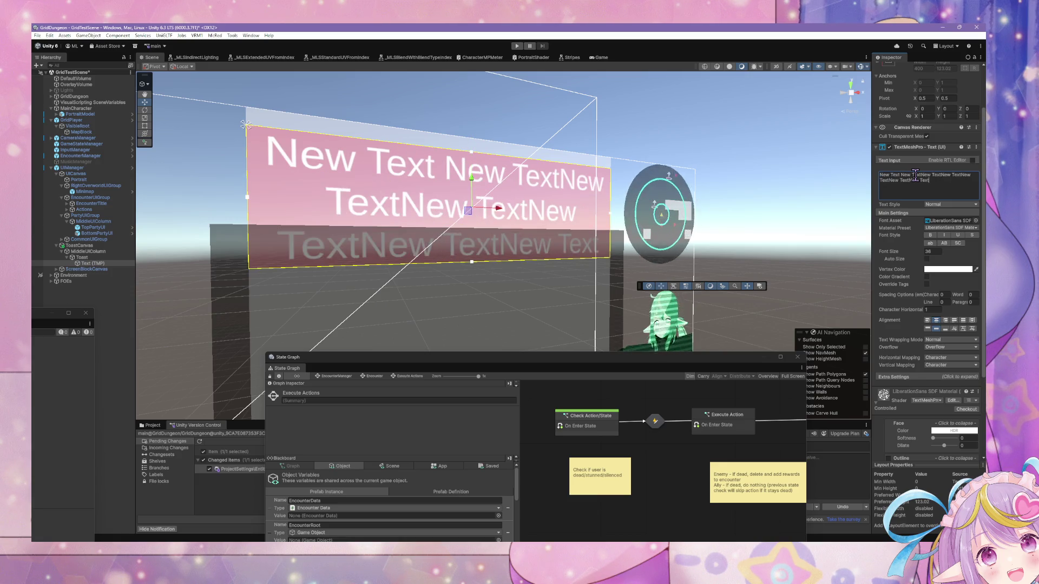
key("ctrl+a")
key("BackSpace")
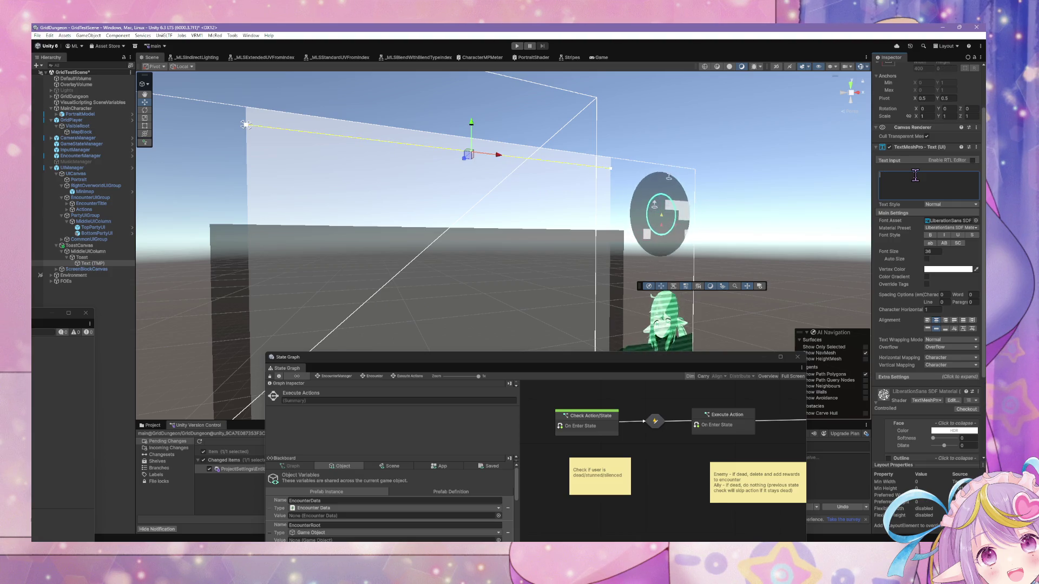
type("does dma")
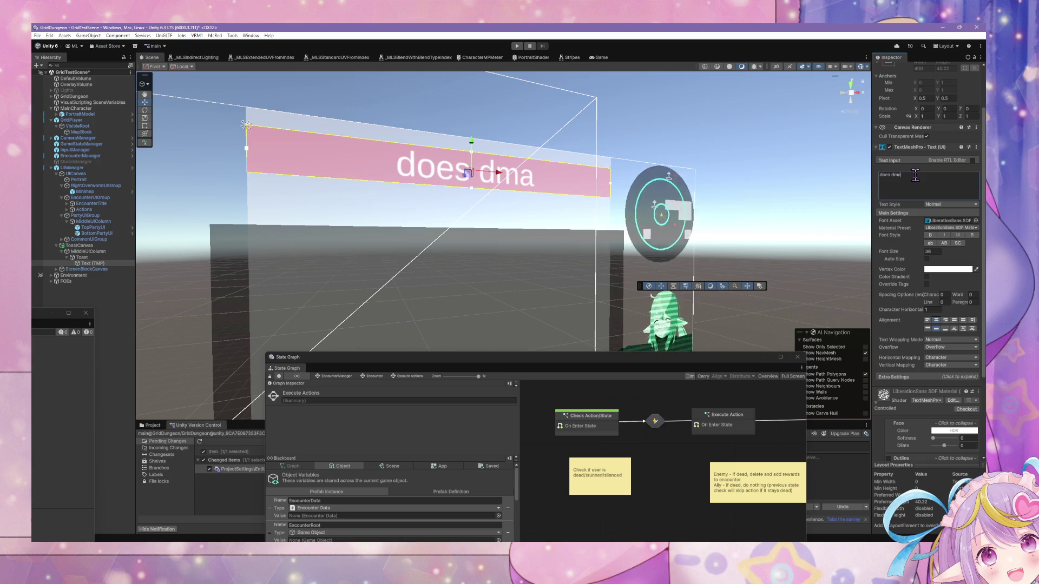
key("BackSpace")
key("BackSpace")
key("BackSpace")
type("100000")
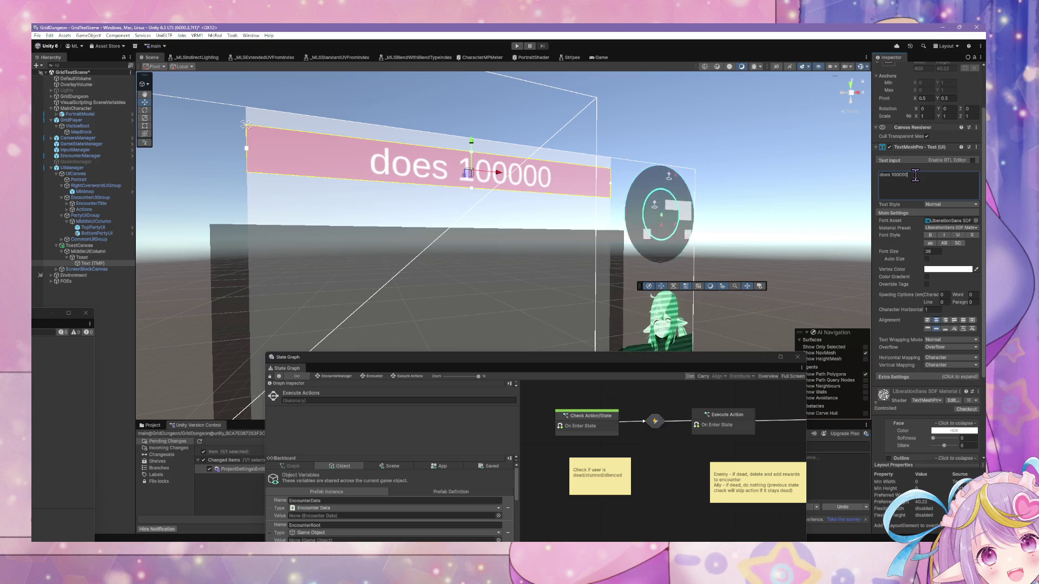
type(" dmaa")
key("BackSpace")
key("BackSpace")
key("BackSpace")
type("a")
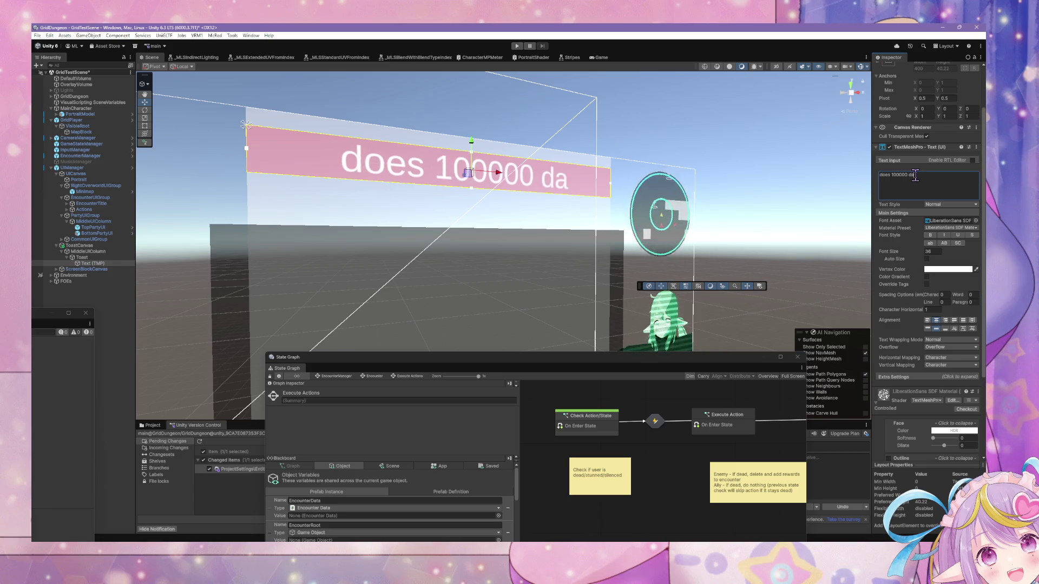
type("mage")
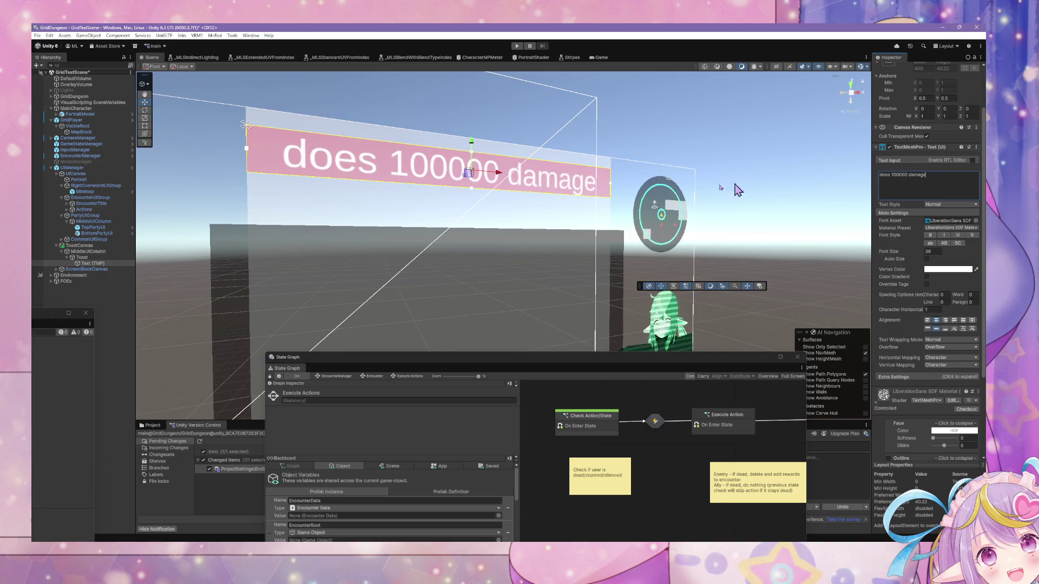
mouse_move(738, 190)
left_mouse_down()
mouse_move(550, 178)
mouse_move(615, 195)
mouse_move(522, 166)
left_mouse_up()
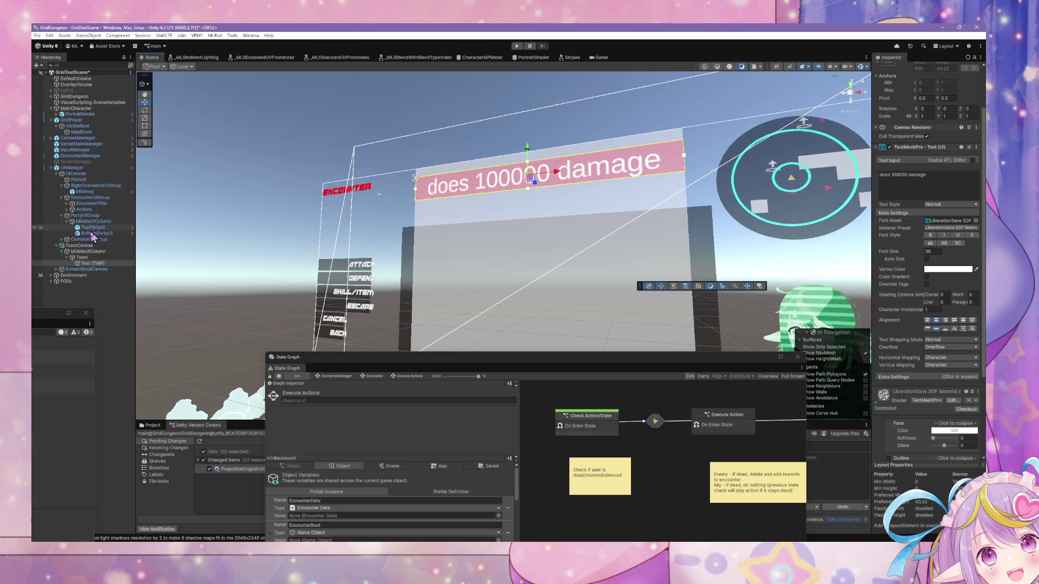
Duplicate the Toast object and set MiddleUIColumn's Vertical Layout Group spacing to 3.
left_click(82, 258)
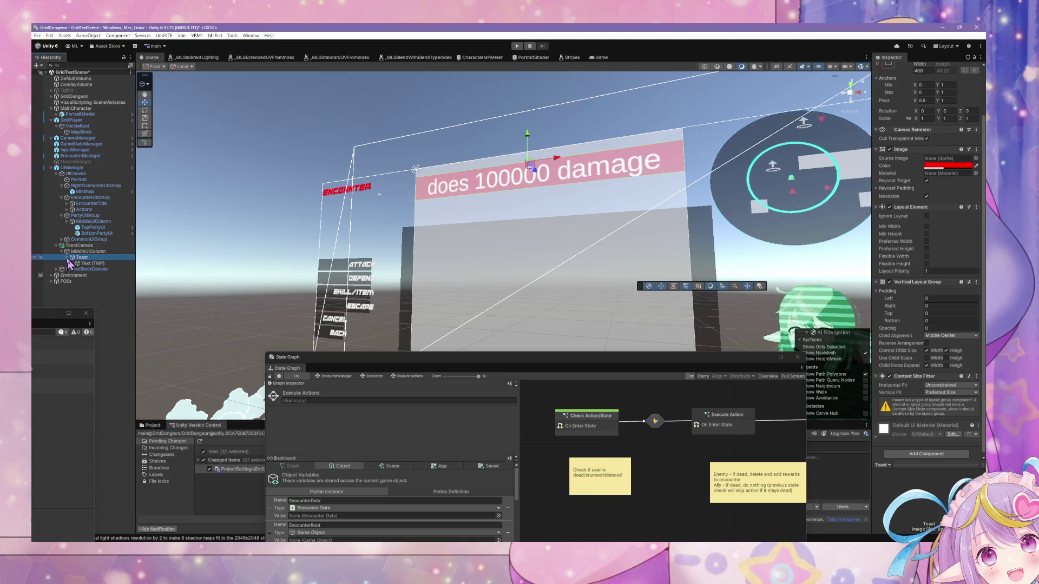
key("ctrl+d")
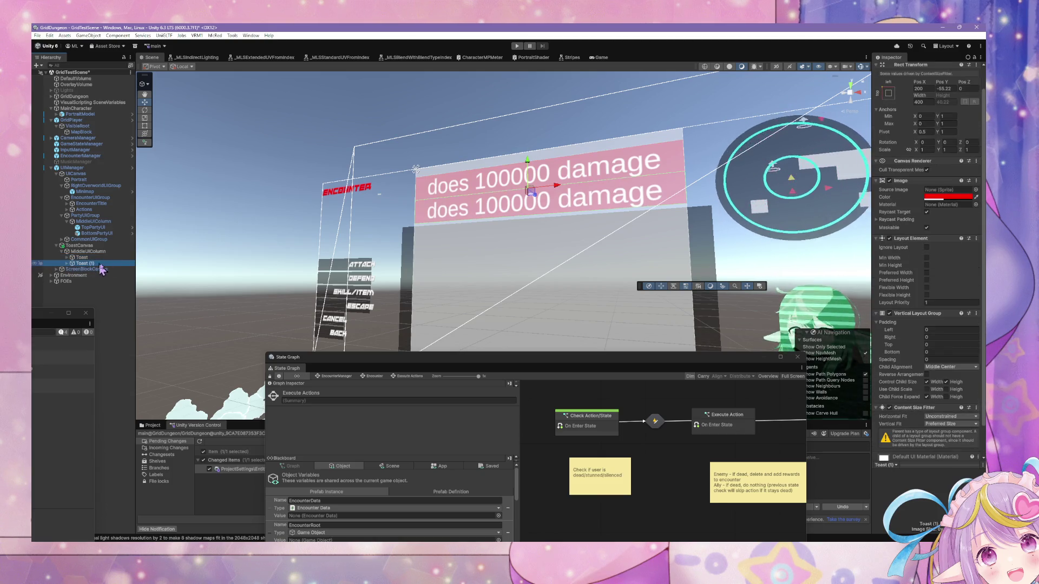
left_click(88, 251)
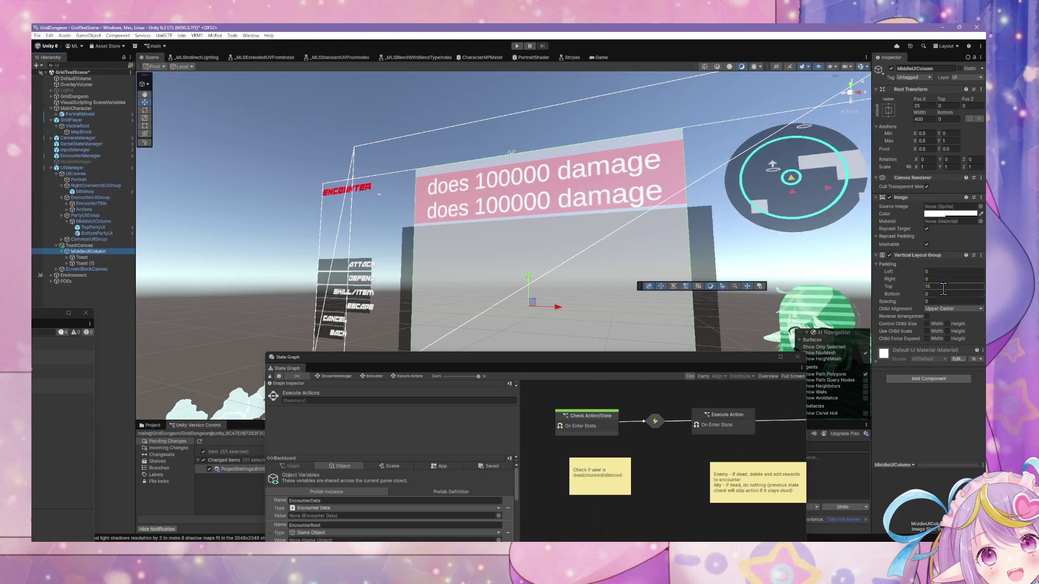
left_click_drag(921, 301, 947, 299)
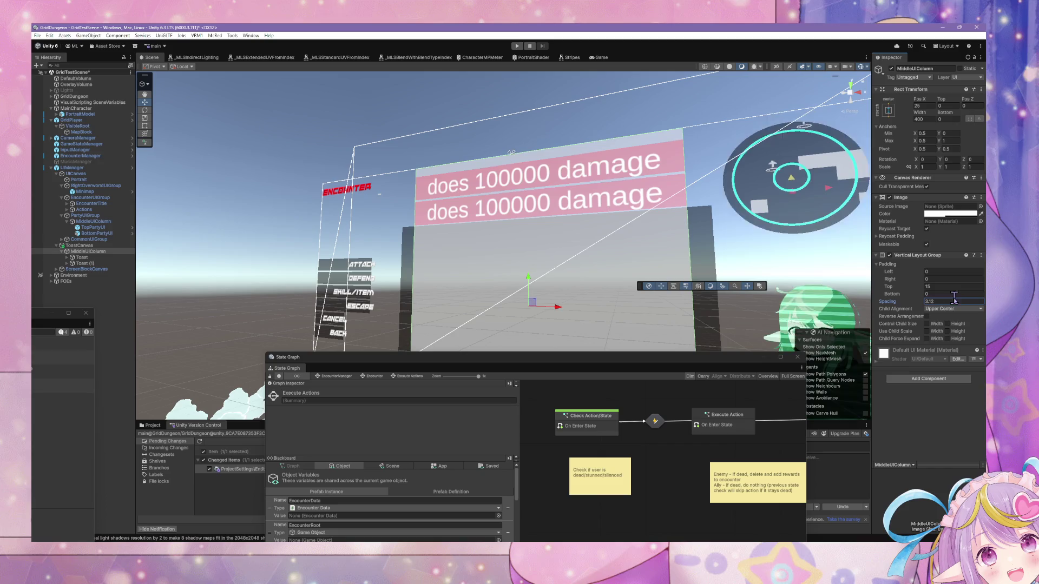
type("3")
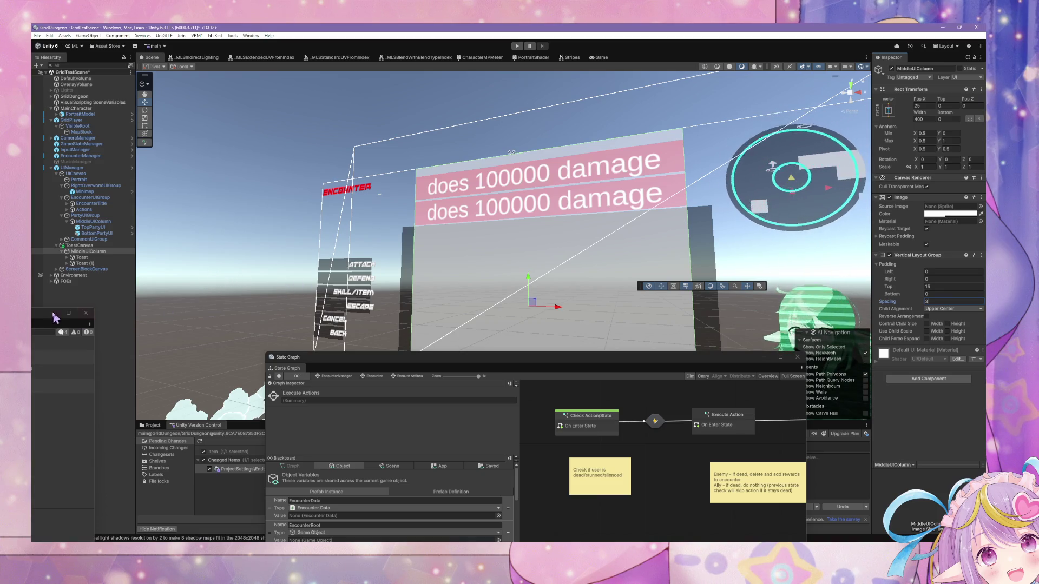
Set the first toast's Text (TMP) font asset to ANDMOREY REGULAR.
left_click(71, 263)
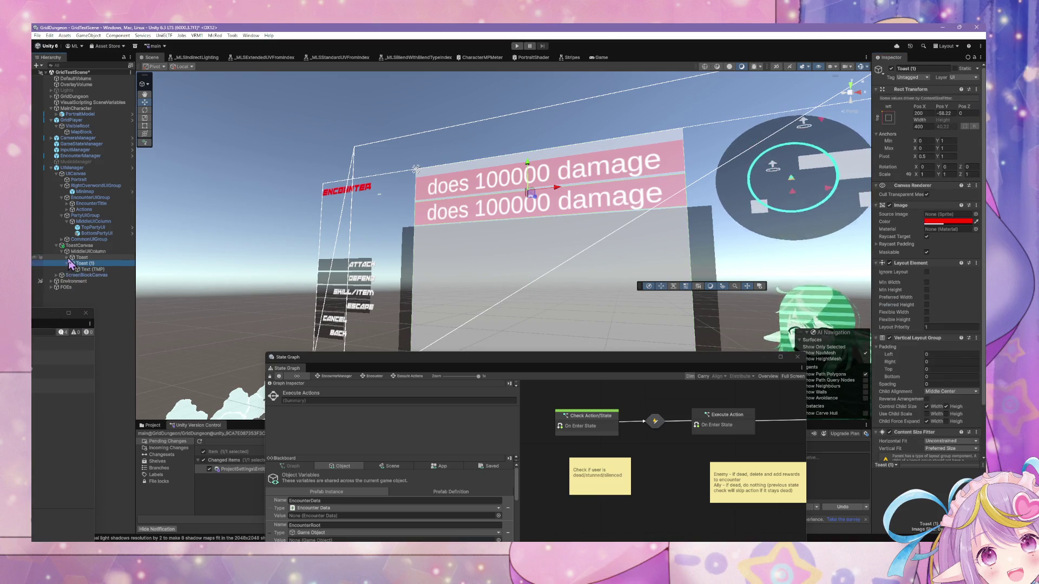
left_click(67, 257)
left_click(86, 263)
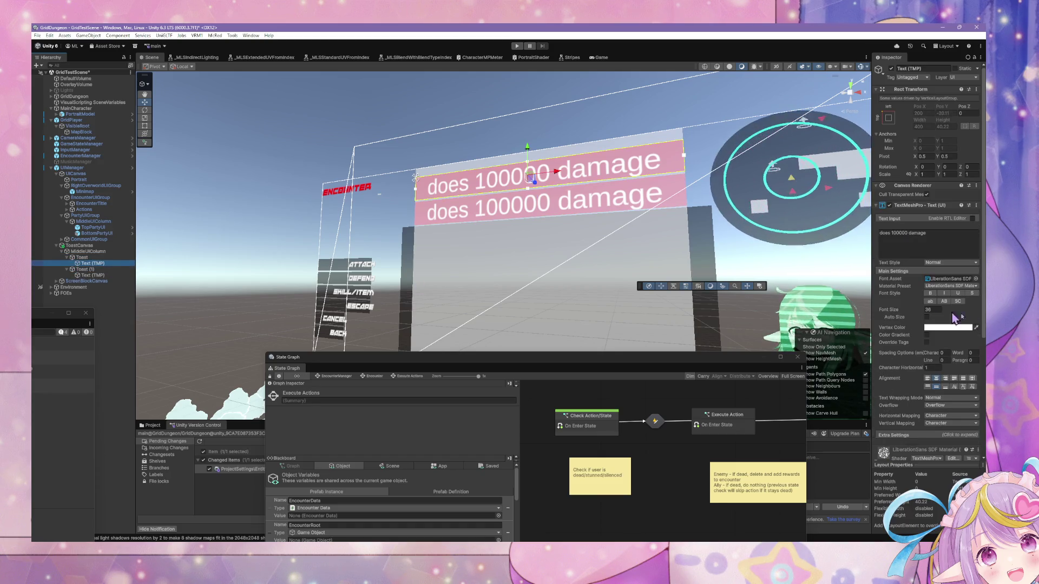
left_click(976, 278)
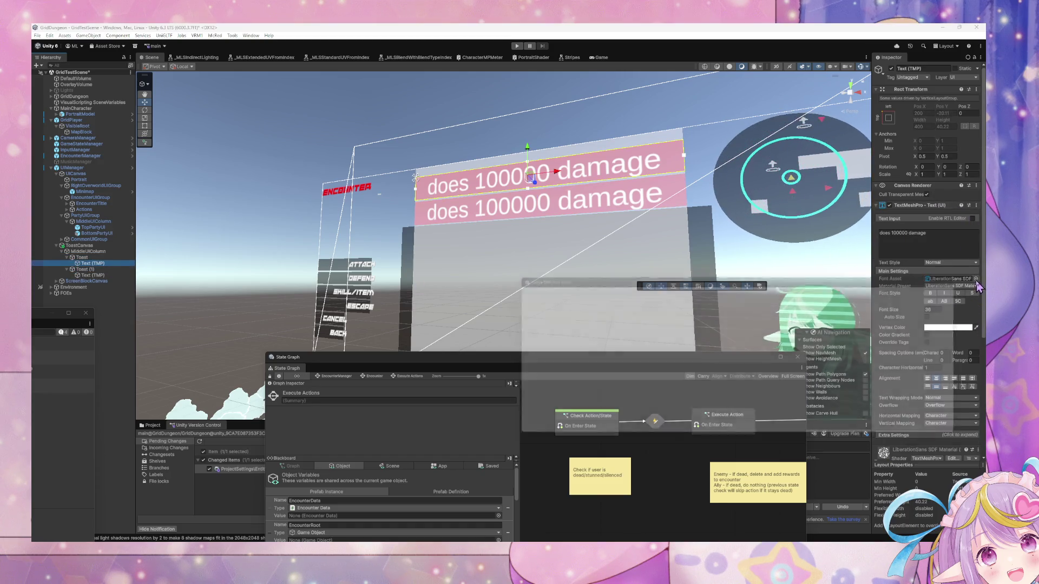
left_click(521, 316)
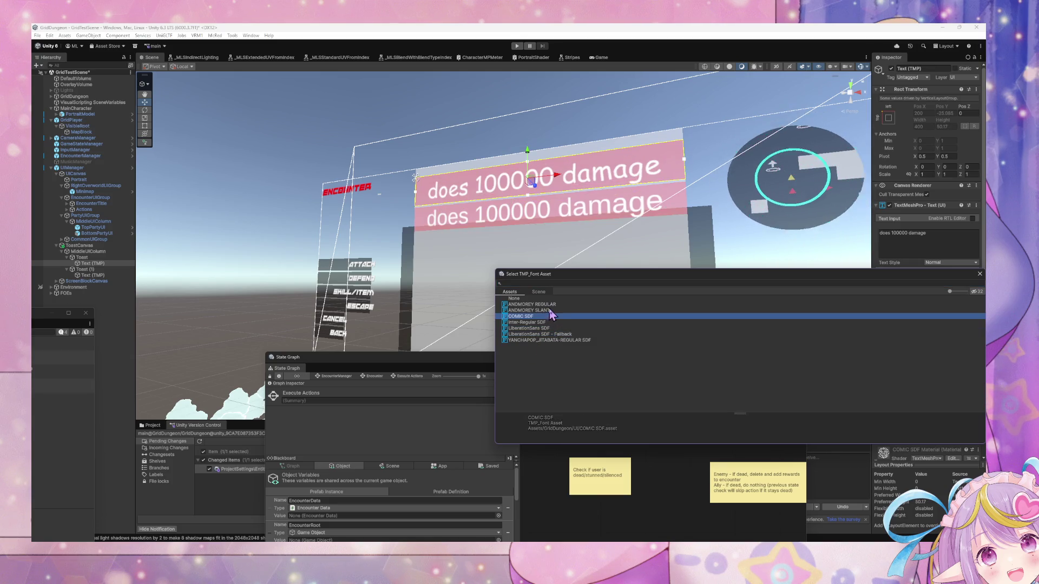
left_click(549, 304)
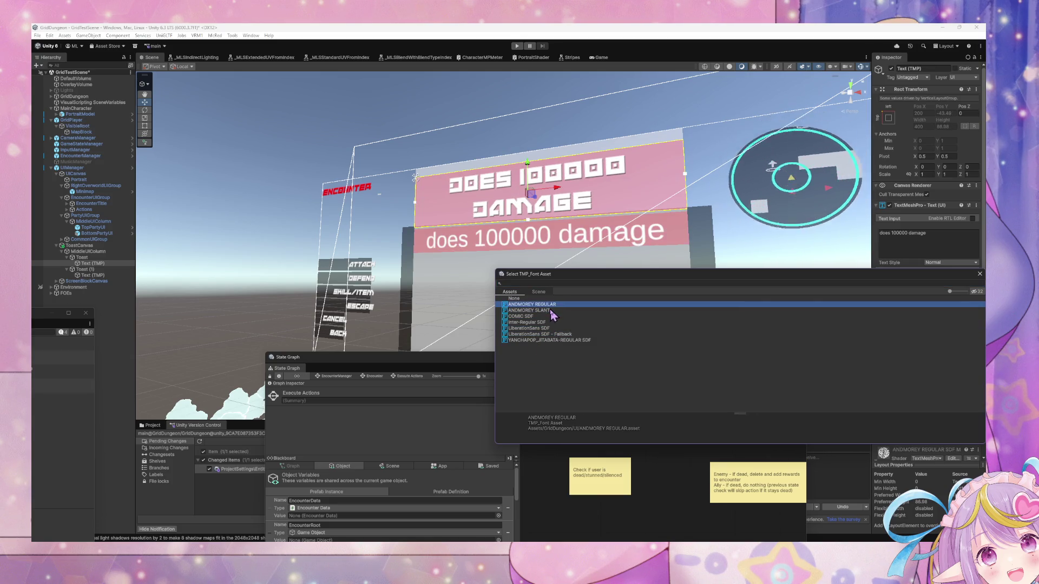
Set the toast text's font size to 14 and move the State Graph window up-left.
left_click(931, 307)
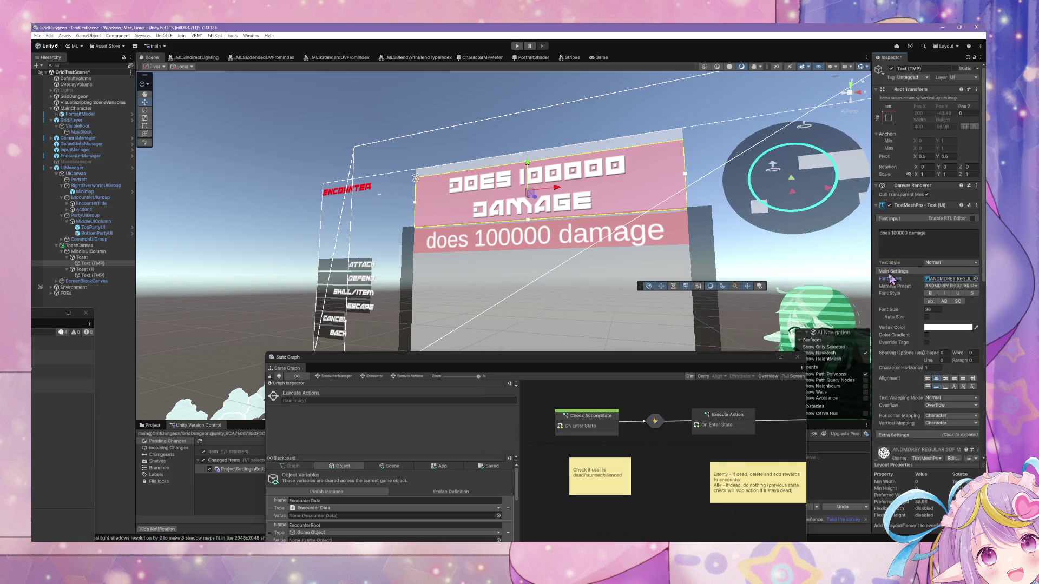
type("12")
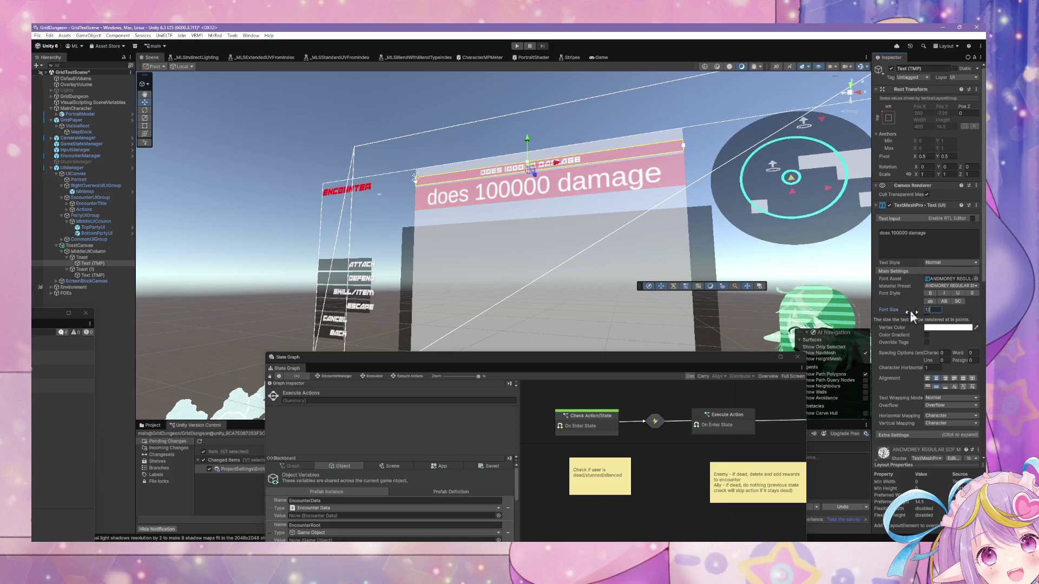
left_click_drag(917, 310, 956, 322)
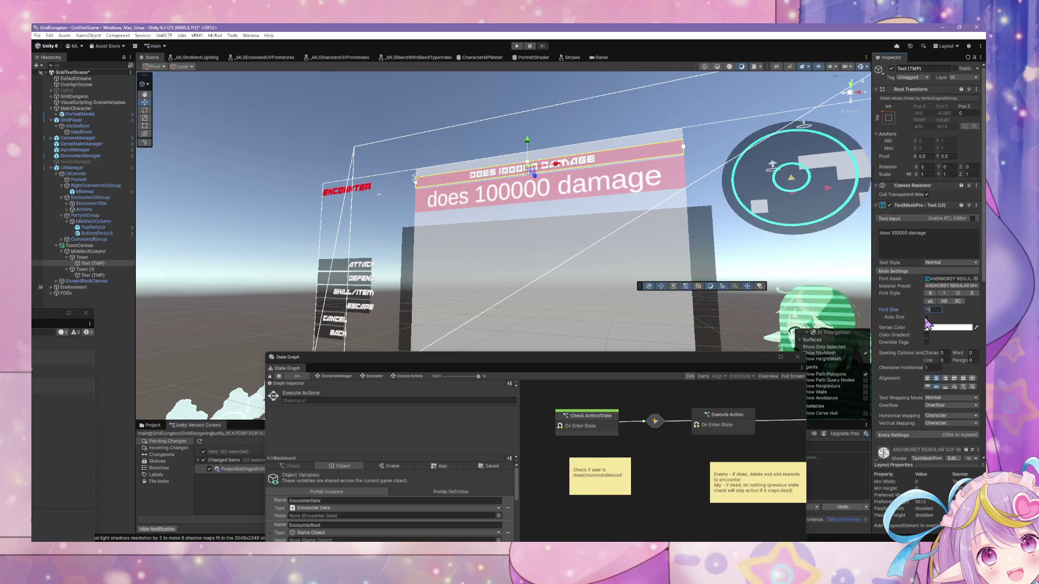
mouse_move(677, 361)
left_mouse_down()
mouse_move(559, 307)
mouse_move(562, 209)
left_mouse_up()
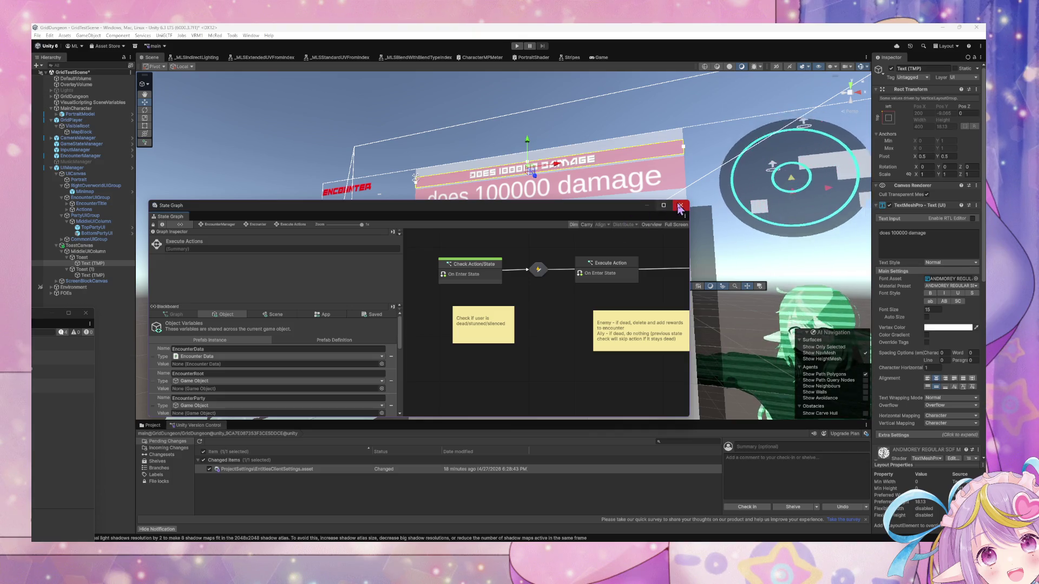
Delete the duplicated Toast (1) from MiddleUIColumn.
left_click(89, 251)
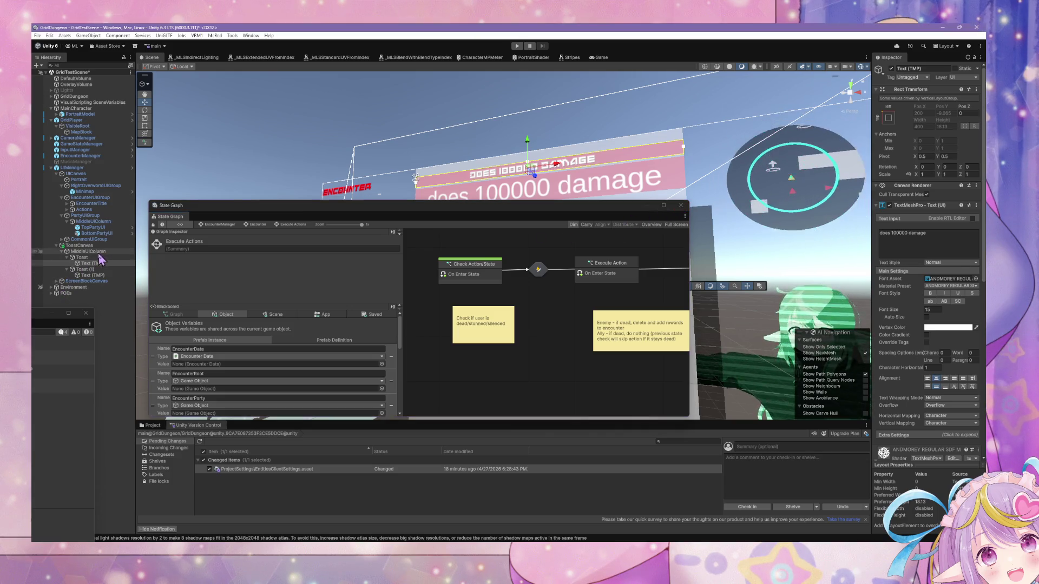
left_click(86, 258)
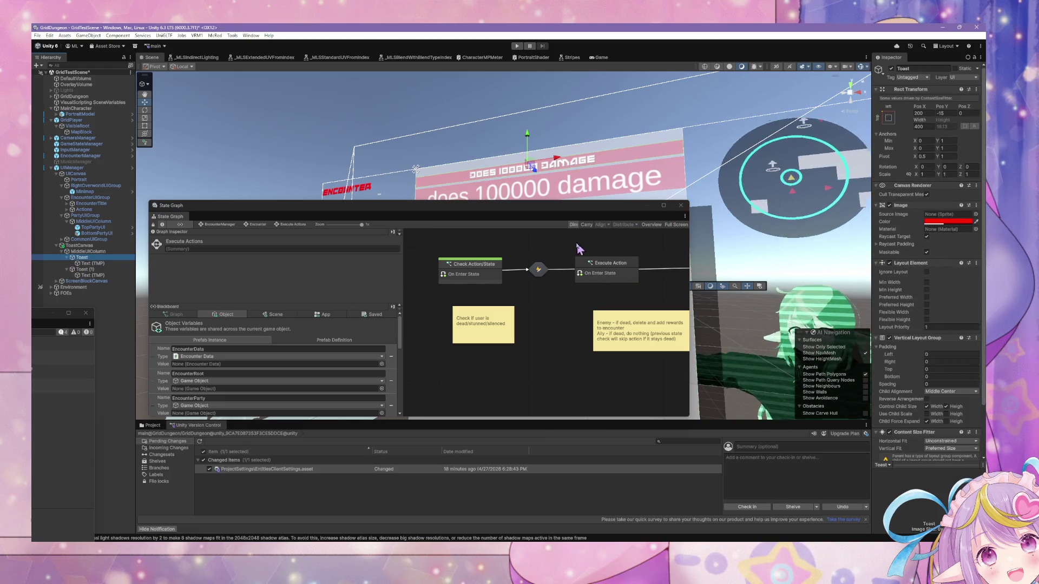
left_click_drag(557, 206, 587, 369)
scroll(912, 357, "down", 3)
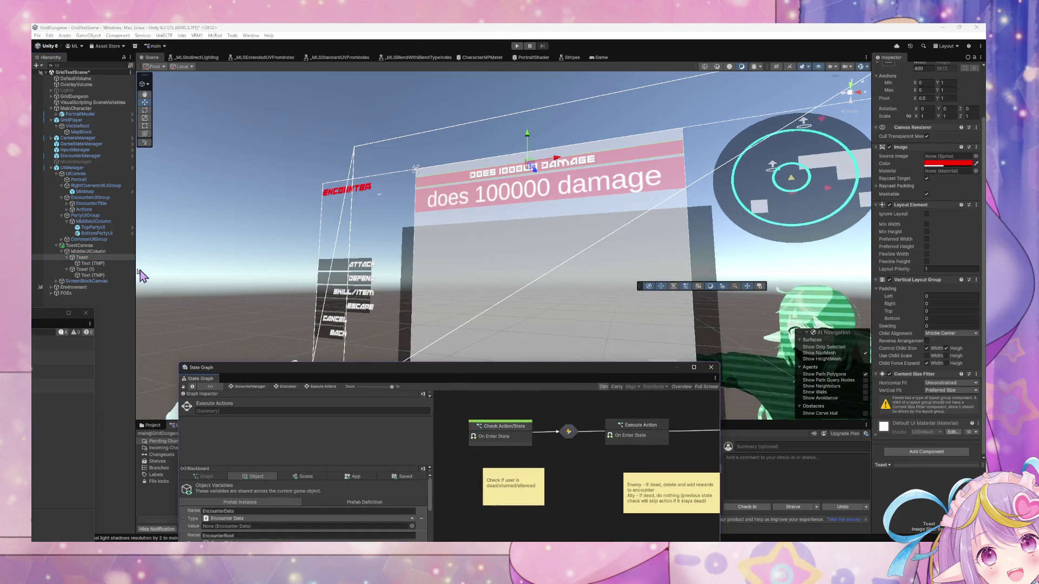
left_click(95, 264)
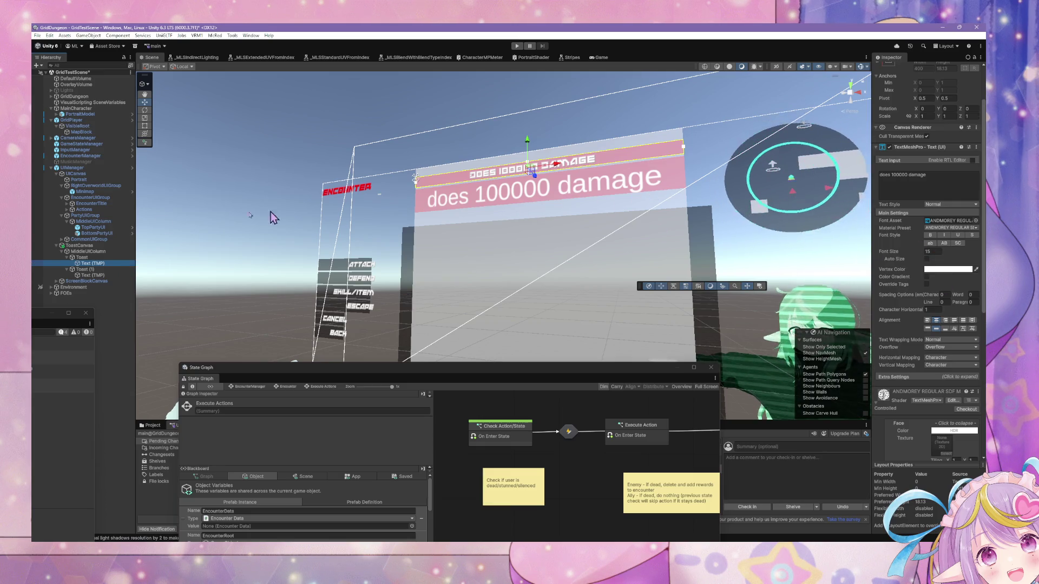
left_click(85, 269)
key("Delete")
Edit the toast's Text (TMP) input to read 'Knight does 100000 damage!'.
left_click(87, 263)
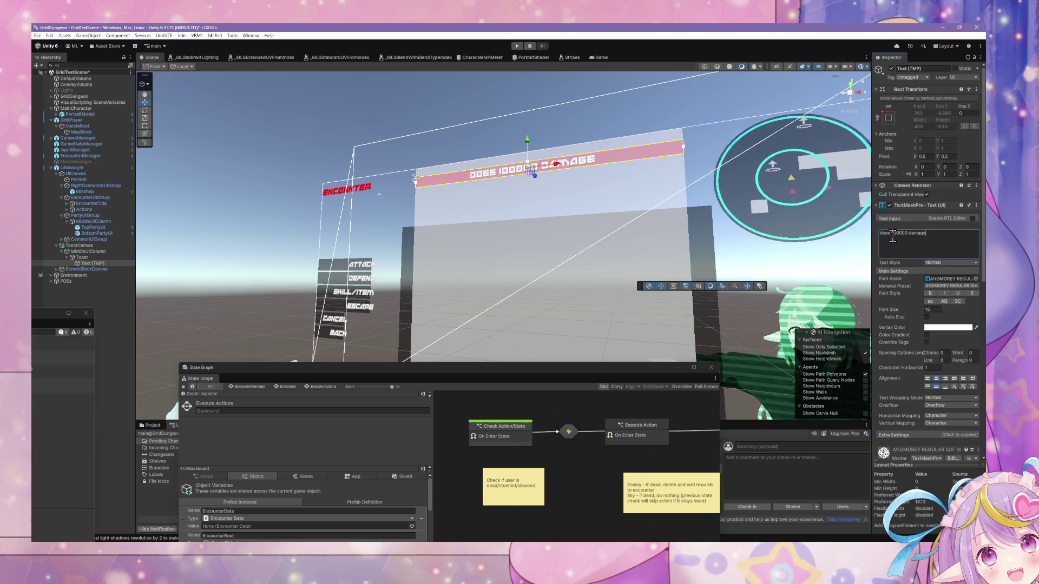
type("Knight")
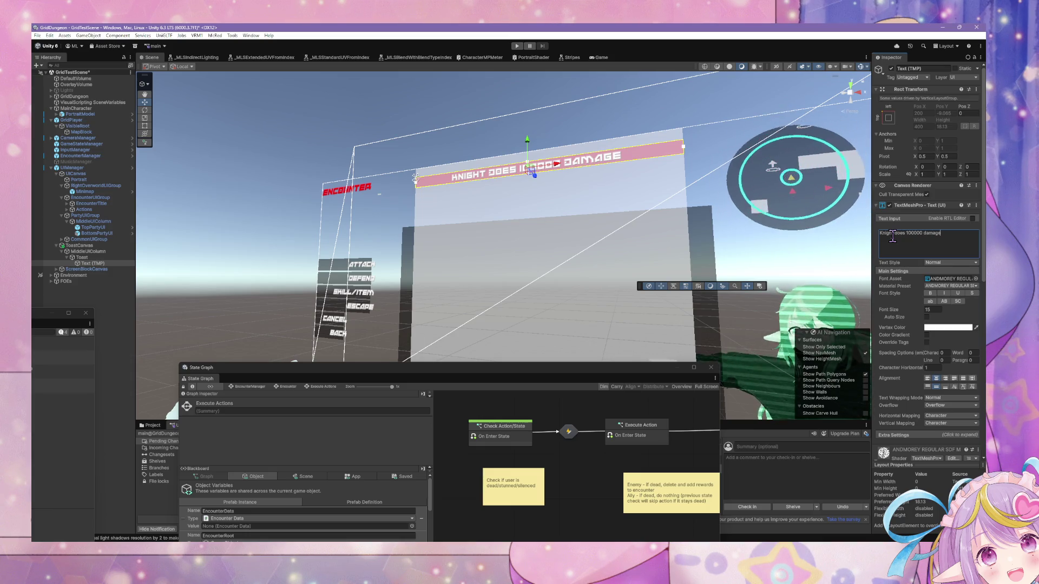
type(" !")
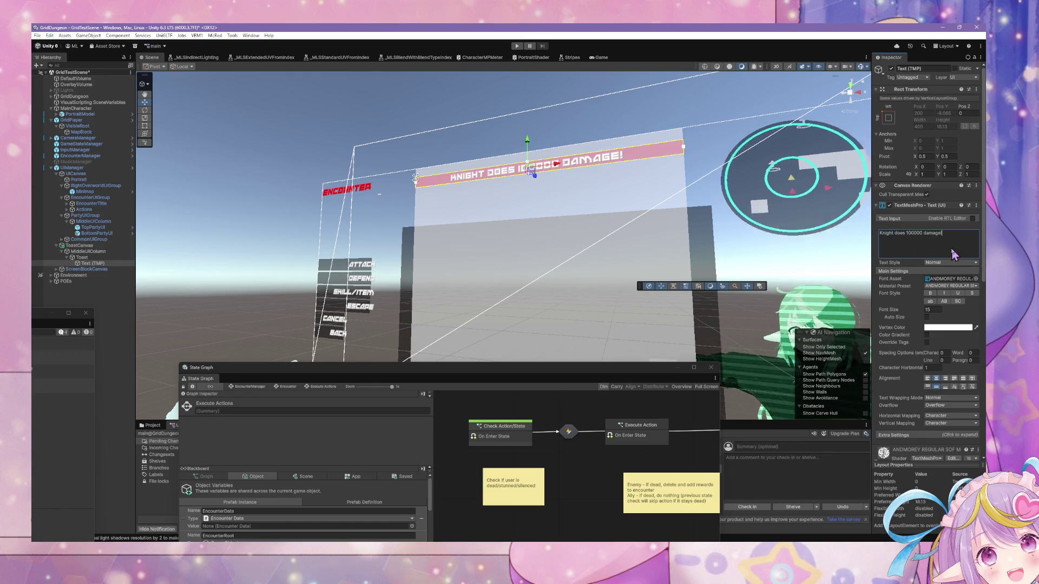
mouse_move(491, 183)
left_mouse_down()
mouse_move(504, 197)
mouse_move(457, 177)
mouse_move(622, 255)
mouse_move(579, 230)
left_mouse_up()
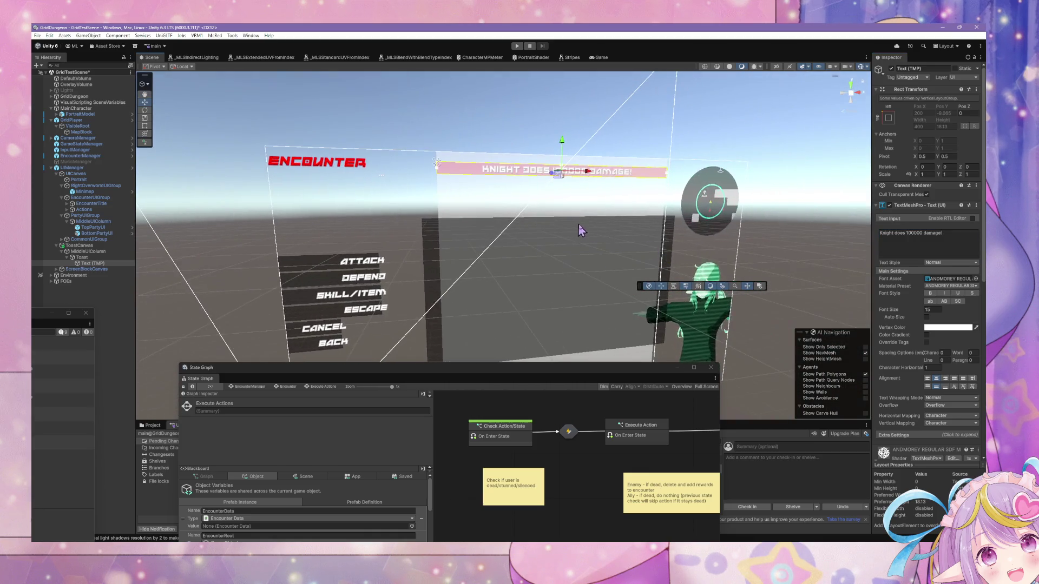
left_click(92, 259)
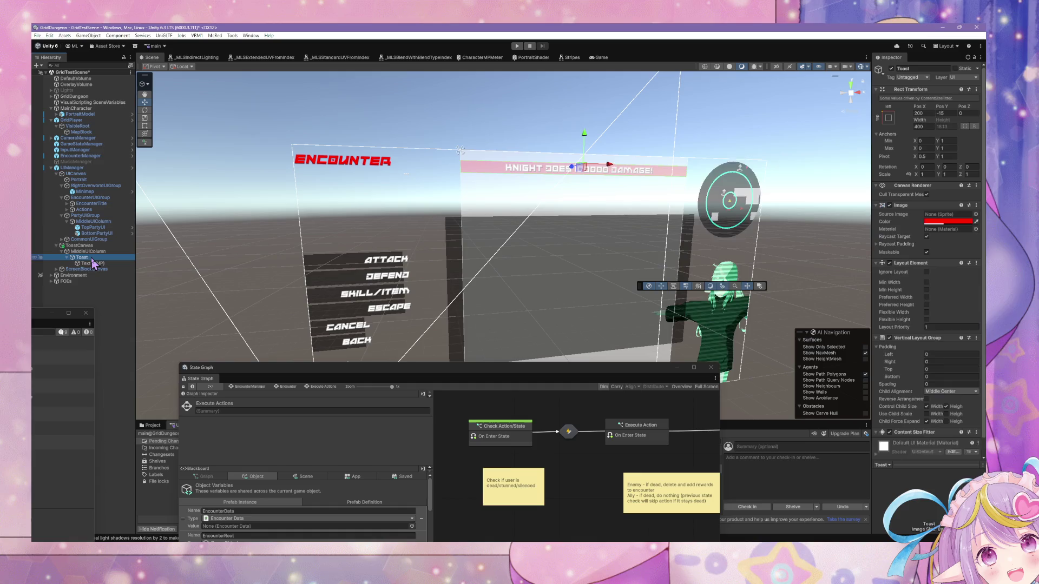
key("ctrl+d")
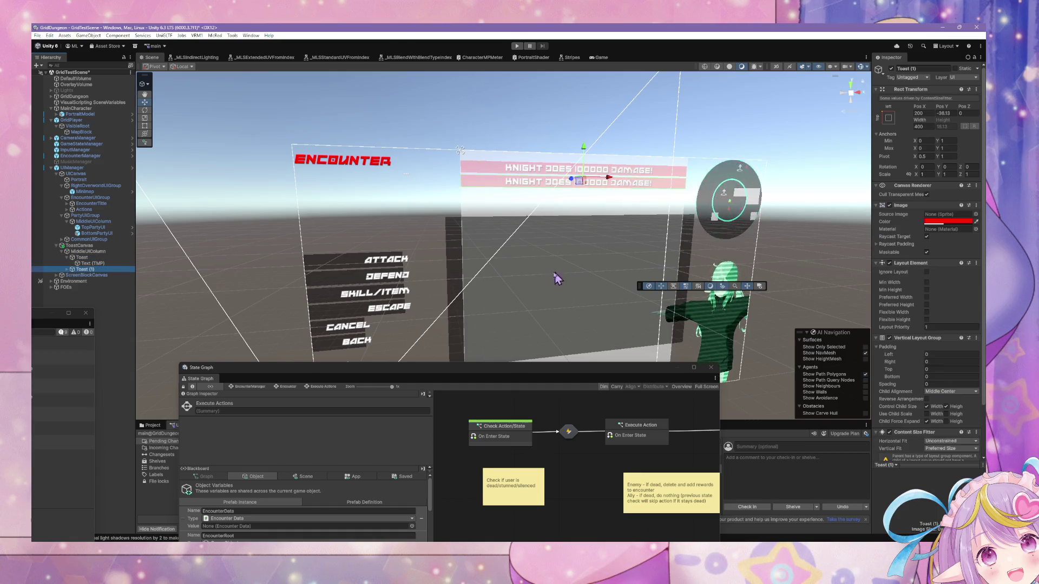
key("ctrl+d")
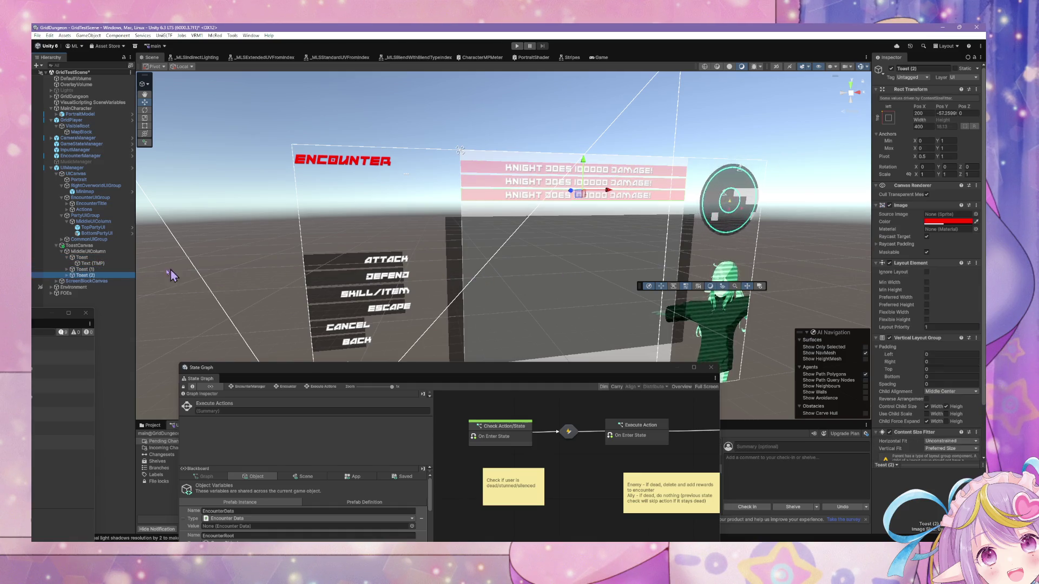
left_click(100, 269, "shift")
key("Delete")
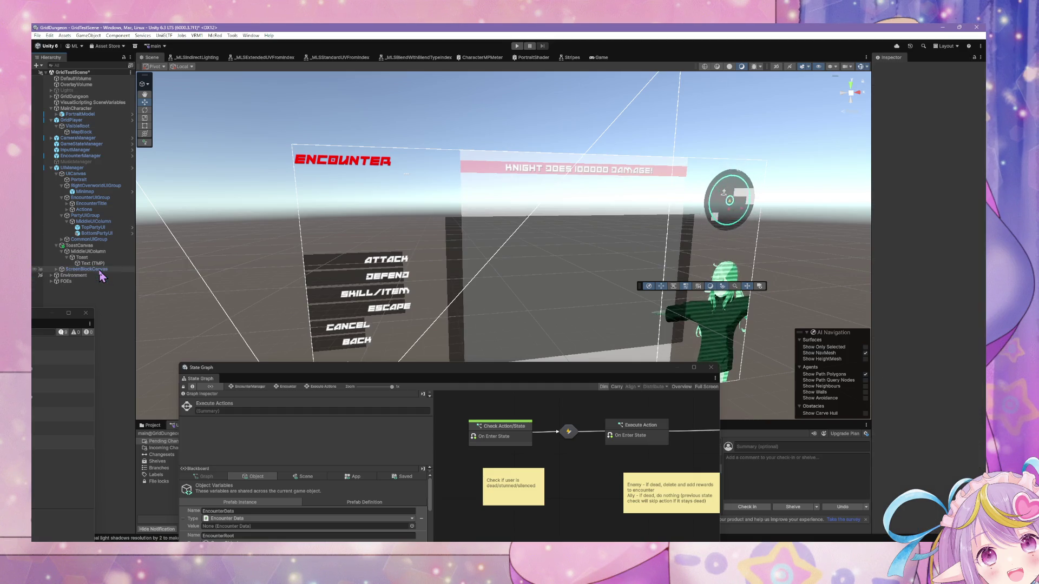
mouse_move(364, 250)
left_mouse_down()
mouse_move(563, 229)
mouse_move(575, 214)
left_mouse_up()
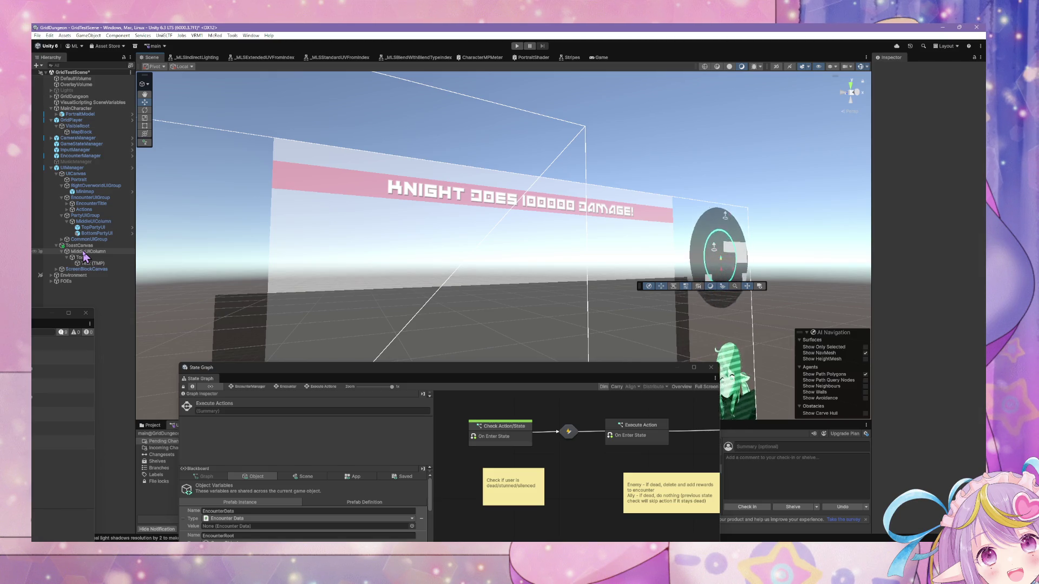
Select the Toast under MiddleUIColumn and drag the State Graph window up to mid-screen.
left_click(84, 252)
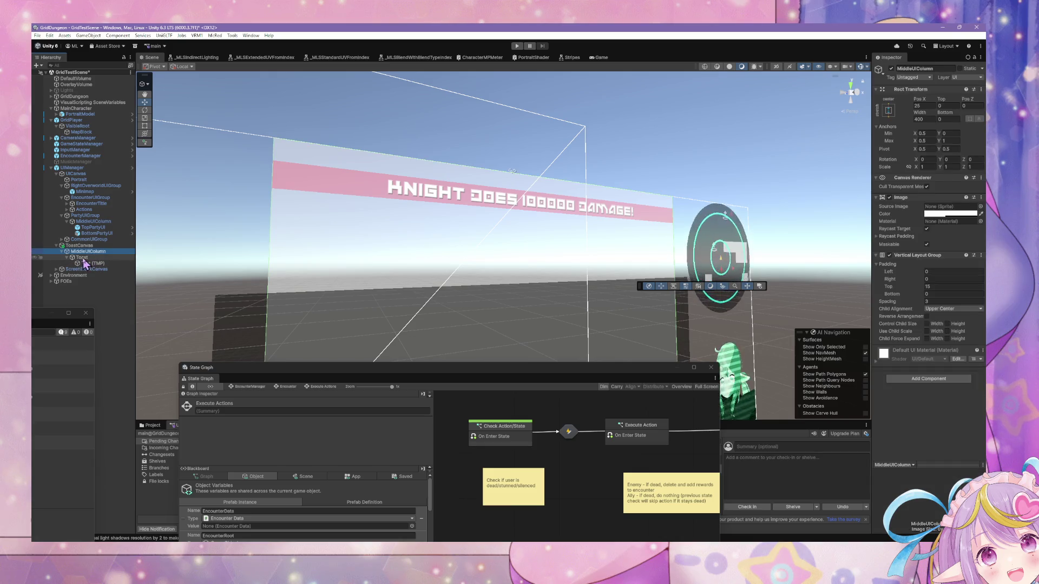
left_click(84, 258)
left_click(85, 264)
left_click(86, 259)
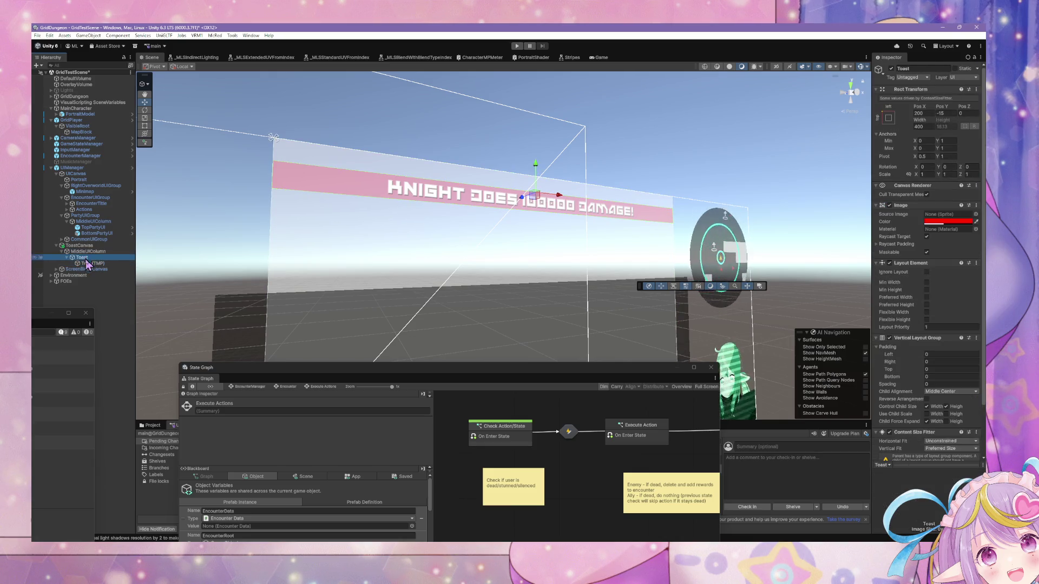
mouse_move(466, 370)
left_mouse_down()
mouse_move(571, 180)
mouse_move(537, 165)
left_mouse_up()
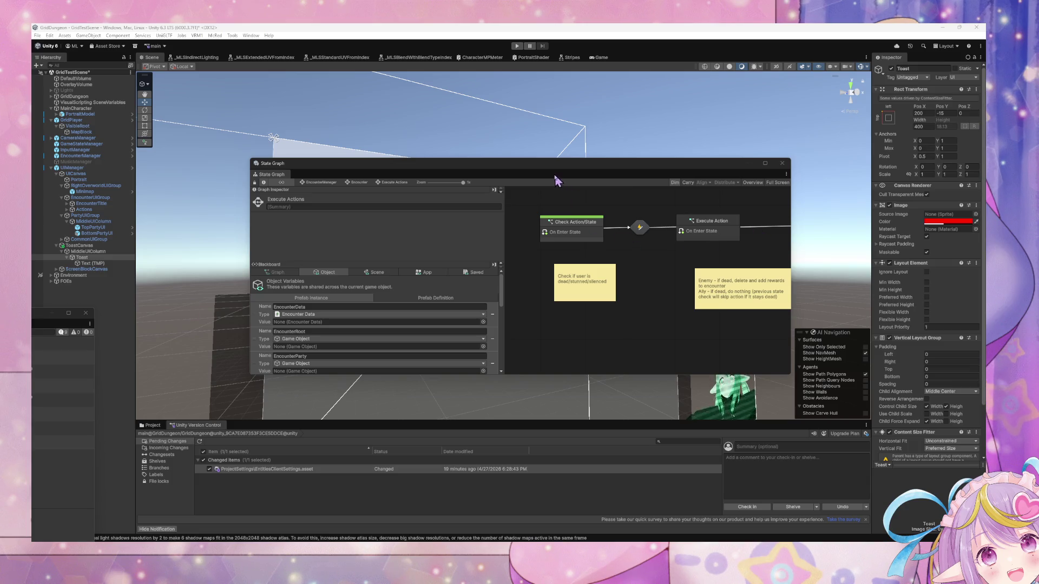
Drag the State Graph window down to the lower middle and orbit toward the encounter UI.
mouse_move(552, 172)
left_mouse_down()
mouse_move(578, 215)
mouse_move(542, 253)
mouse_move(586, 176)
mouse_move(526, 169)
left_mouse_up()
left_click_drag(577, 272, 561, 274)
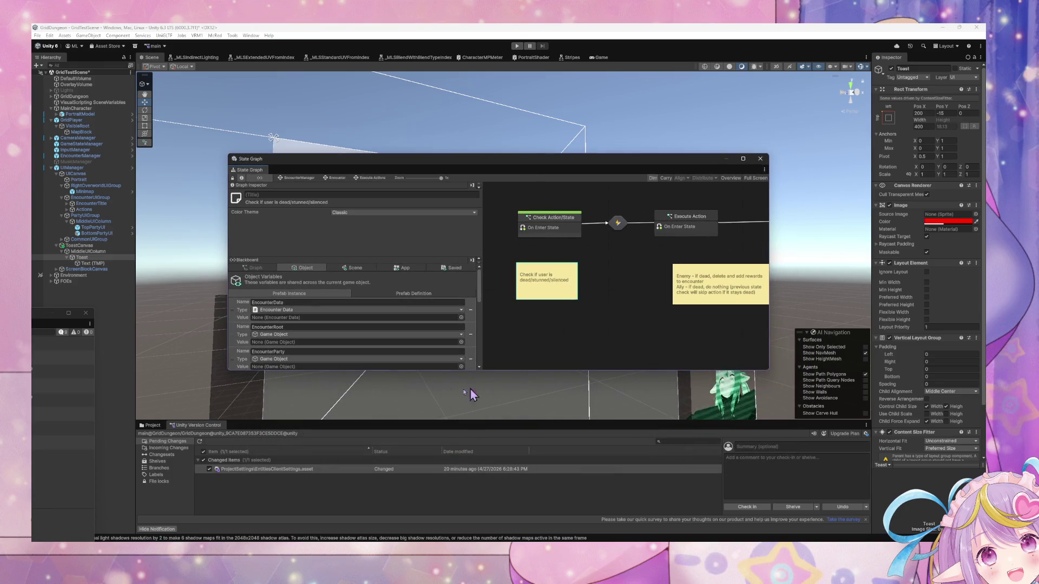
mouse_move(468, 163)
left_mouse_down()
mouse_move(607, 283)
mouse_move(599, 291)
left_mouse_up()
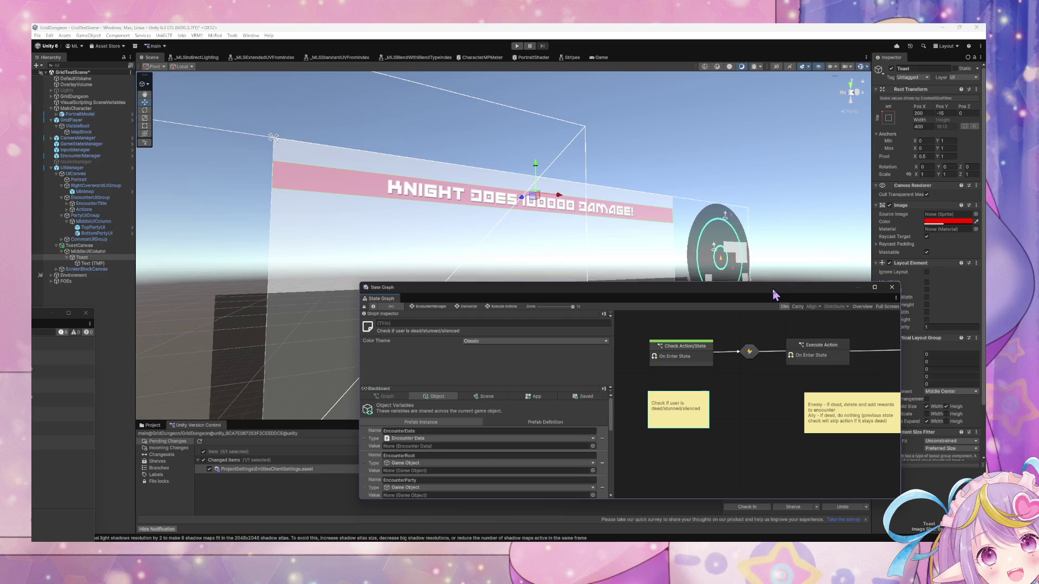
left_click_drag(773, 293, 647, 284)
mouse_move(627, 214)
left_mouse_down()
mouse_move(584, 227)
mouse_move(604, 231)
mouse_move(601, 248)
mouse_move(657, 265)
left_mouse_up()
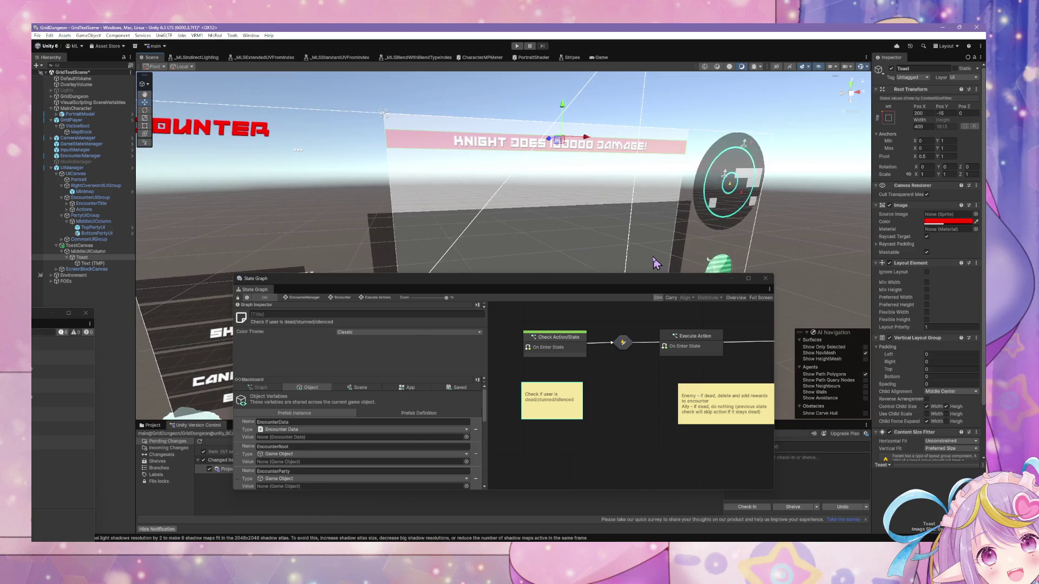
Set MiddleUIColumn's Image color to blue in the color picker.
left_click(88, 252)
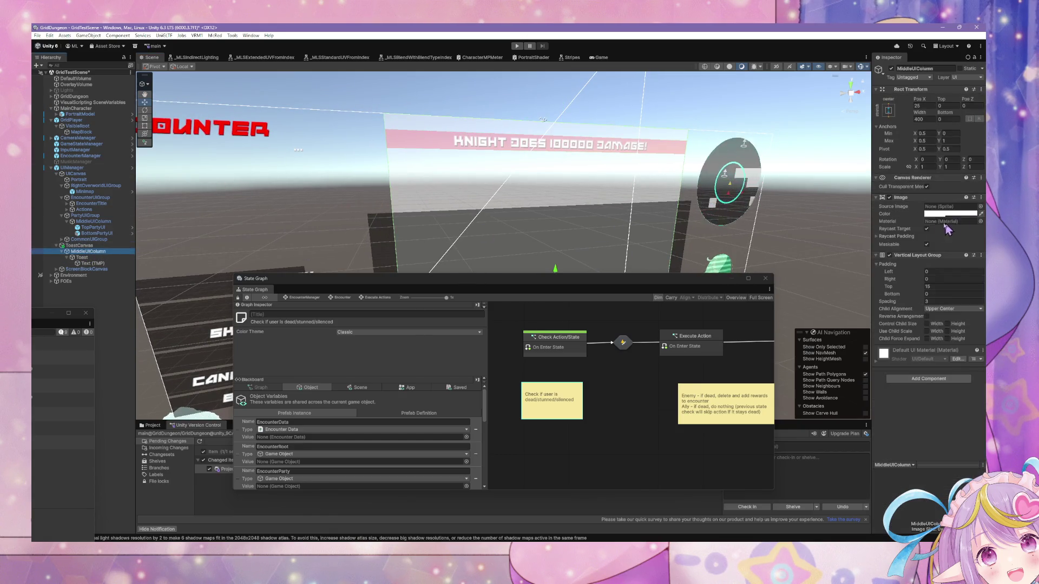
left_click(948, 214)
mouse_move(979, 287)
left_mouse_down()
mouse_move(944, 311)
mouse_move(896, 292)
mouse_move(909, 289)
left_mouse_up()
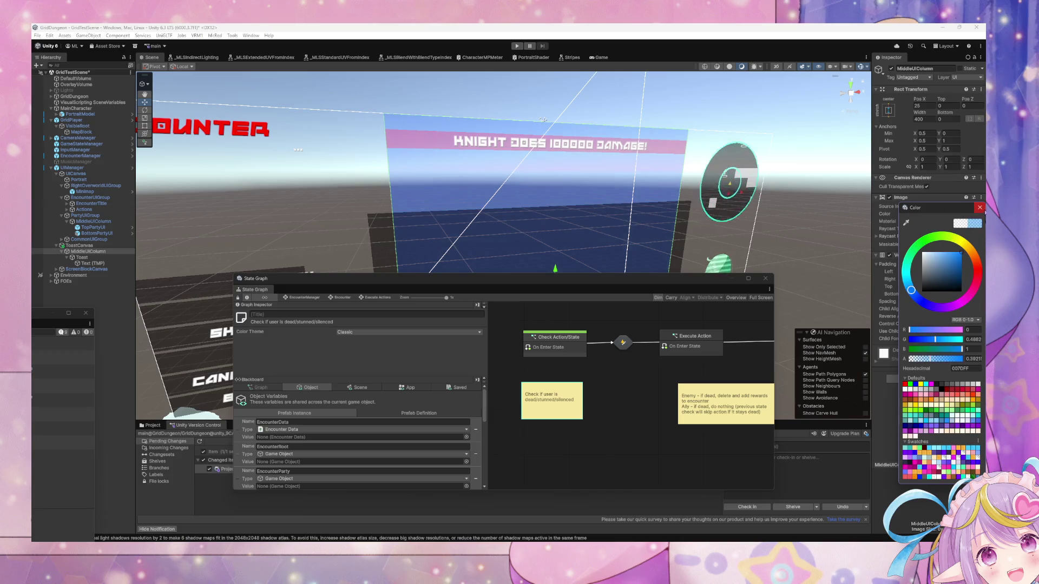
left_click(878, 222)
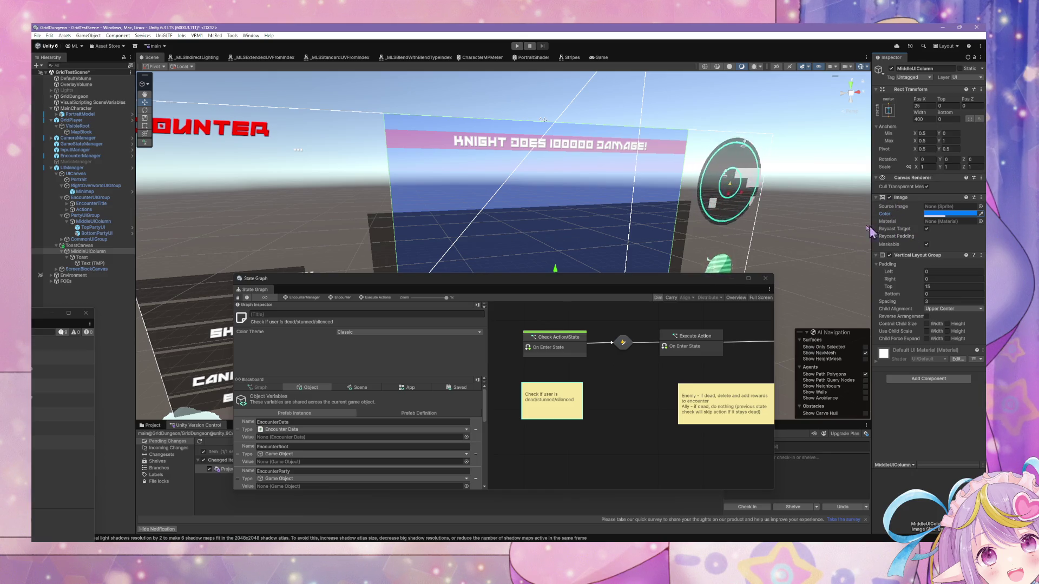
Disable MiddleUIColumn's Image component and move the State Graph window off the battle menu.
left_click(889, 198)
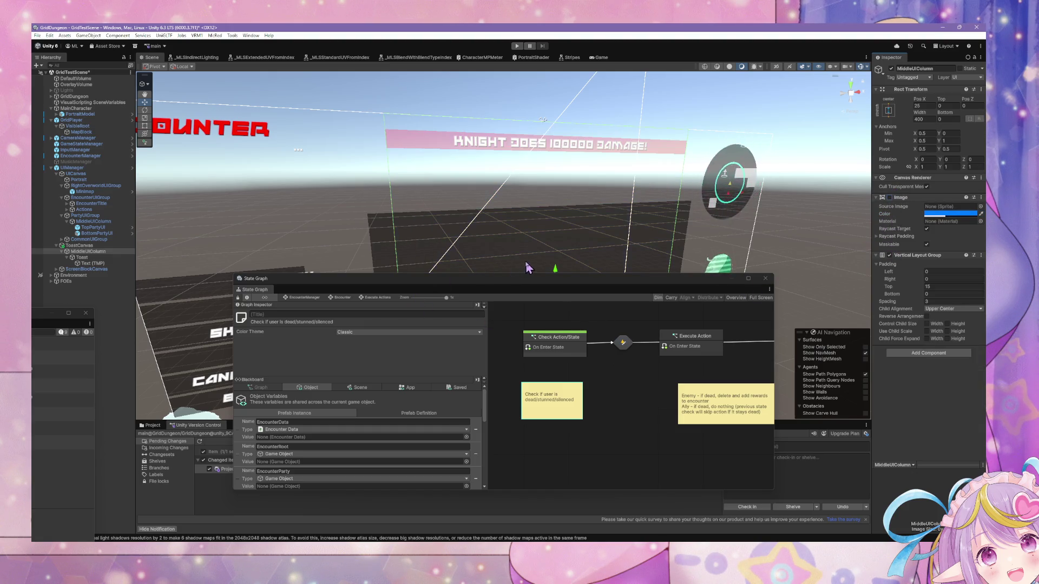
mouse_move(509, 277)
left_mouse_down()
mouse_move(646, 334)
mouse_move(705, 377)
left_mouse_up()
mouse_move(655, 318)
left_mouse_down()
mouse_move(622, 281)
mouse_move(584, 195)
mouse_move(557, 214)
mouse_move(474, 215)
mouse_move(589, 219)
mouse_move(612, 195)
mouse_move(595, 209)
mouse_move(563, 201)
left_mouse_up()
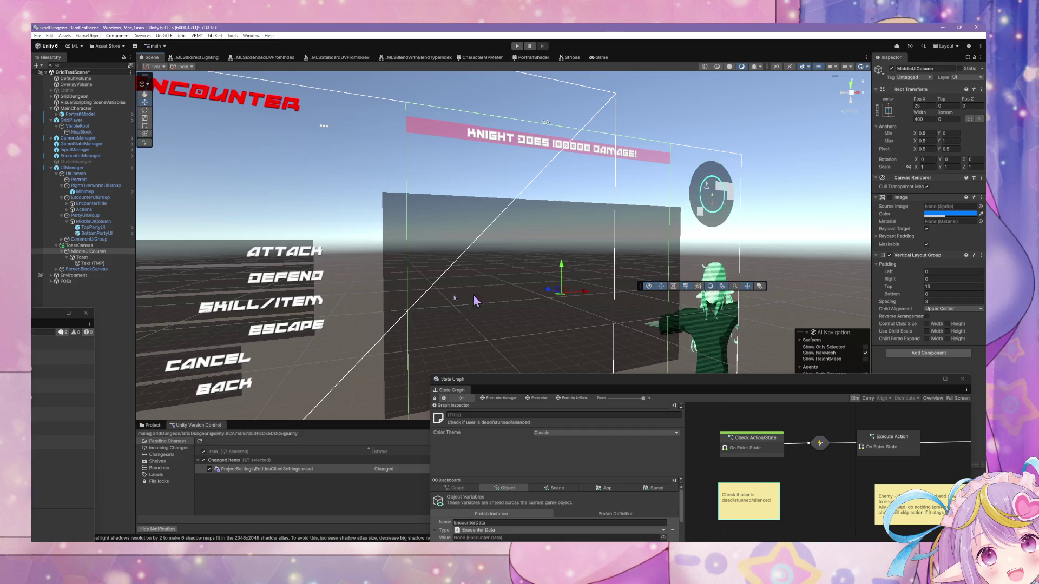
Open the UIManager prefab in Prefab Mode from the UI assets folder.
left_click(82, 257)
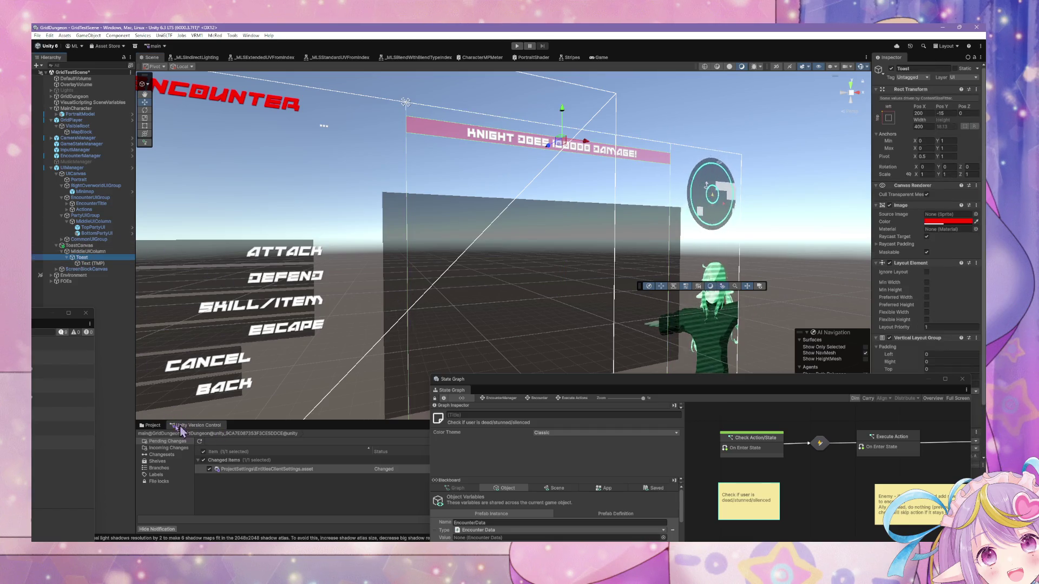
left_click(151, 425)
scroll(194, 481, "down", 3)
scroll(190, 487, "down", 2)
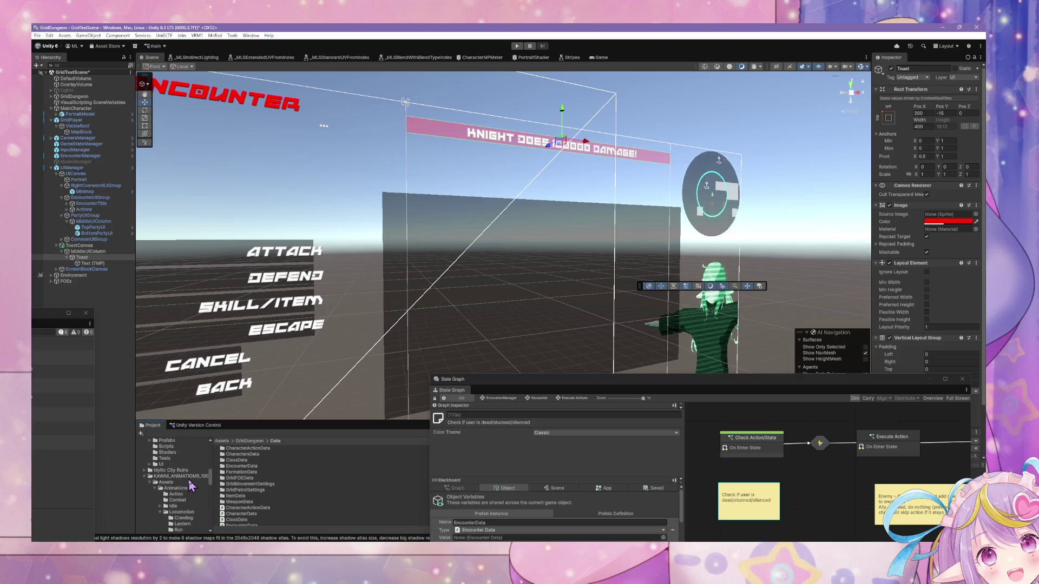
left_click(162, 464)
left_click(72, 167)
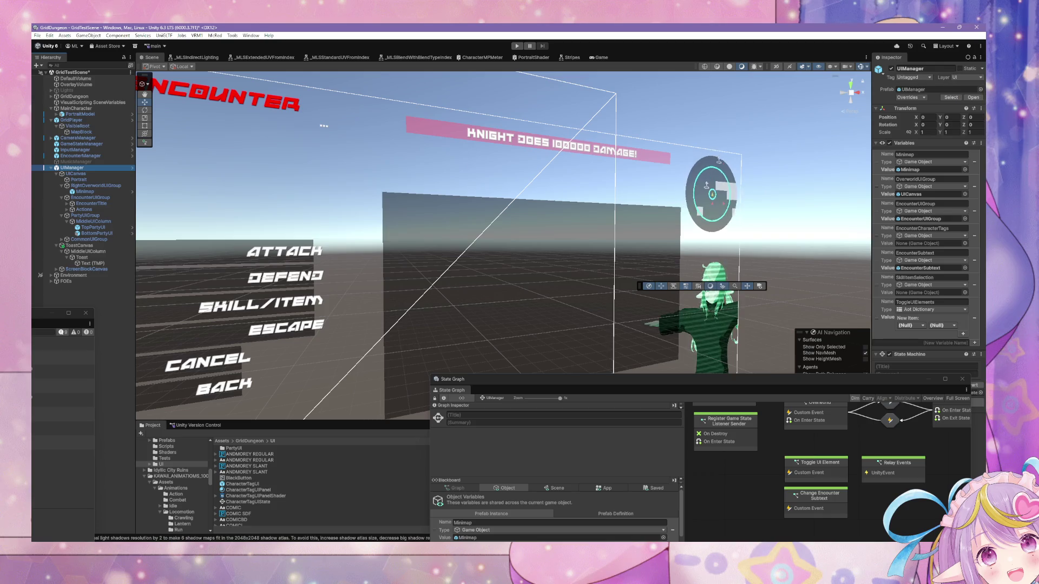
left_click(973, 97)
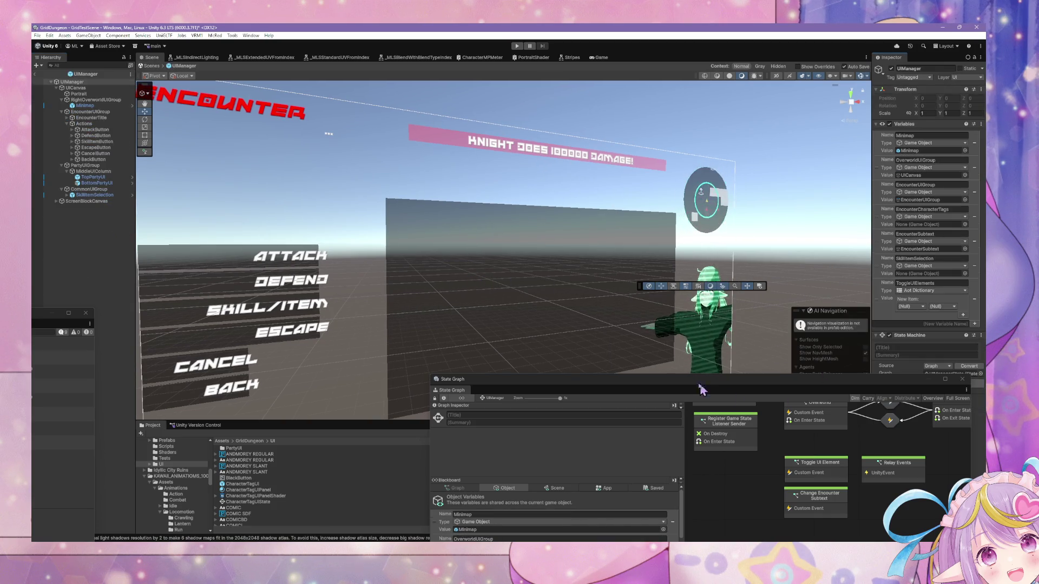
Center and enlarge the State Graph window, scrolling the Blackboard to the New Variable Name field.
mouse_move(684, 390)
left_mouse_down()
mouse_move(370, 134)
mouse_move(501, 178)
left_mouse_up()
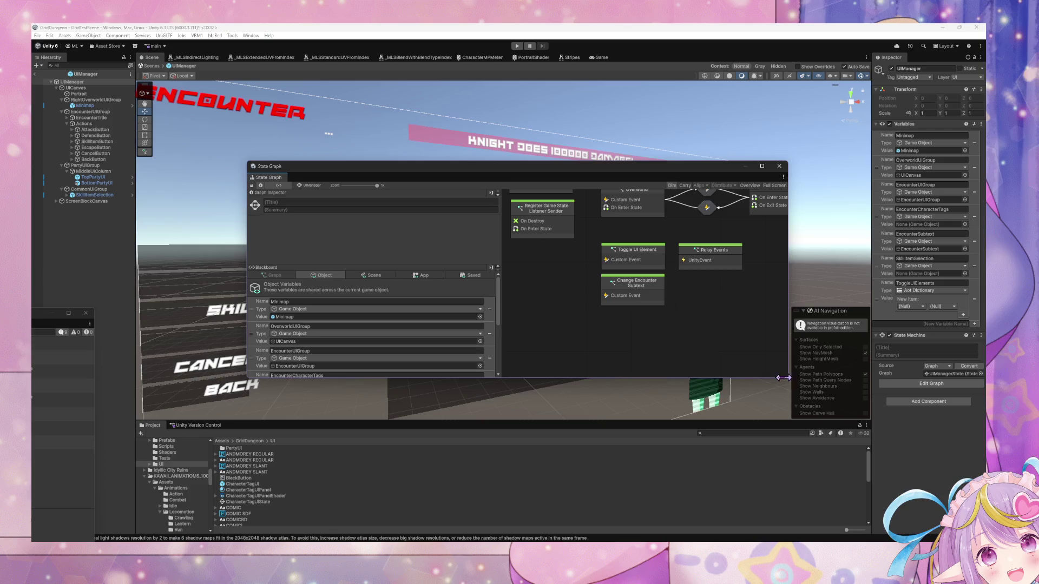
left_click_drag(785, 379, 853, 433)
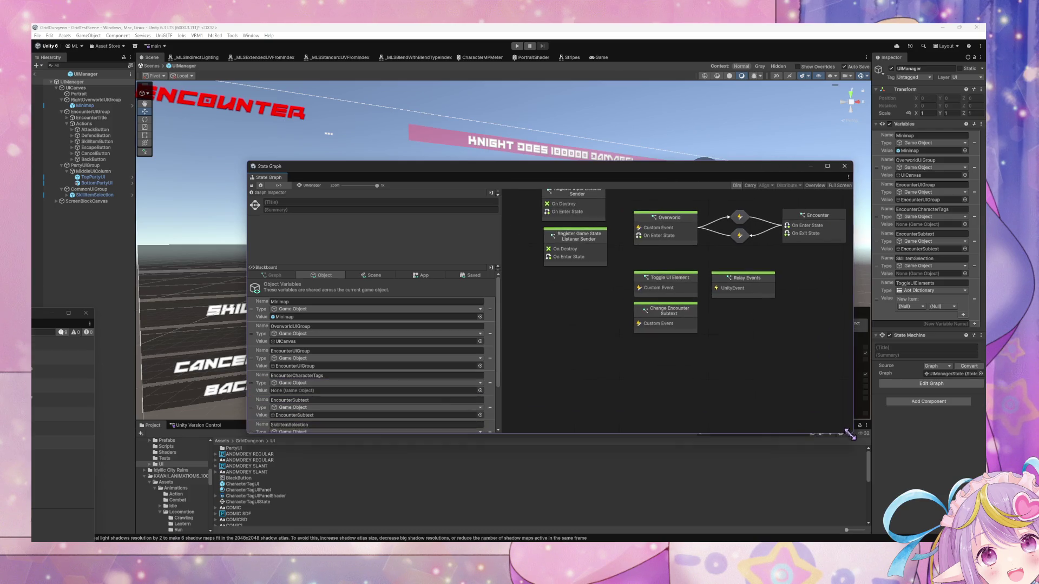
scroll(426, 377, "down", 3)
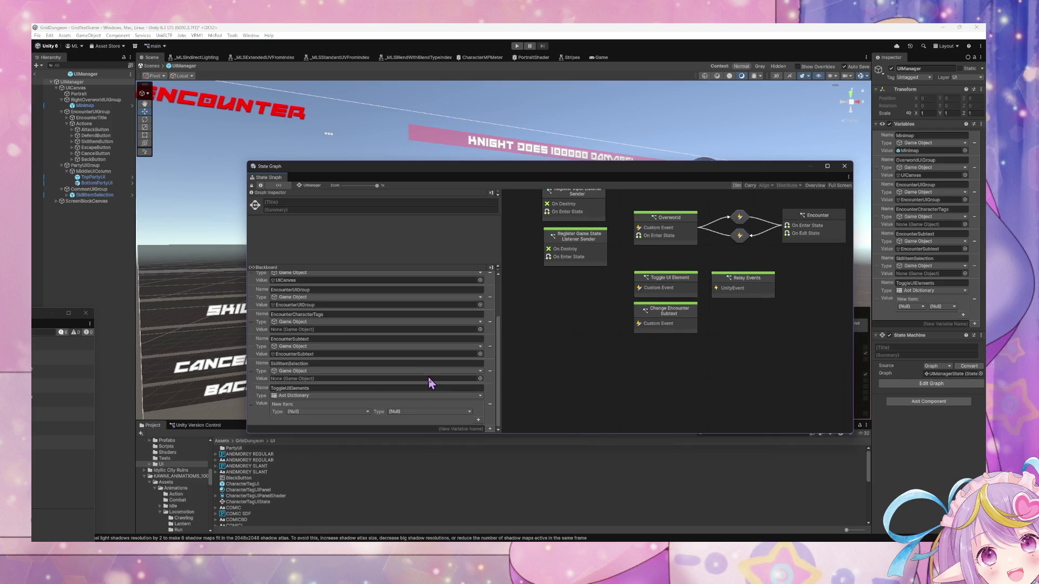
scroll(427, 379, "up", 3)
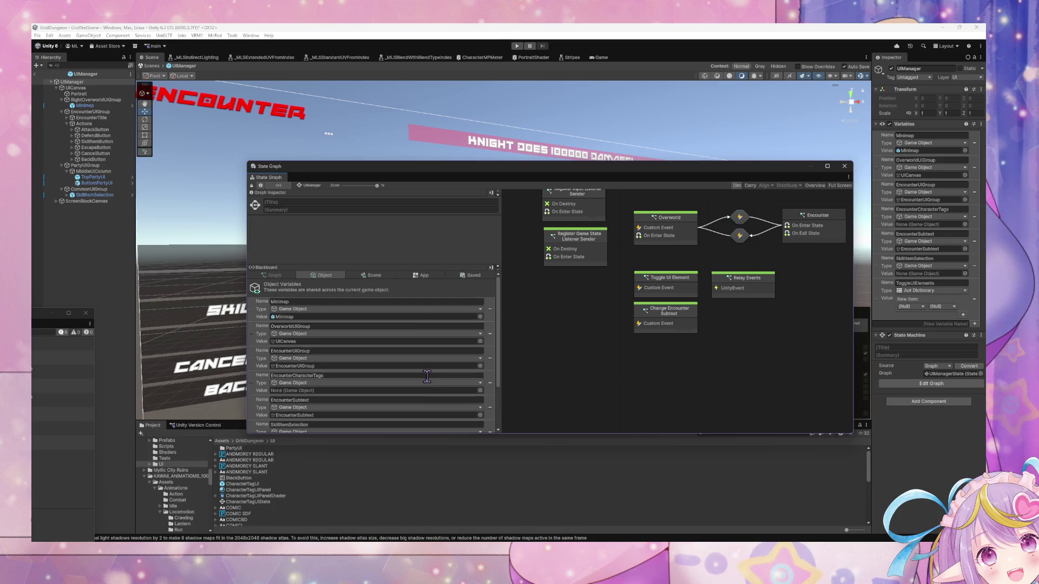
scroll(427, 377, "down", 3)
scroll(427, 378, "down", 2)
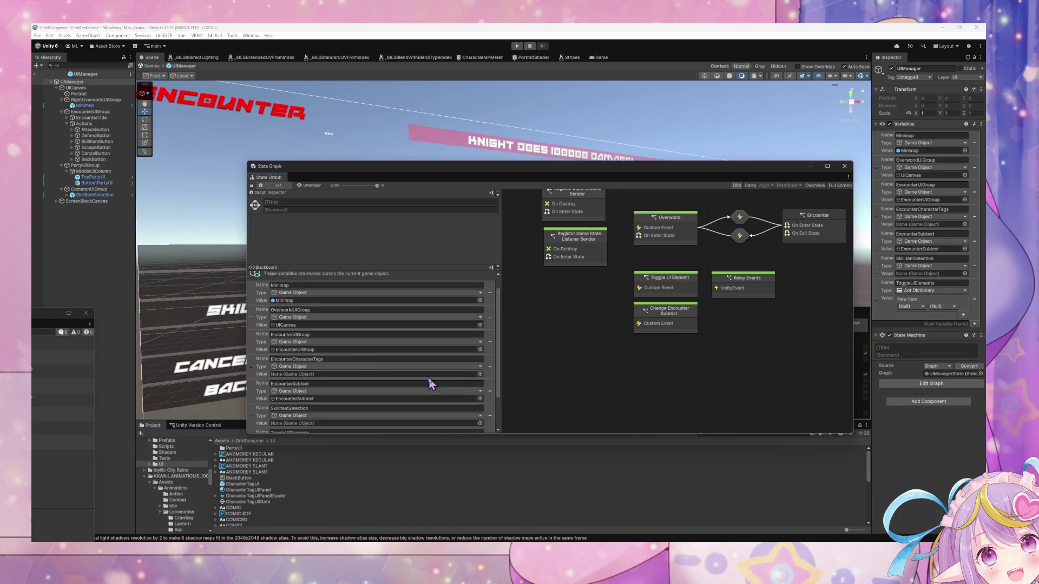
scroll(428, 377, "up", 5)
scroll(429, 377, "down", 3)
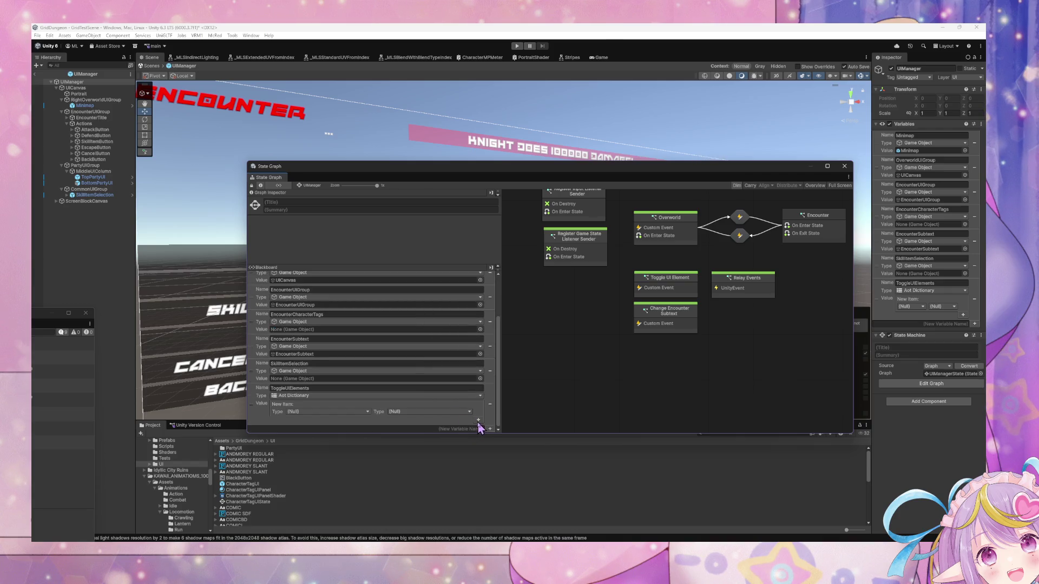
left_click(473, 428)
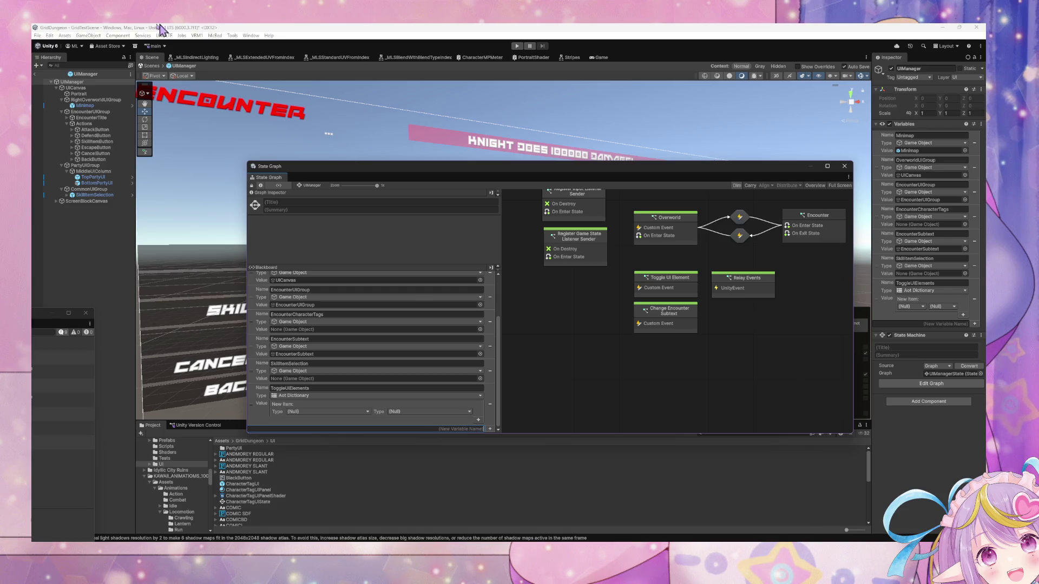
left_click(159, 68)
left_click(157, 66)
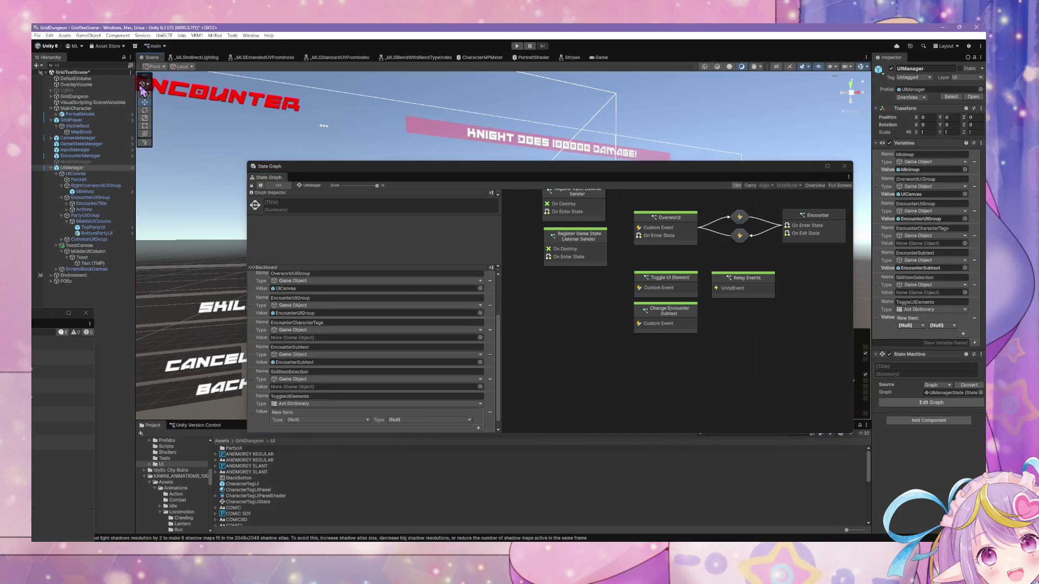
left_click(910, 98)
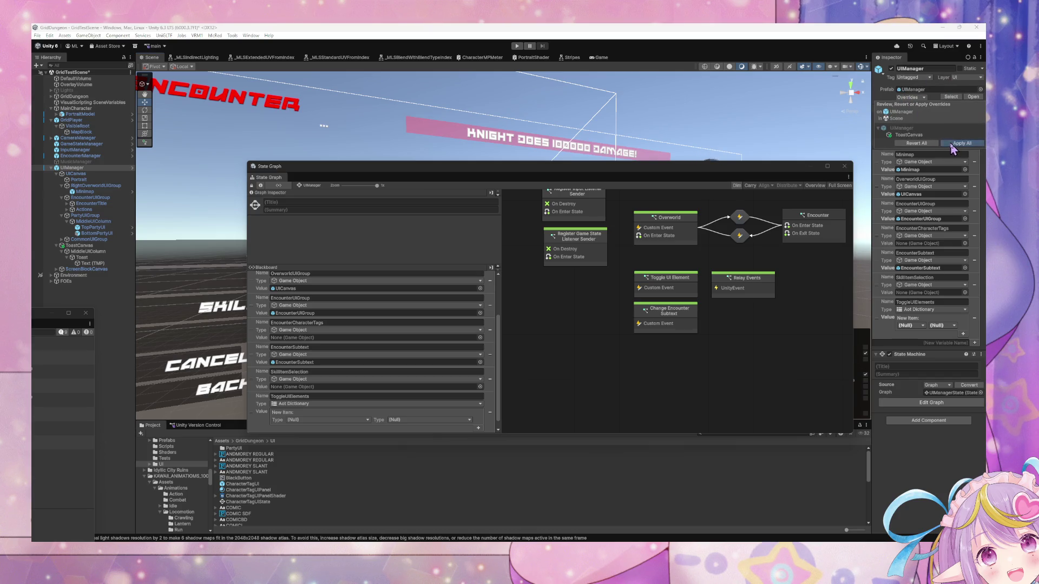
left_click(923, 153)
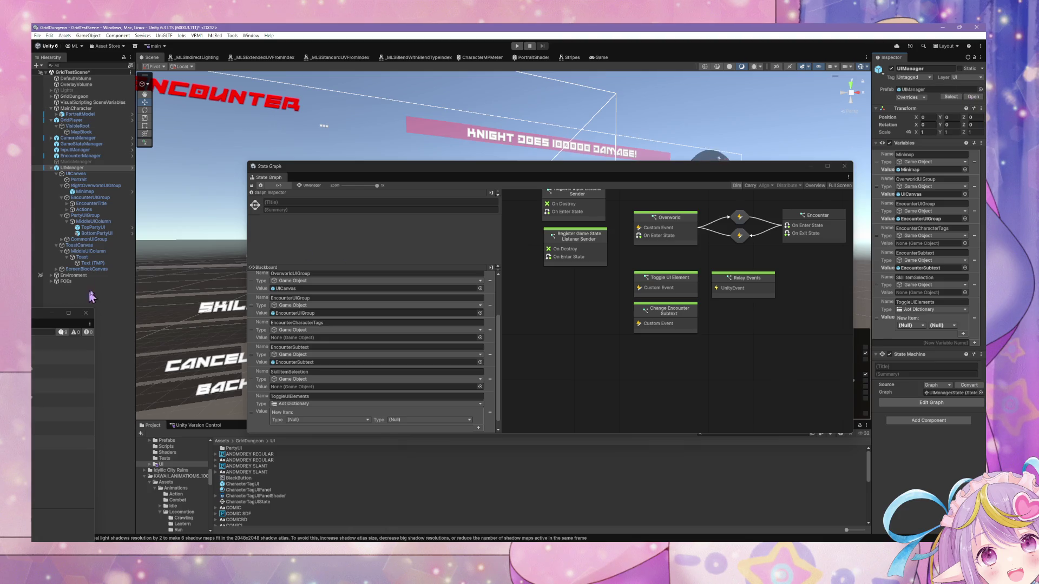
left_click(92, 251)
left_click(98, 251)
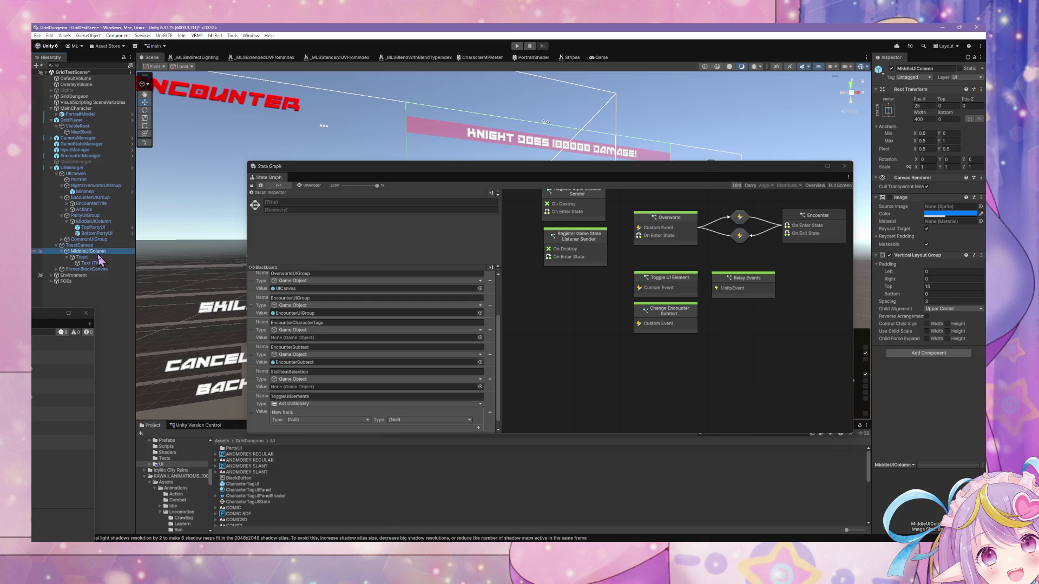
left_click(87, 258)
key("Up")
Open UIManager in Prefab Mode and move ToastCanvas below ScreenBlockCanvas in the Hierarchy.
left_click(72, 168)
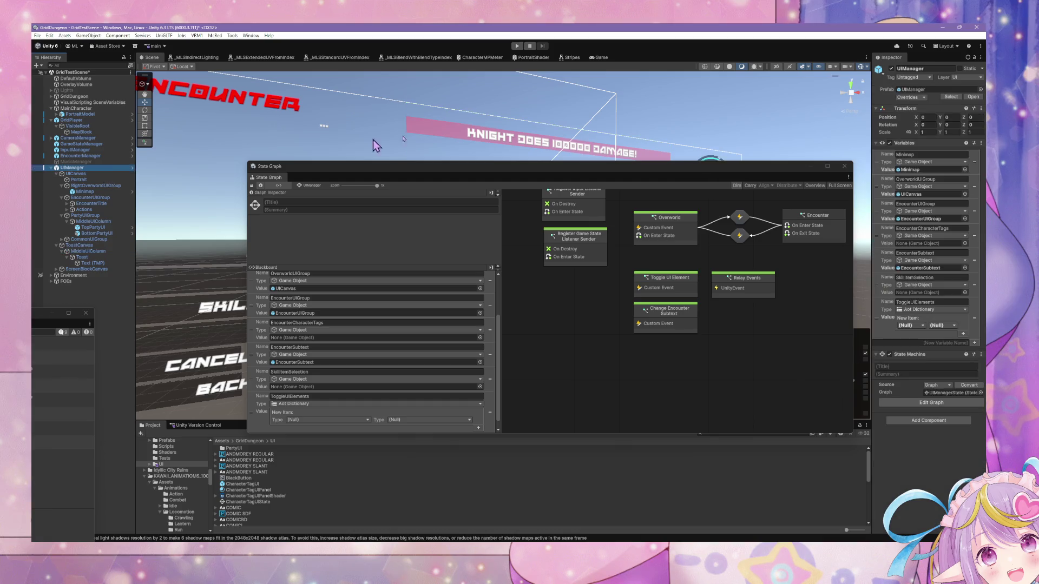
left_click(915, 90)
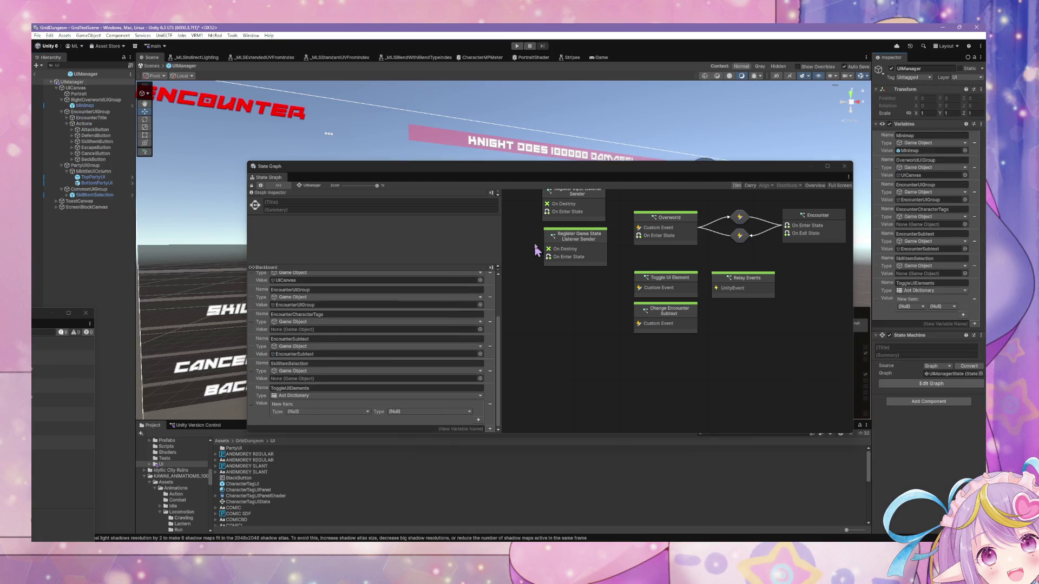
left_click_drag(558, 182, 705, 256)
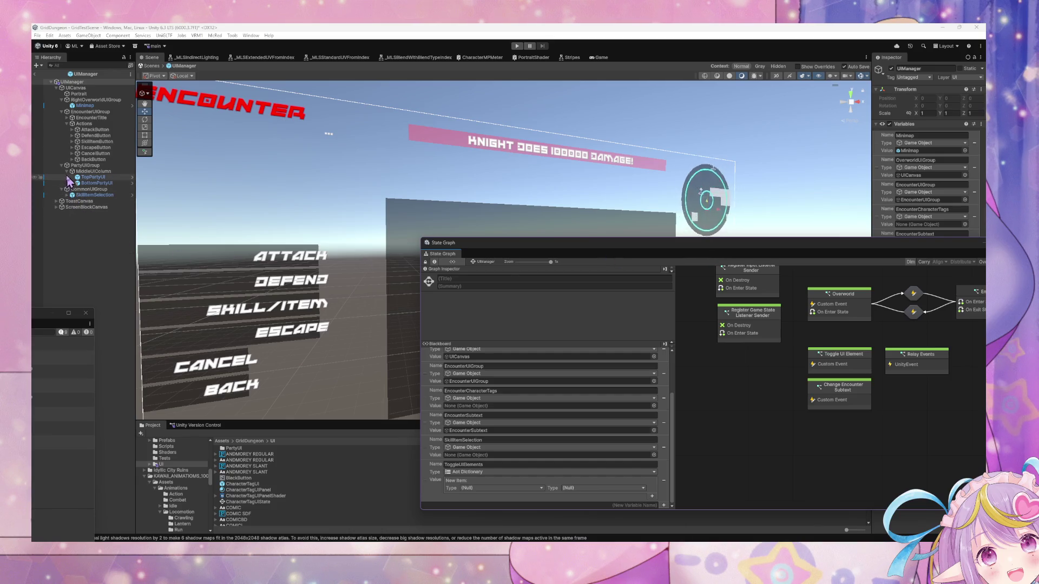
left_click(68, 195)
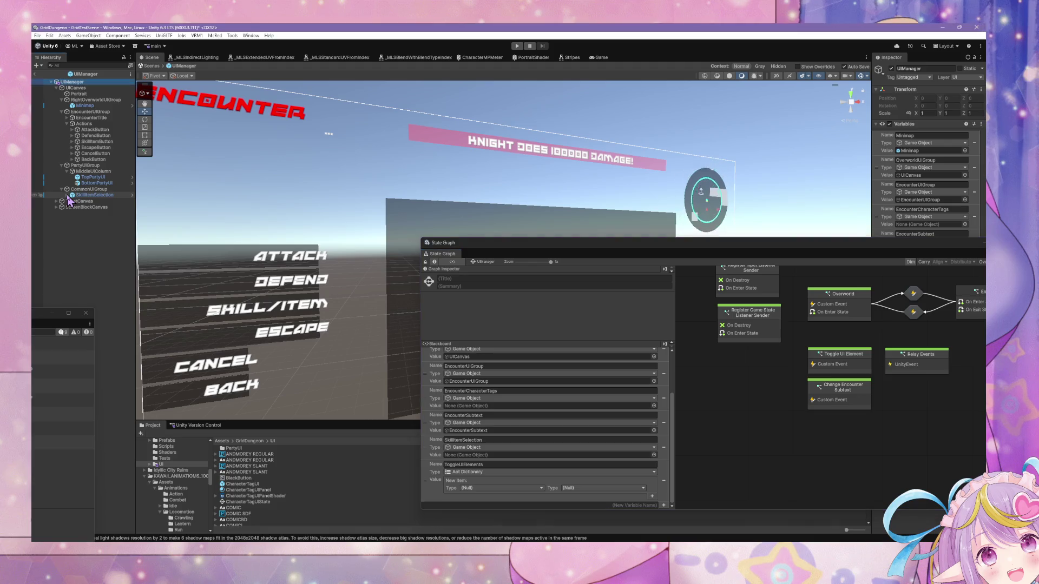
left_click(57, 213)
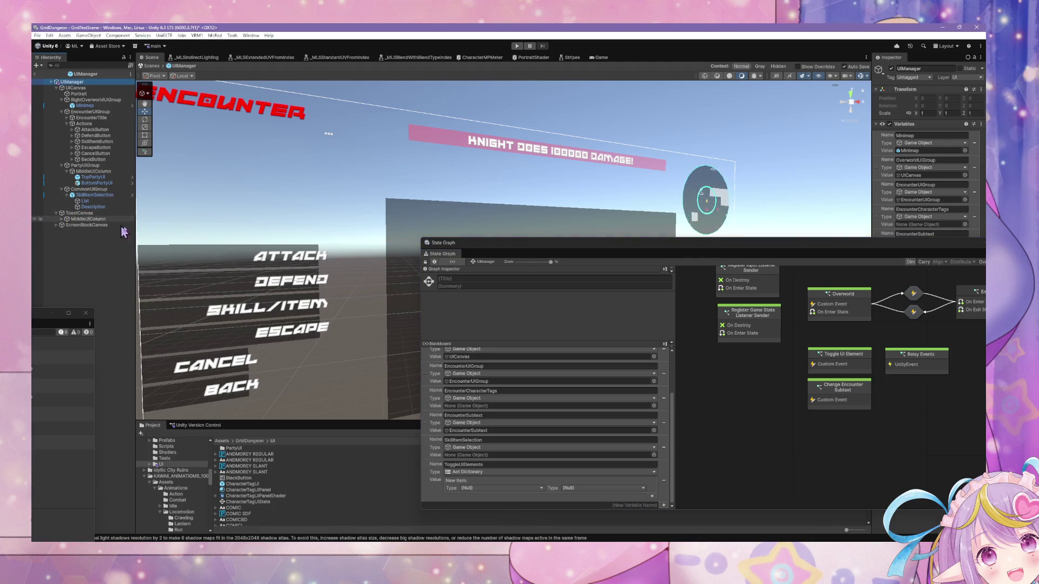
left_click(62, 220)
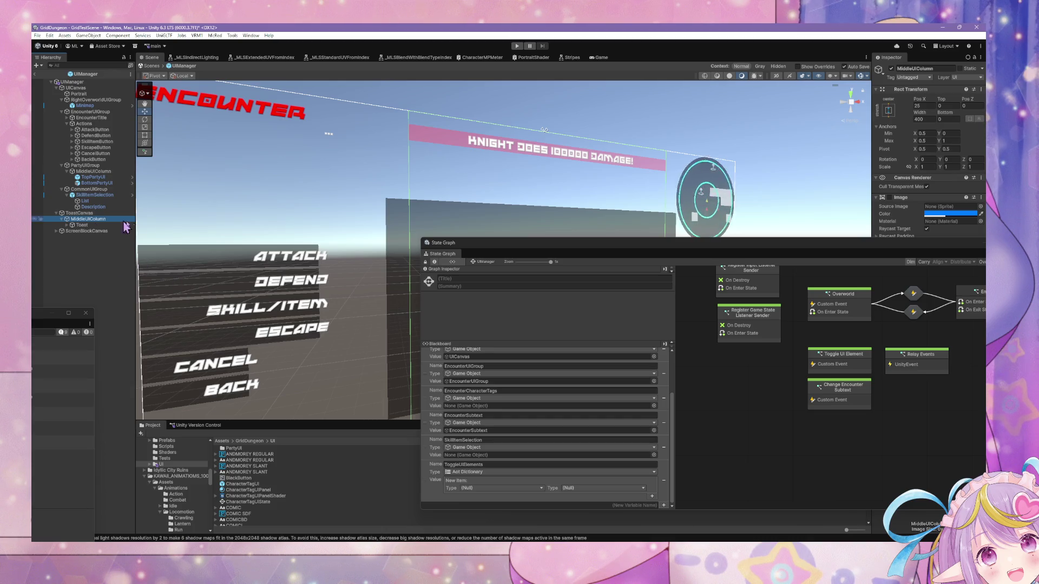
left_click(80, 214)
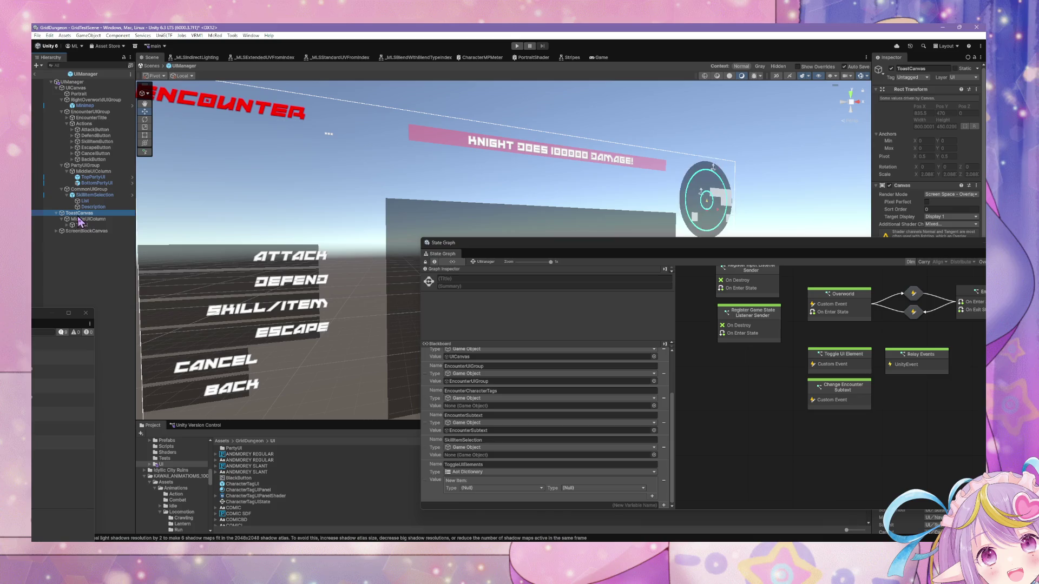
mouse_move(72, 244)
left_mouse_down()
mouse_move(63, 232)
mouse_move(56, 243)
left_mouse_up()
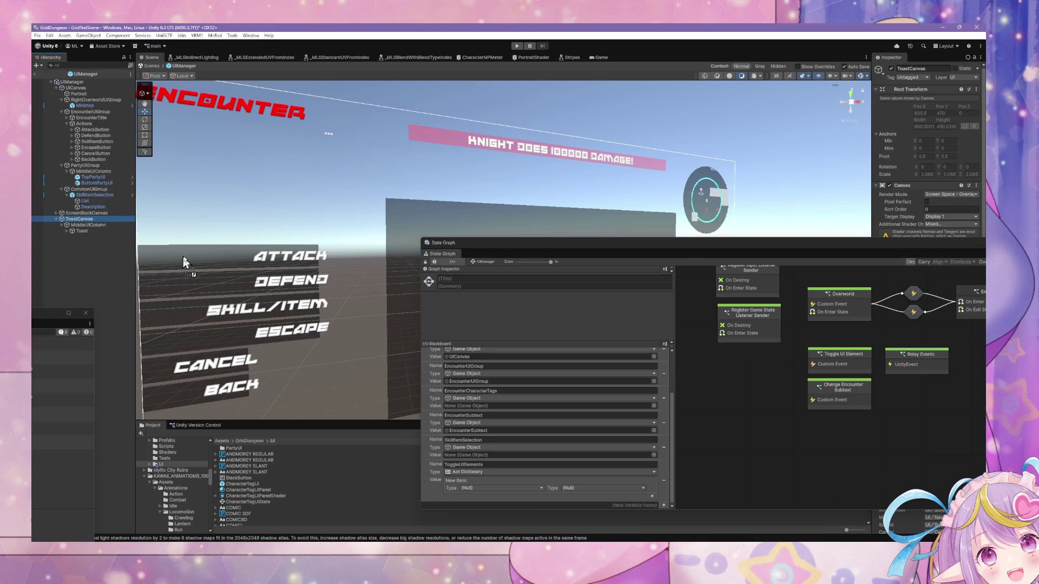
key("Down")
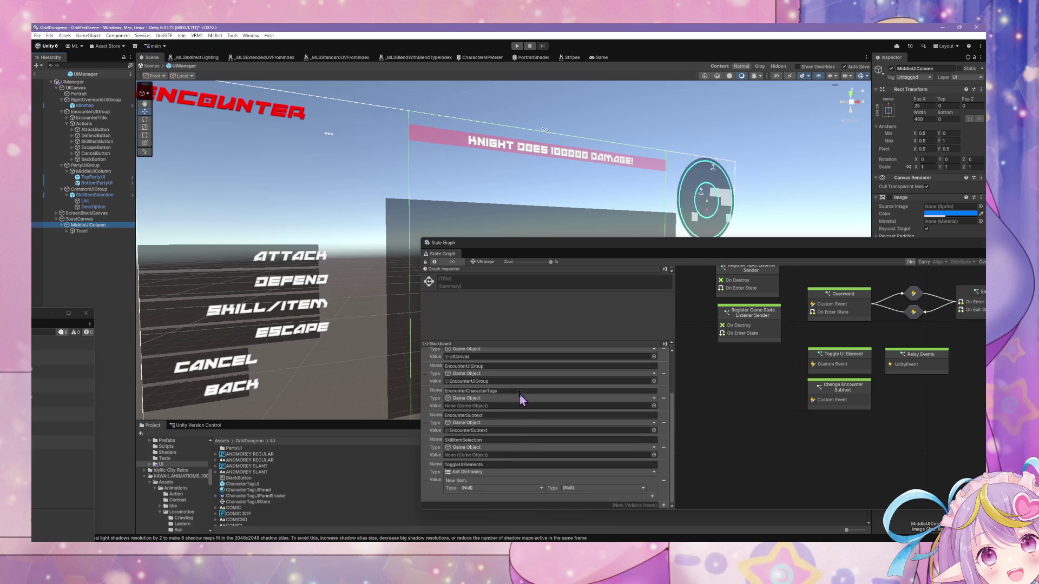
Add a Game Object blackboard variable named ToastPArent, then start fixing its capitalisation.
left_click(618, 505)
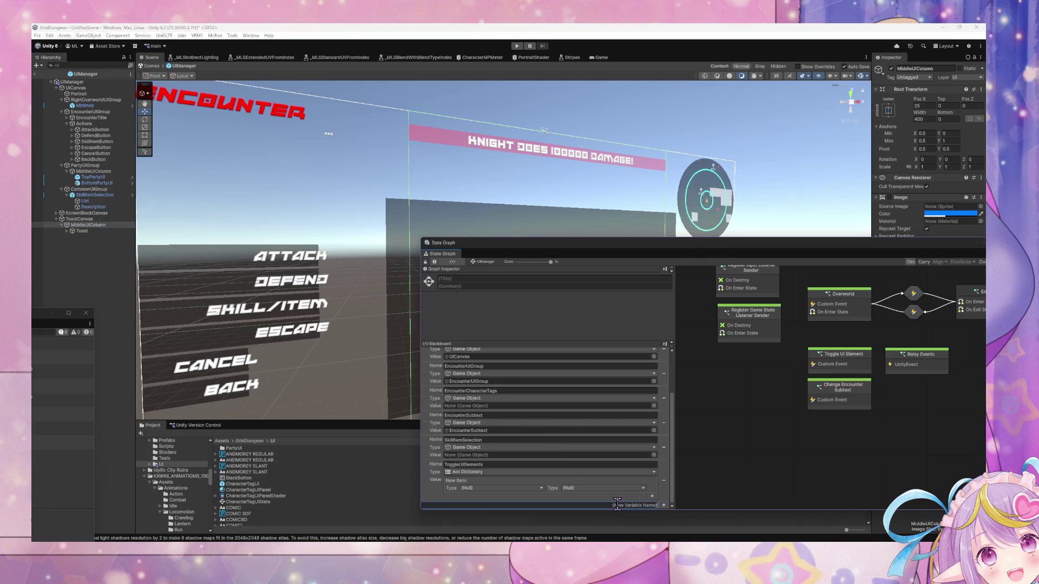
type("ToastPArent")
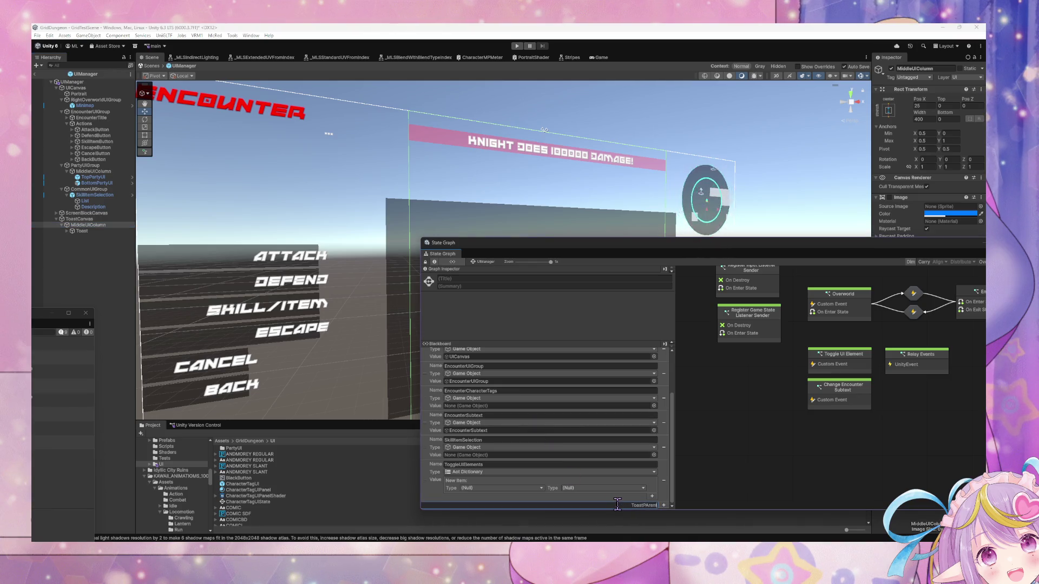
key("Return")
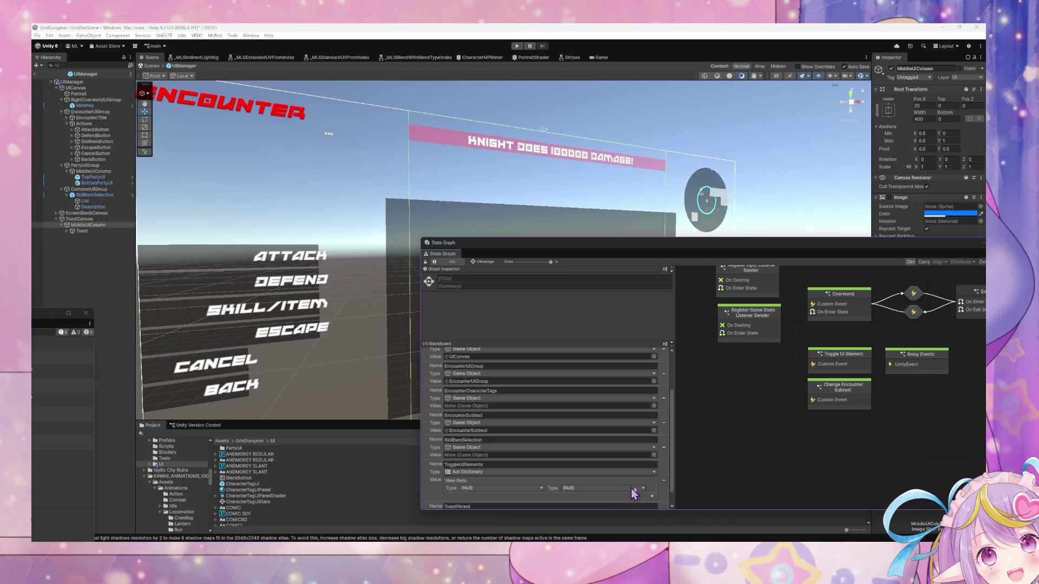
left_click(593, 496)
type("gameobject")
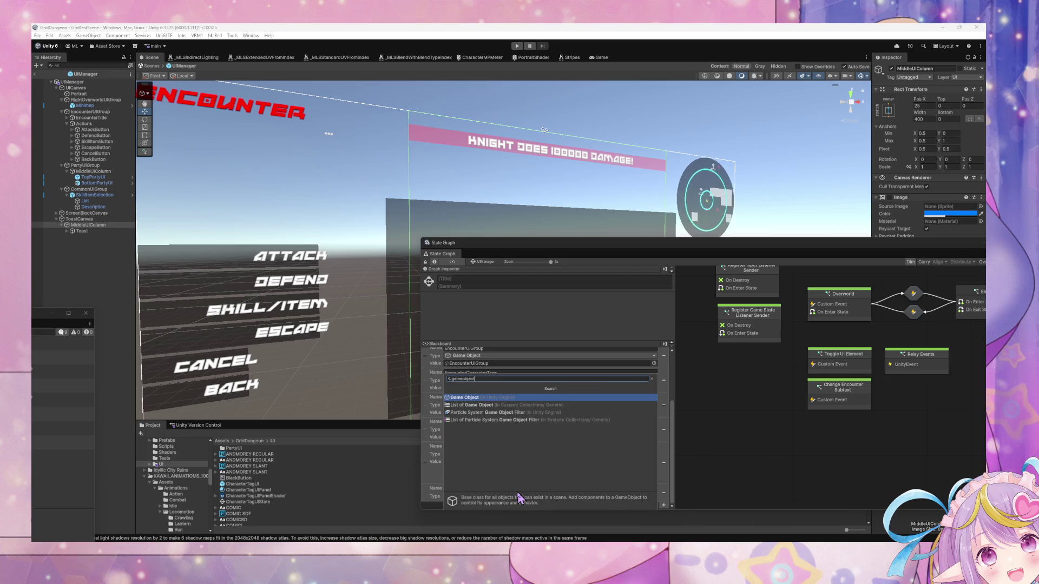
key("Return")
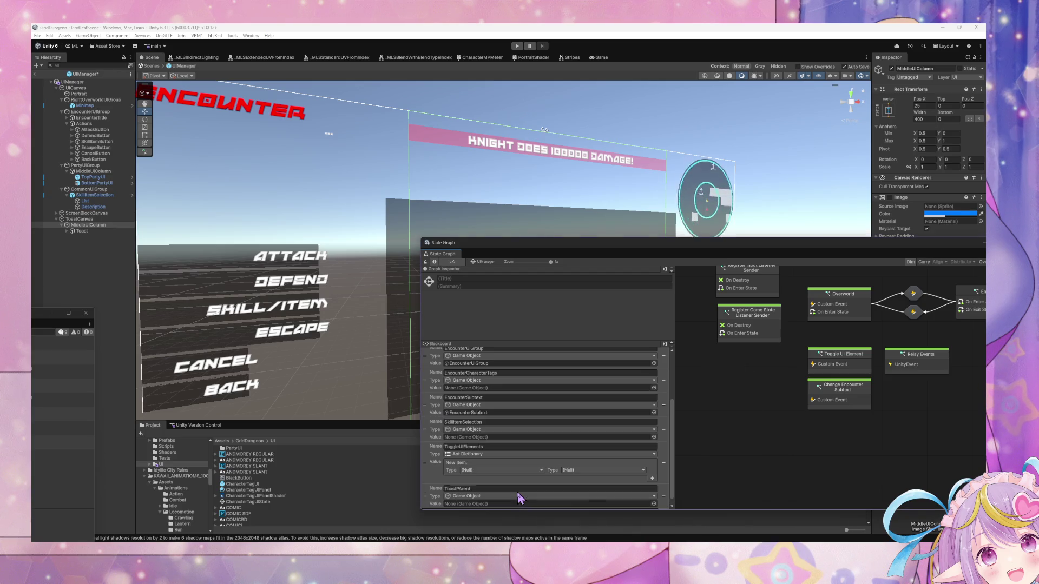
left_click(503, 489)
left_click(503, 489)
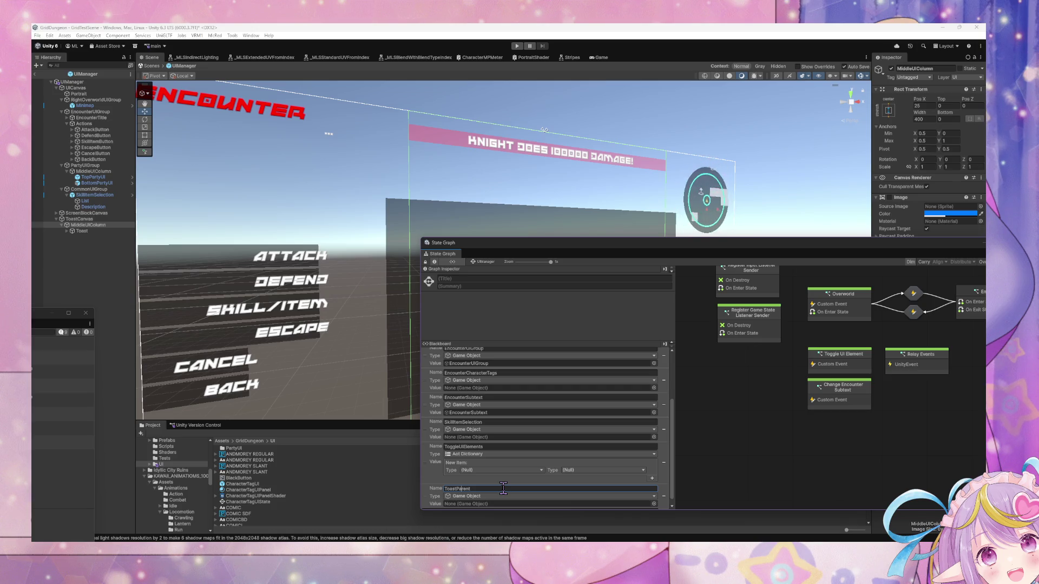
key("BackSpace")
Finish renaming the variable to ToastParent and move the State Graph window up-left.
type("a")
key("Return")
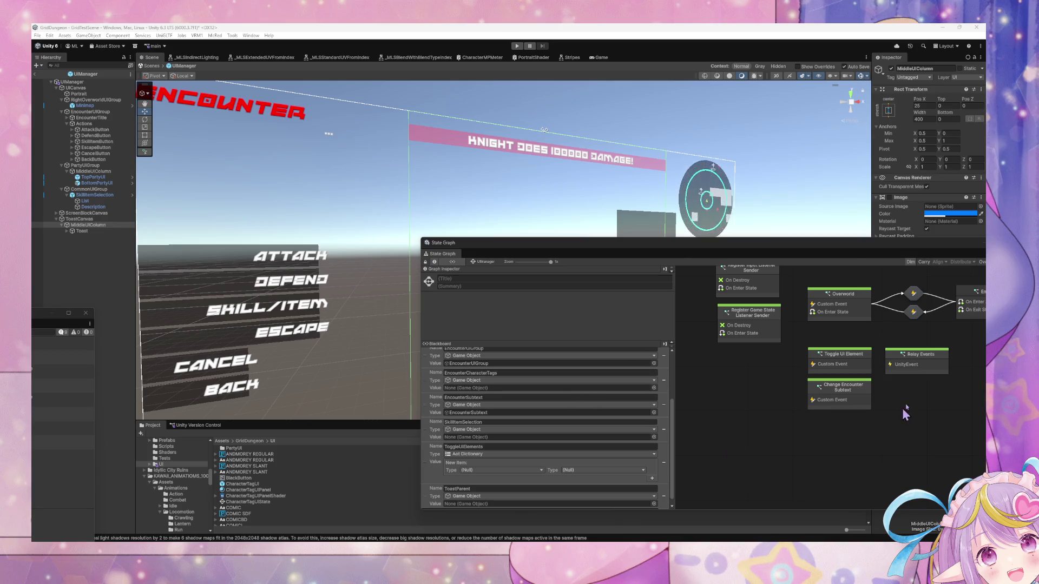
left_click_drag(682, 247, 599, 192)
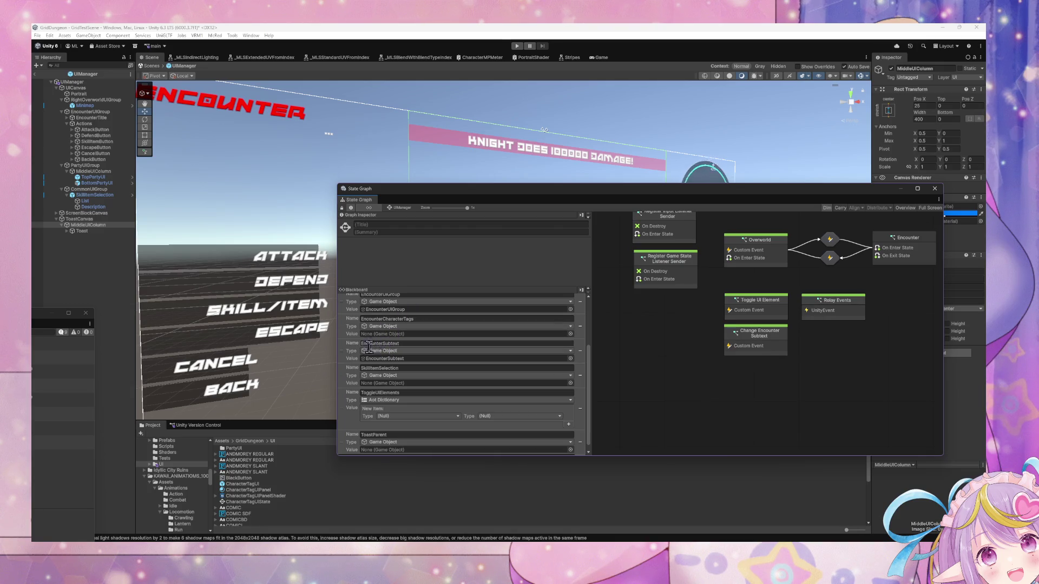
scroll(451, 346, "down", 1)
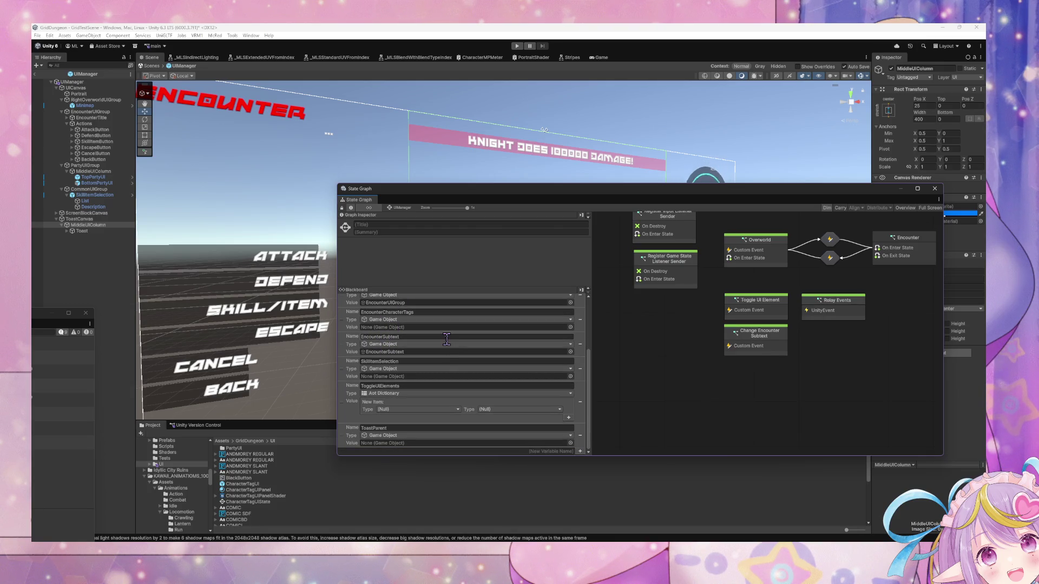
Drag MiddleUIColumn from the Hierarchy into ToastParent's Value field on the Blackboard.
left_click(87, 225)
mouse_move(143, 266)
left_mouse_down()
mouse_move(457, 464)
mouse_move(457, 443)
left_mouse_up()
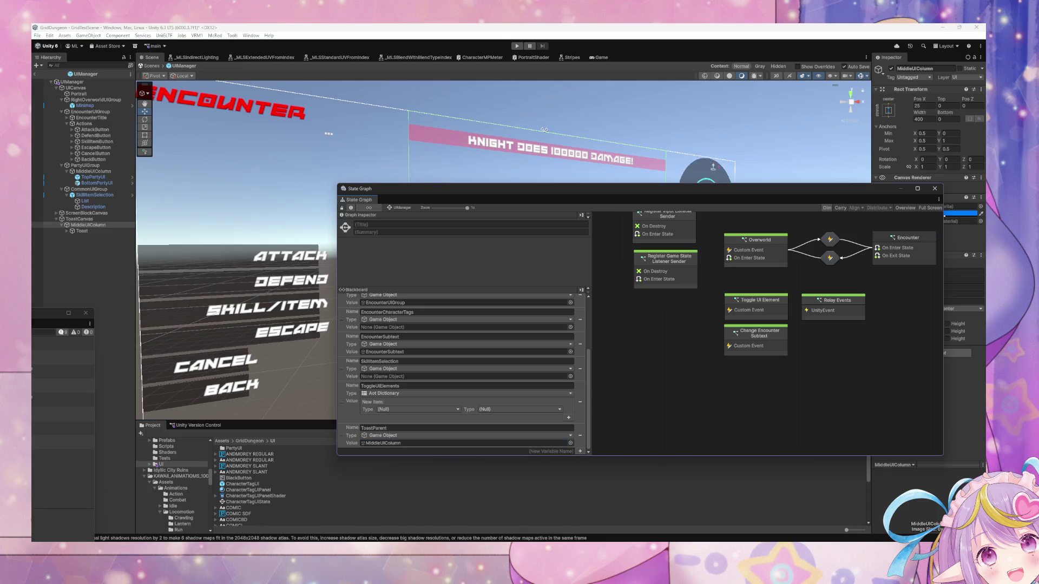
scroll(687, 320, "up", 2)
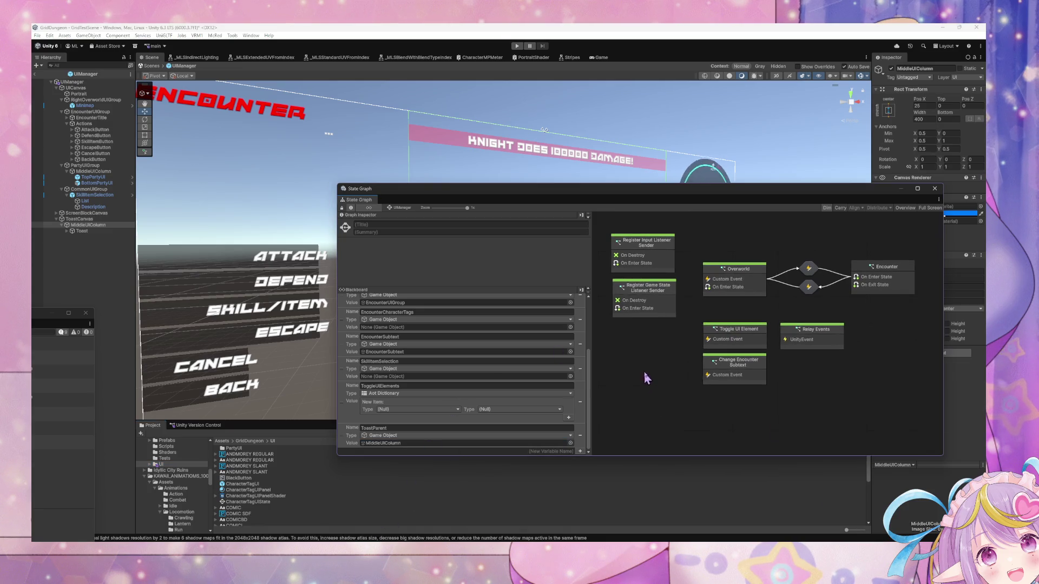
scroll(661, 355, "left", 1)
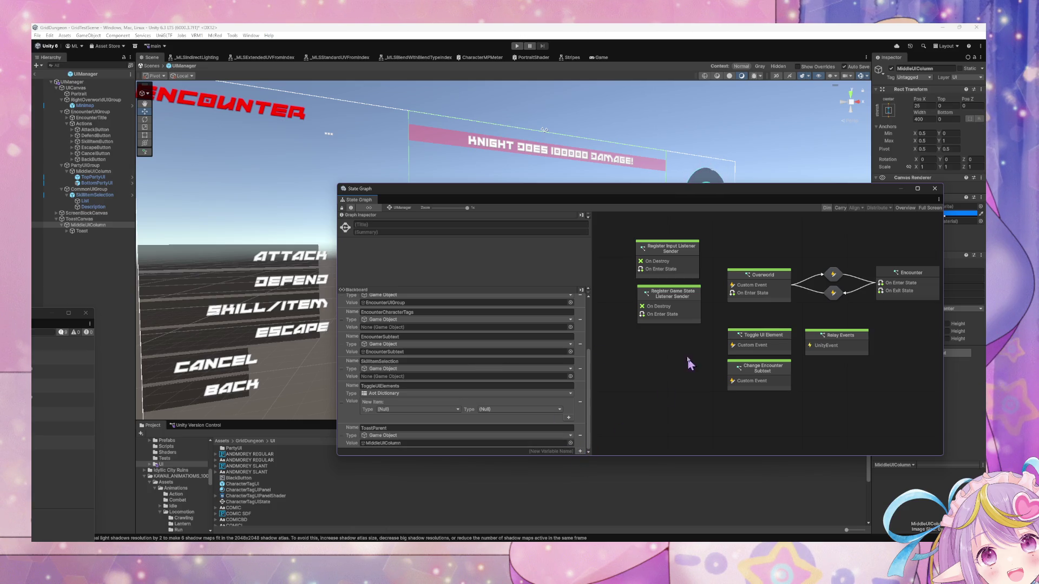
Add a Script State beside the Register nodes, then delete it again.
right_click(671, 353)
left_click(705, 358)
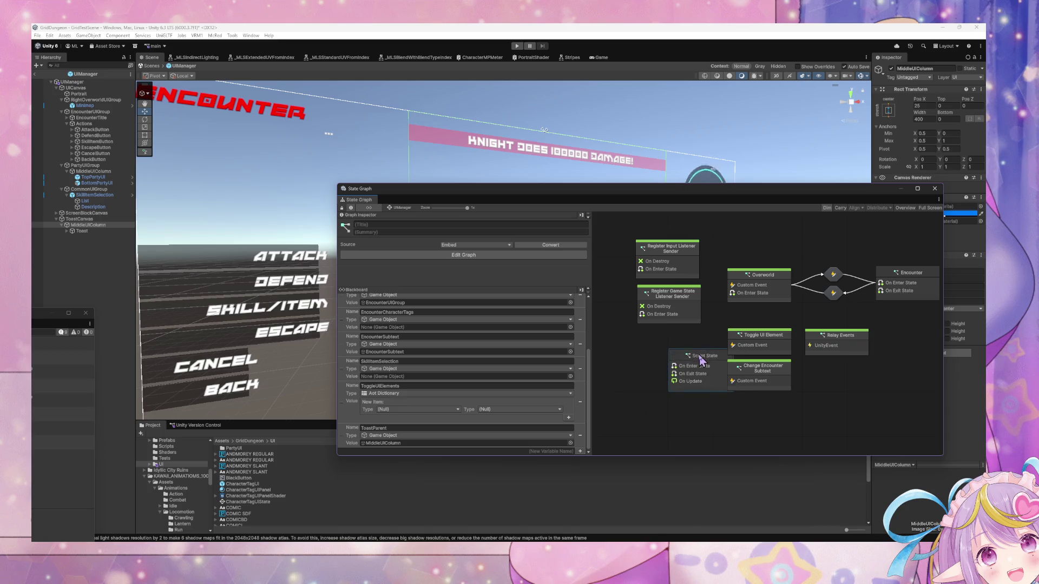
left_click_drag(703, 357, 670, 355)
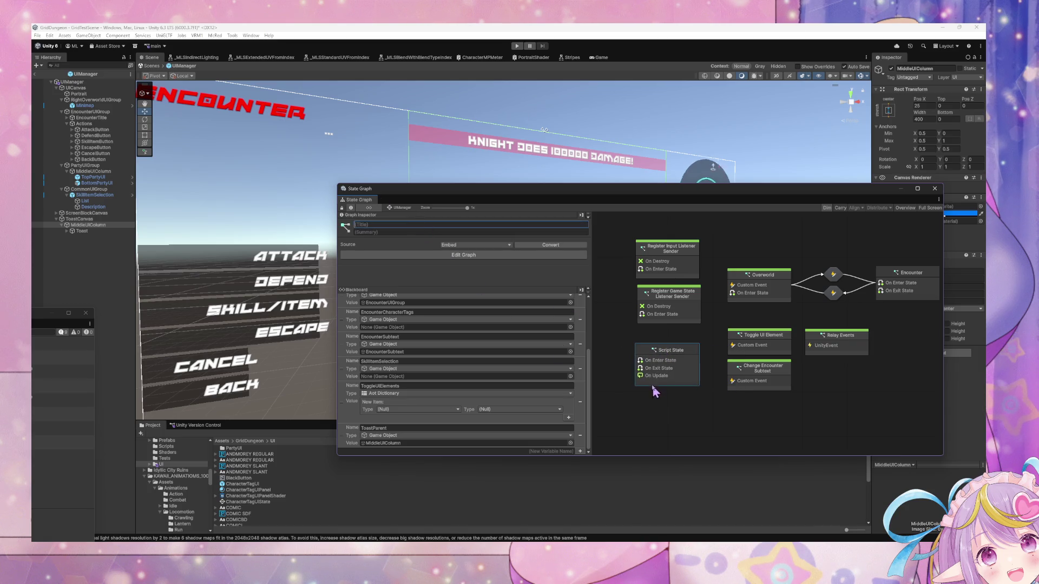
right_click(658, 351)
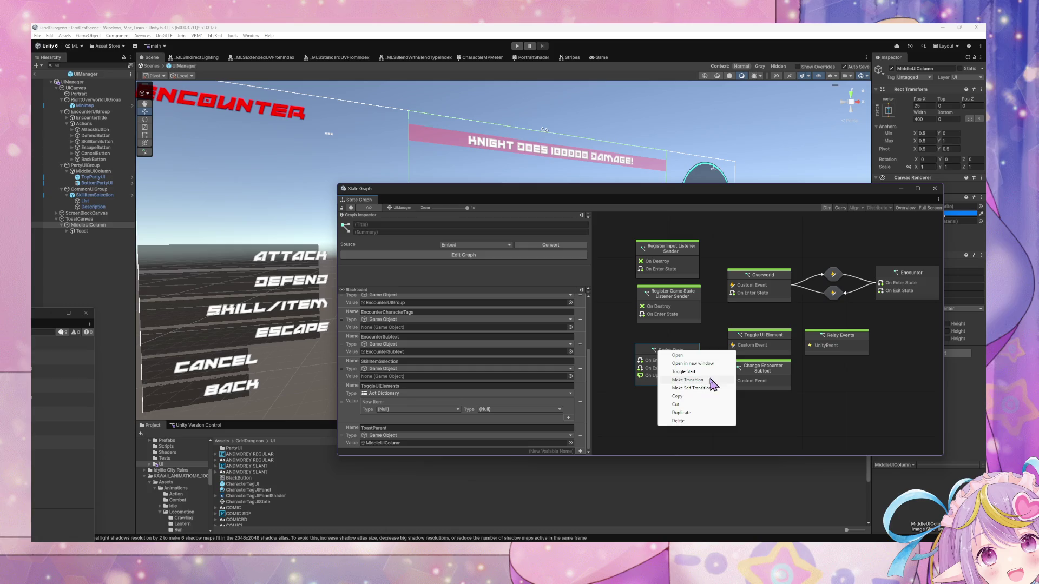
left_click(709, 380)
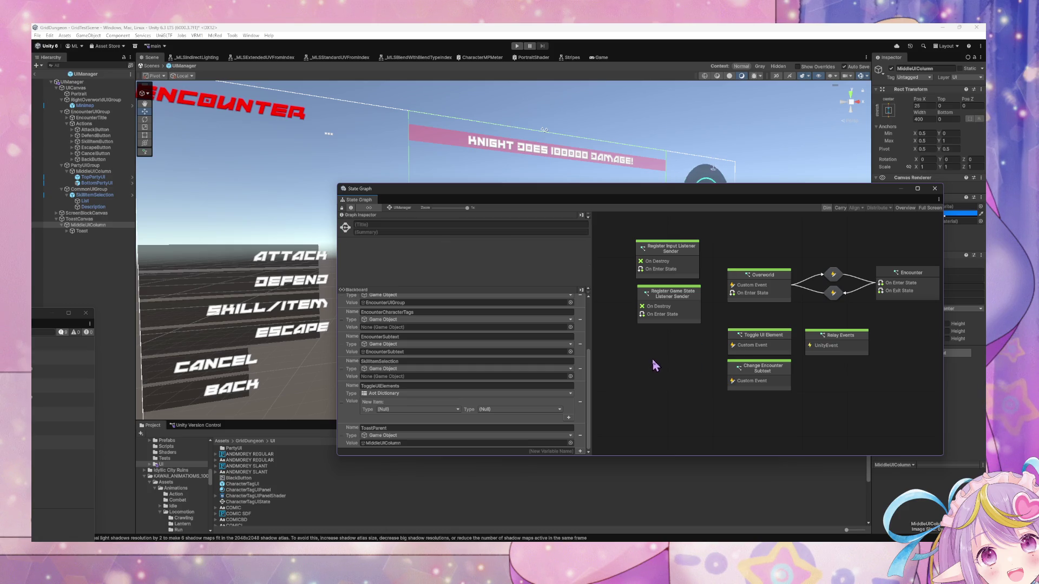
Add a Super State left of the other nodes, then delete it.
right_click(638, 359)
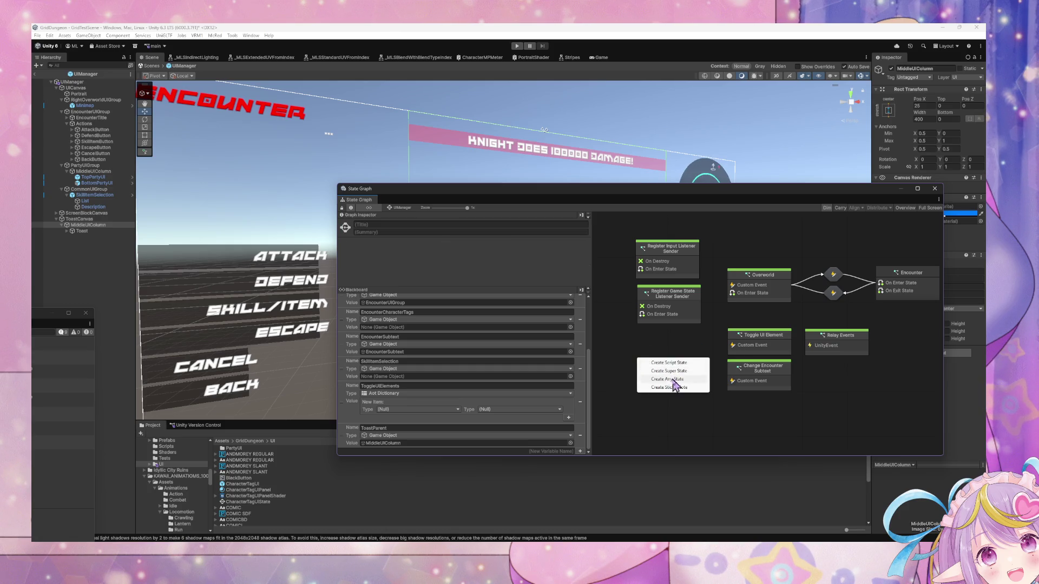
left_click(676, 371)
left_click_drag(673, 371, 626, 372)
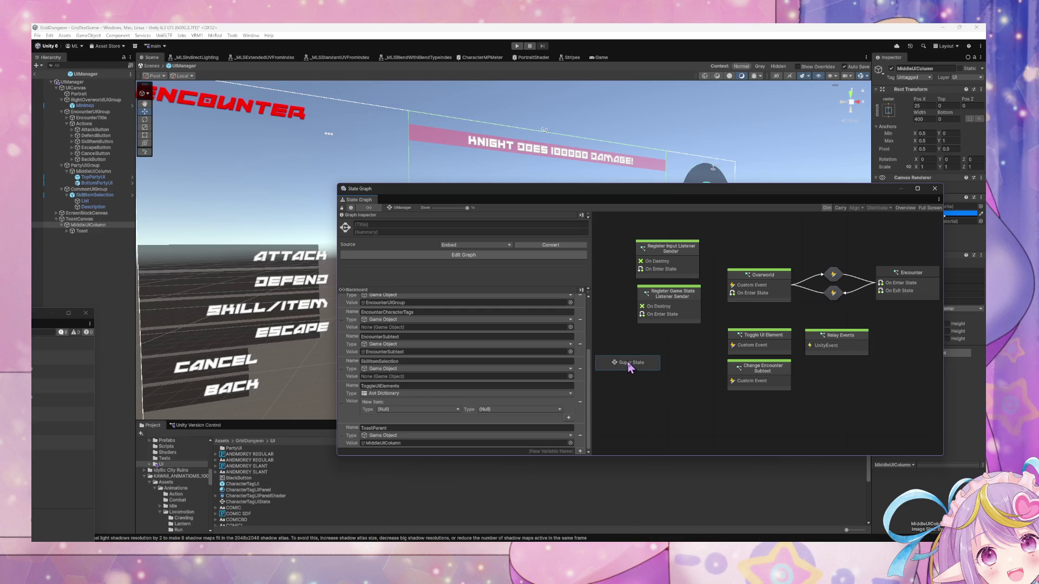
mouse_move(630, 367)
left_mouse_down()
mouse_move(646, 372)
mouse_move(628, 375)
left_mouse_up()
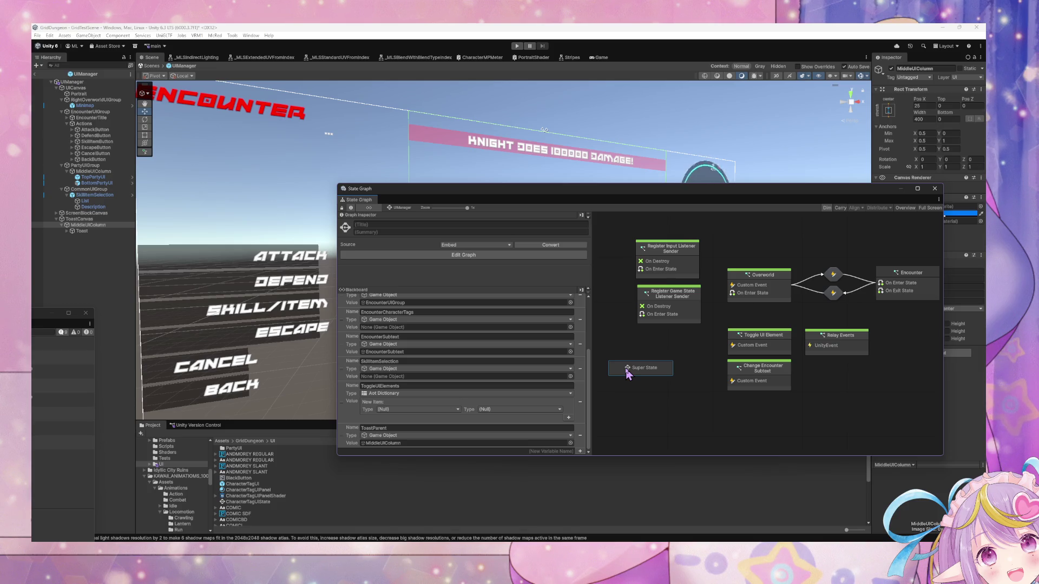
key("Delete")
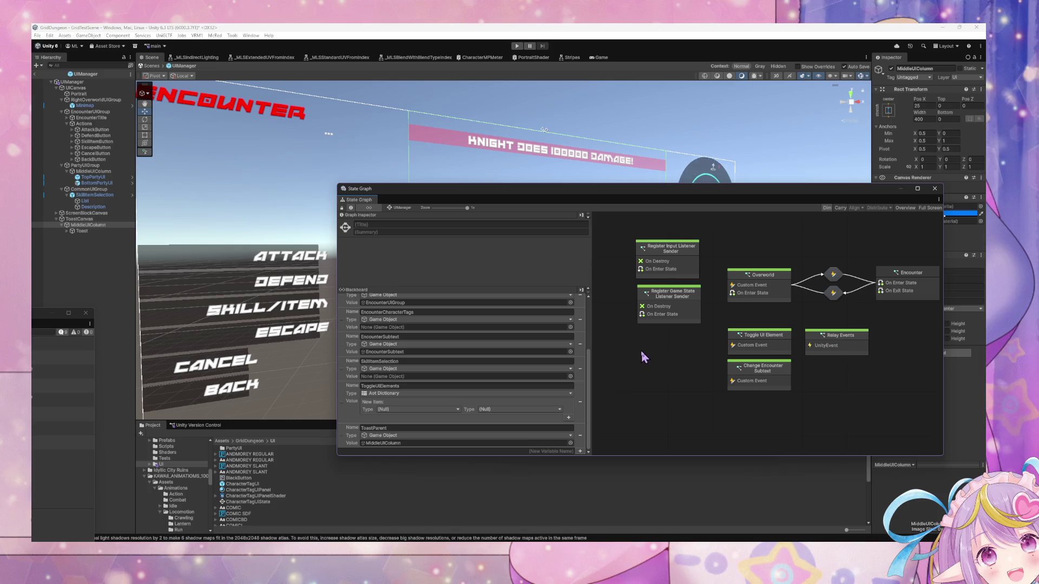
Create a new Script State and toggle it as the graph's start state.
right_click(642, 353)
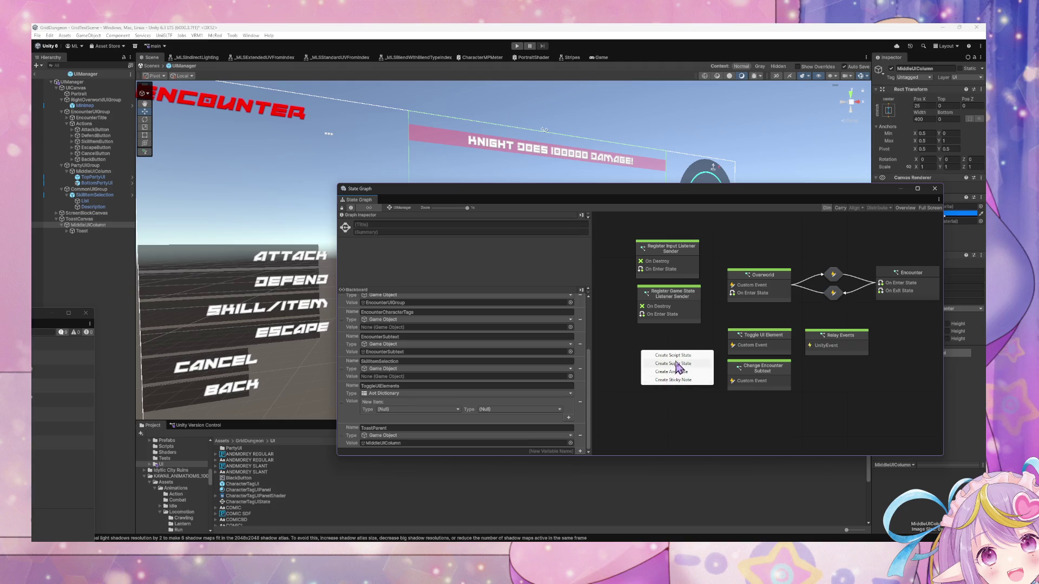
left_click(674, 355)
right_click(666, 358)
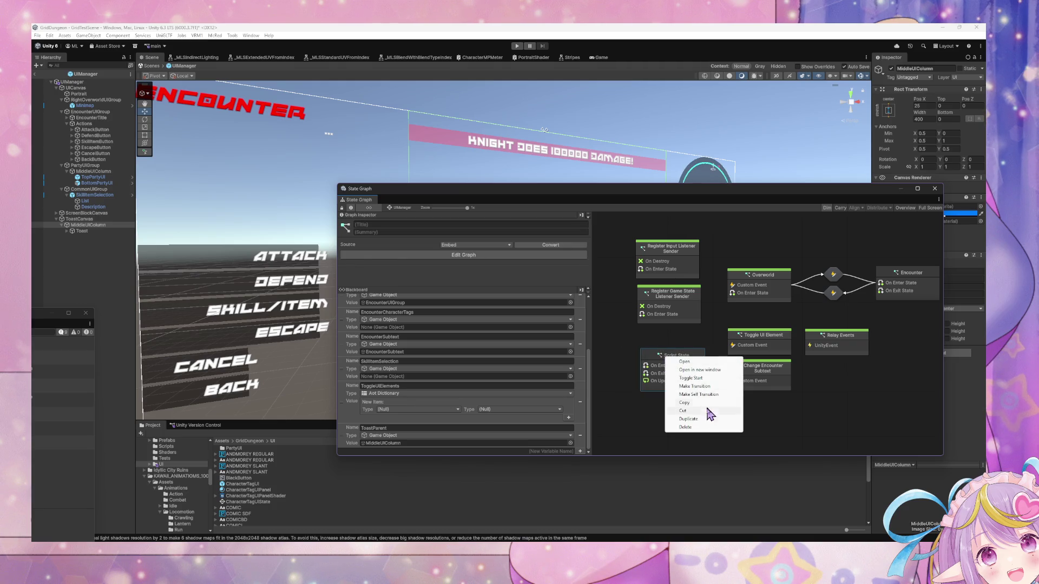
left_click(712, 378)
left_click(381, 224)
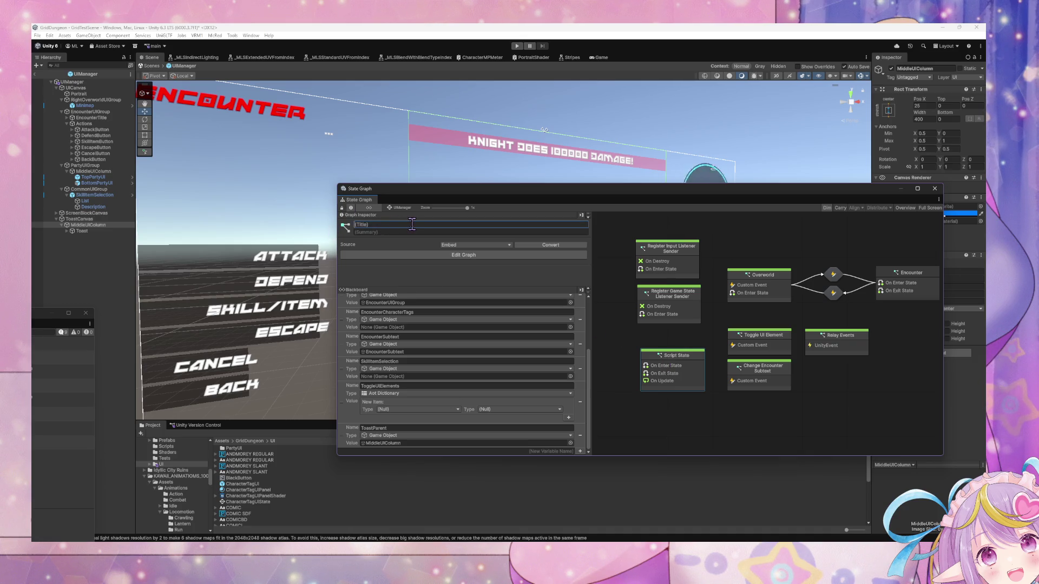
Title the new script state 'Display Toast' and make the graph window taller.
type("Toast")
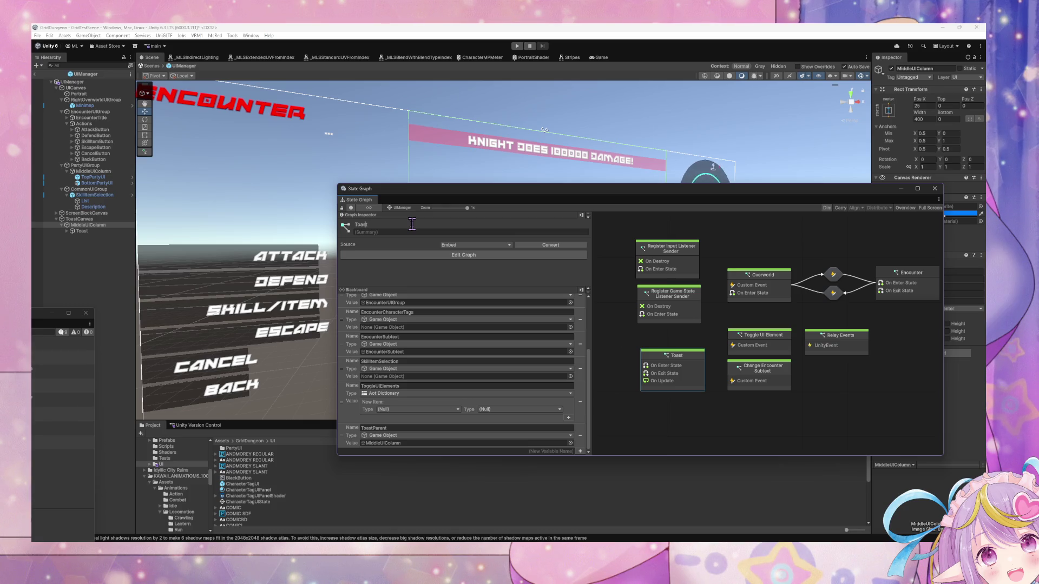
type("Display")
left_click_drag(498, 184, 497, 113)
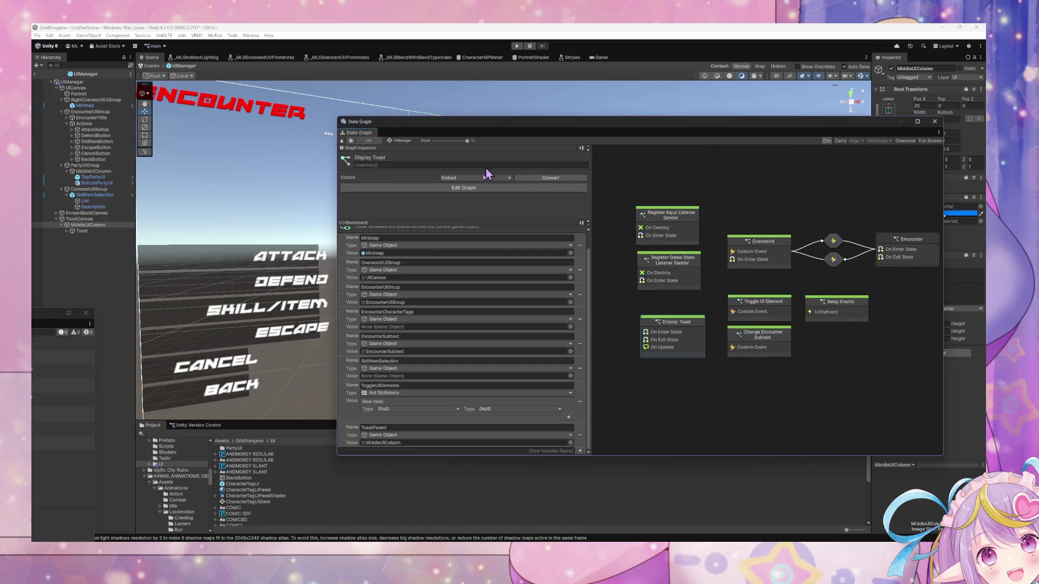
scroll(527, 356, "up", 3)
scroll(528, 352, "down", 2)
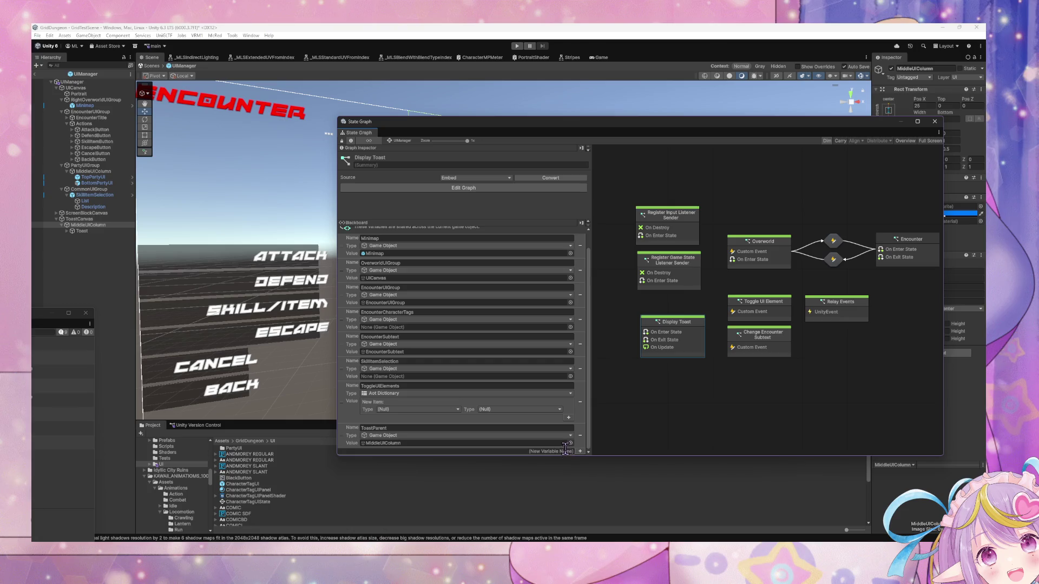
Add a Blackboard graph variable named QueuedToastMessages.
left_click(579, 451)
left_click(532, 297)
type("stQue")
type("Me")
type("ssages")
key("Return")
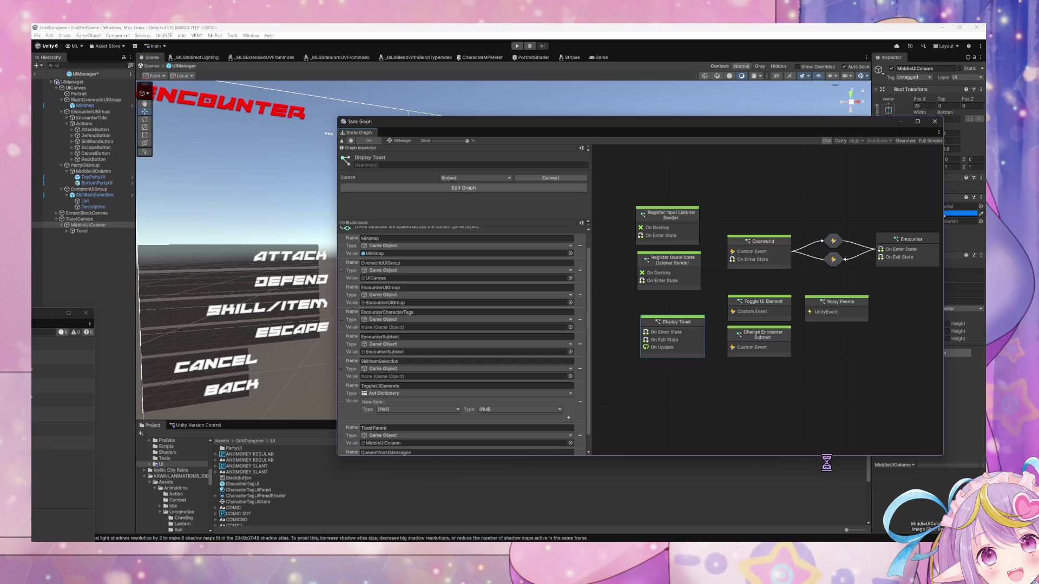
scroll(559, 387, "down", 1)
Set QueuedToastMessages' type to List of String and shift the Display Toast node left.
left_click(580, 452)
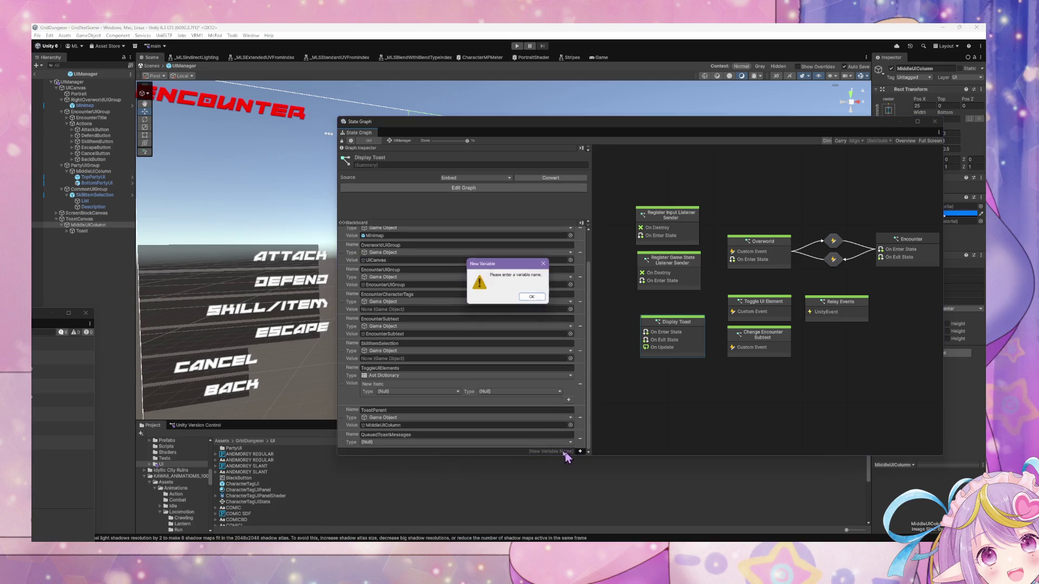
left_click(529, 301)
left_click(529, 444)
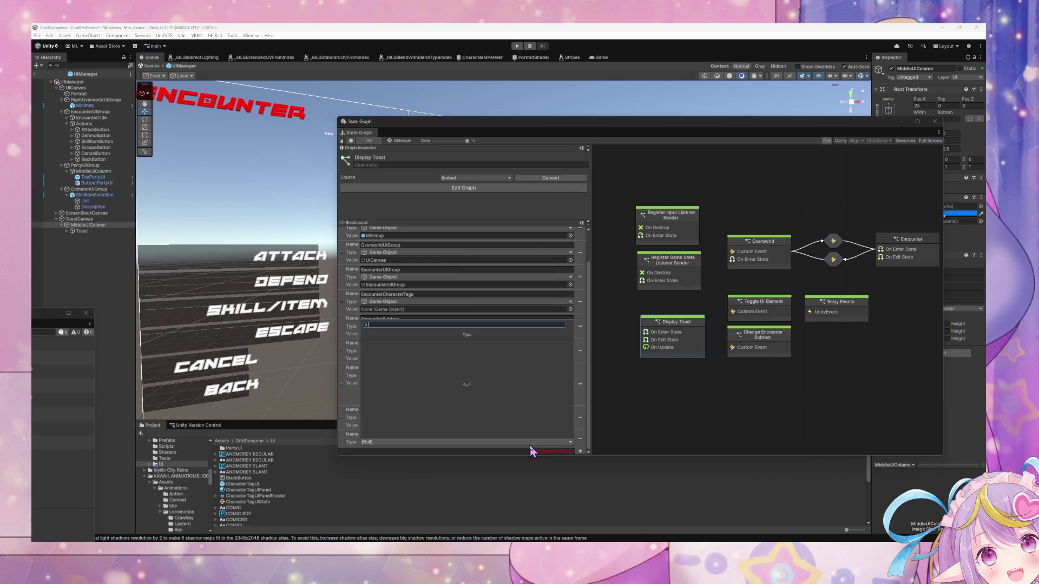
type("list")
type(" of string")
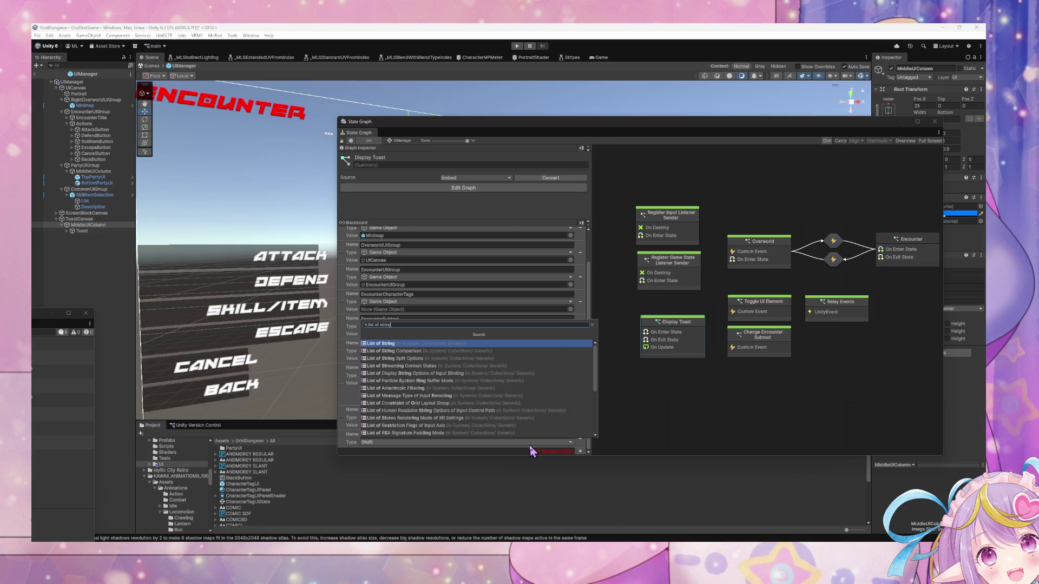
key("Escape")
scroll(531, 452, "down", 1)
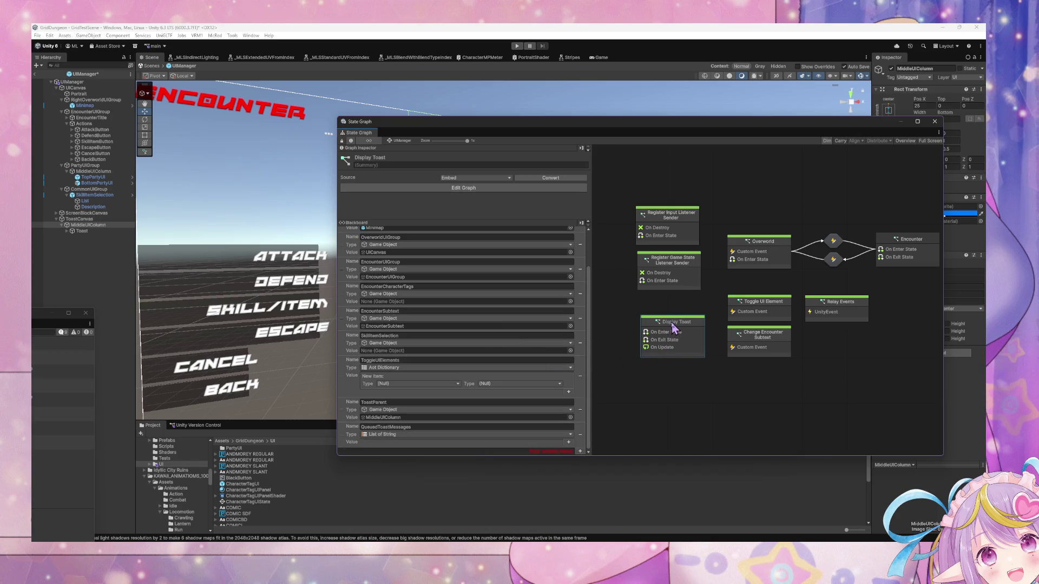
left_click_drag(672, 327, 650, 322)
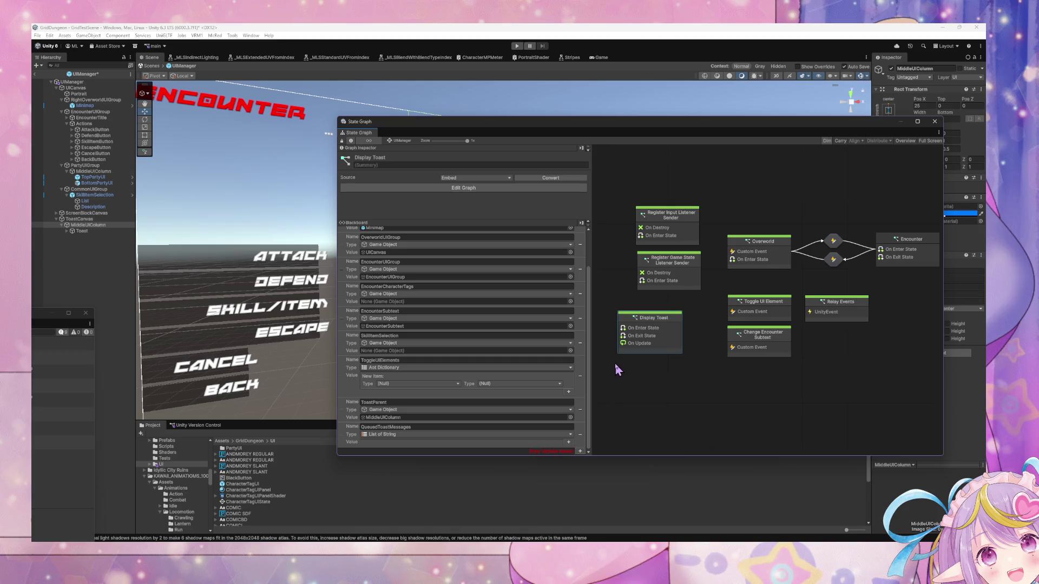
Open the Display Toast script graph and delete On Update, On Exit State and On Enter State.
double_click(642, 343)
left_click_drag(771, 410, 701, 303)
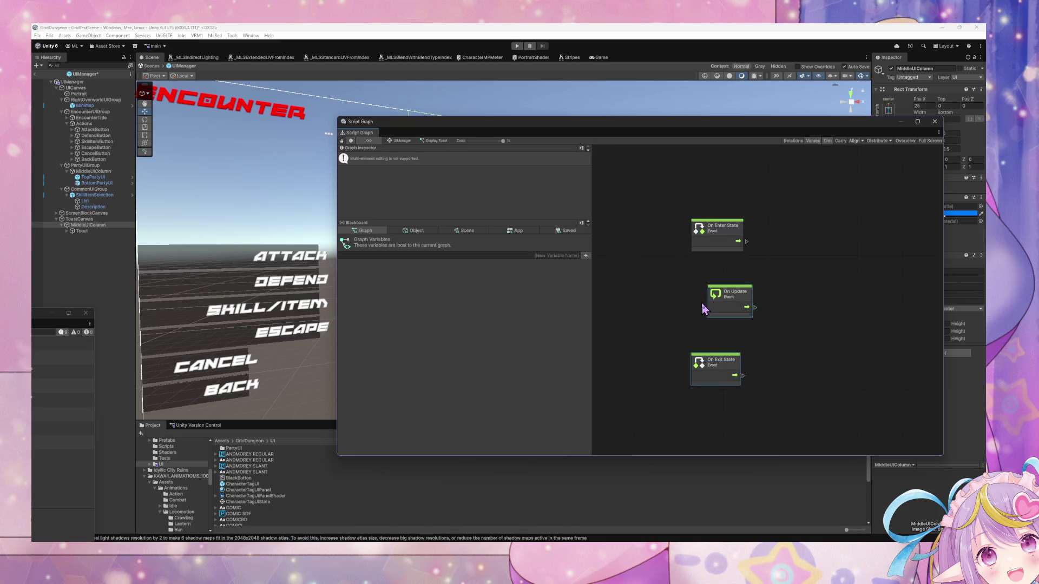
key("Delete")
left_click_drag(925, 332, 711, 197)
right_click(715, 265)
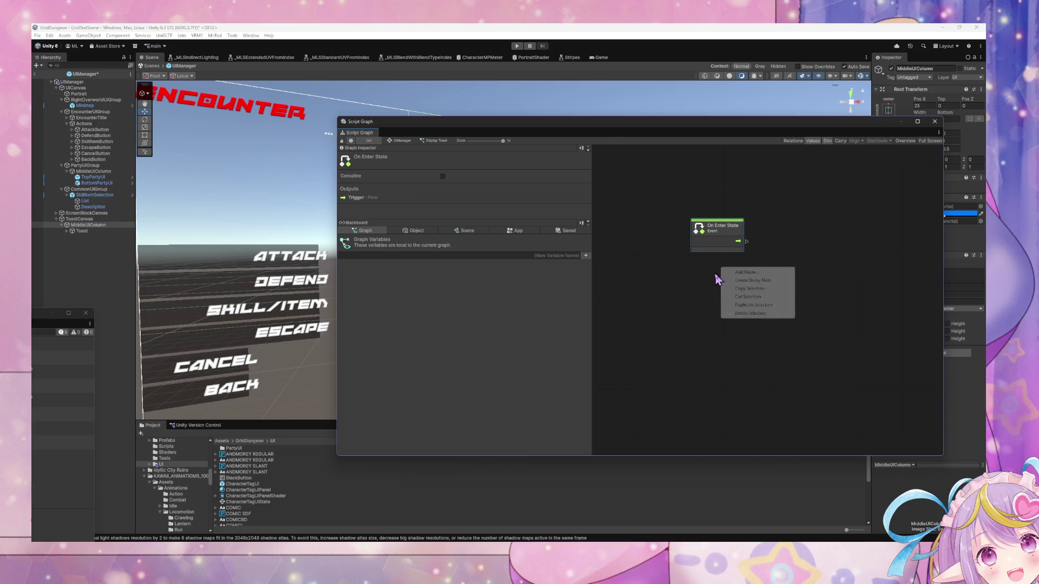
key("Escape")
key("Delete")
Add a Custom Event node to the graph through the node finder.
right_click(705, 233)
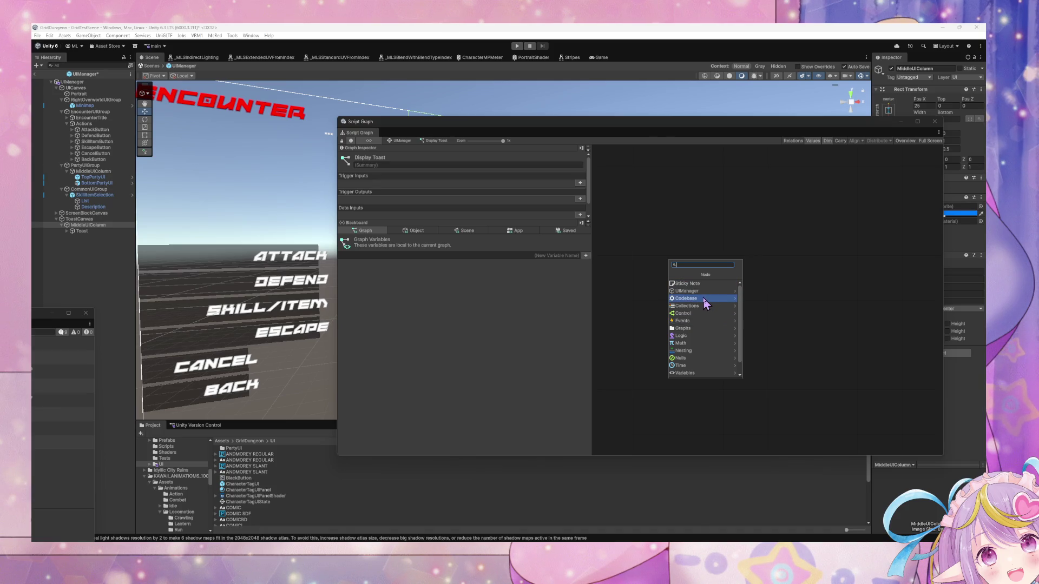
left_click(704, 298)
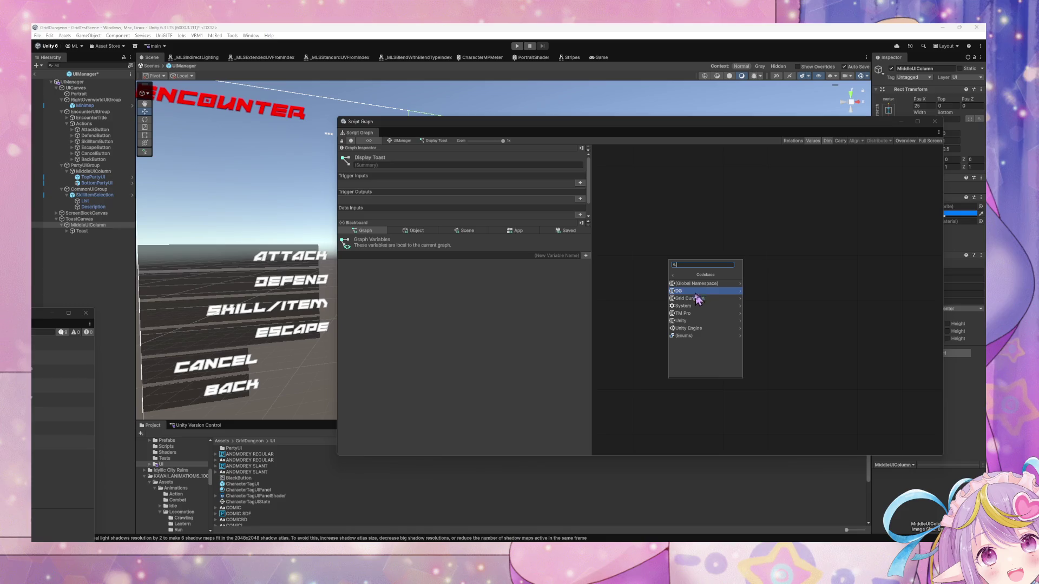
right_click(843, 271)
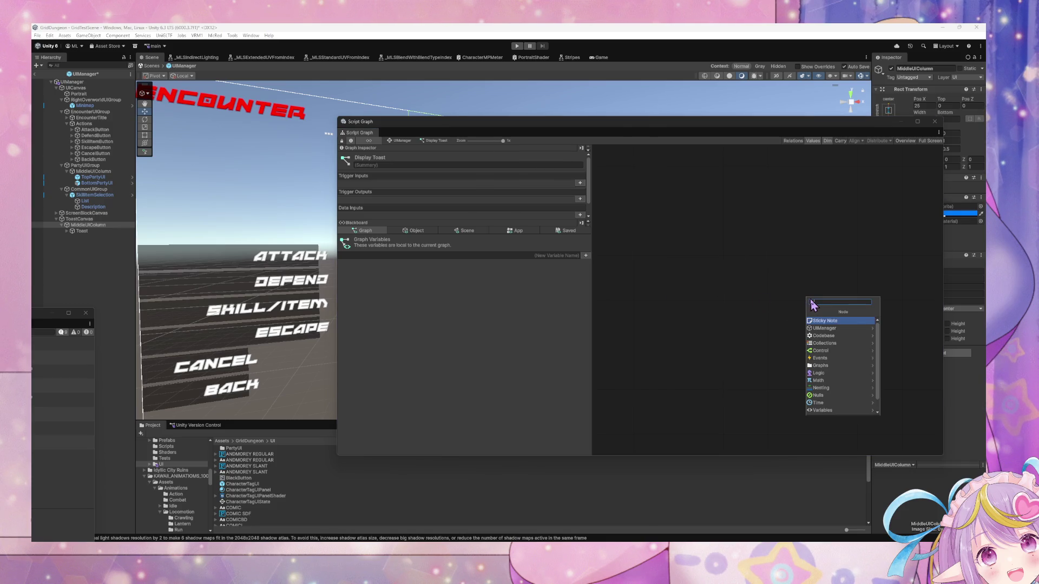
type("stom event")
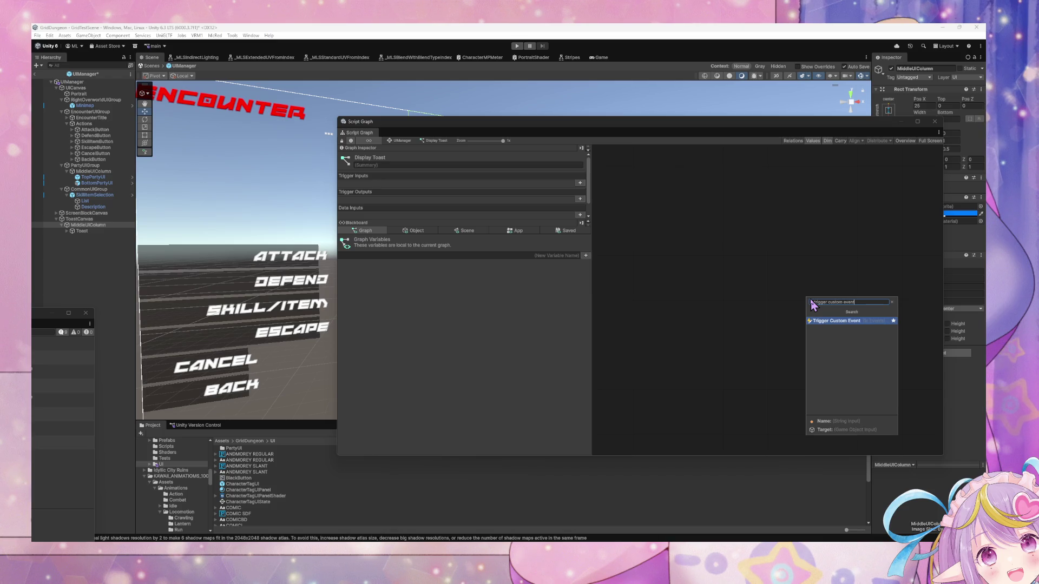
key("Return")
Name the Custom Event ShowToast and set its Arguments to 2.
left_click(701, 333)
type("ShowToast")
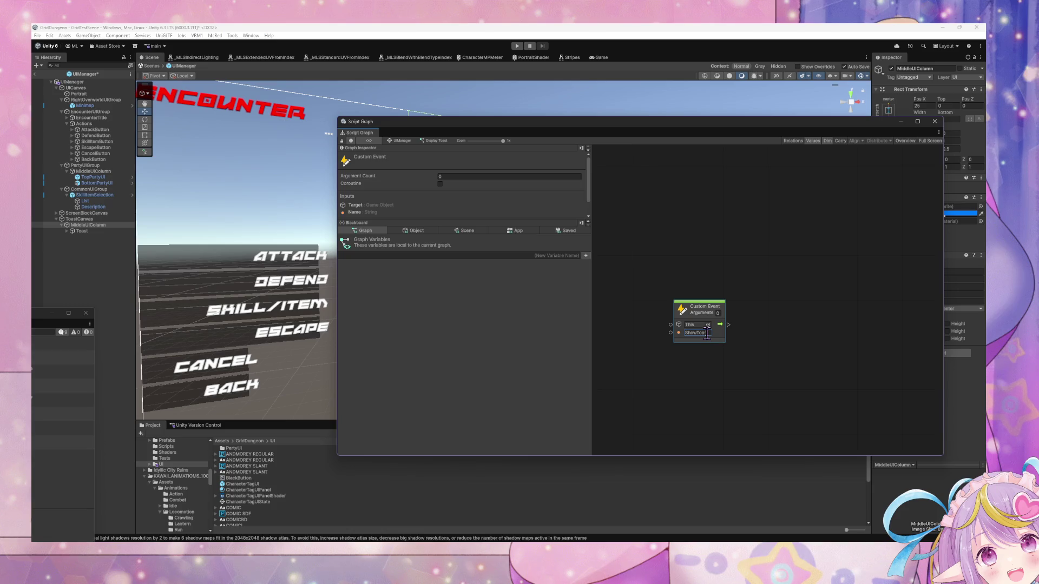
left_click(718, 313)
type("2")
left_click_drag(772, 321, 707, 313)
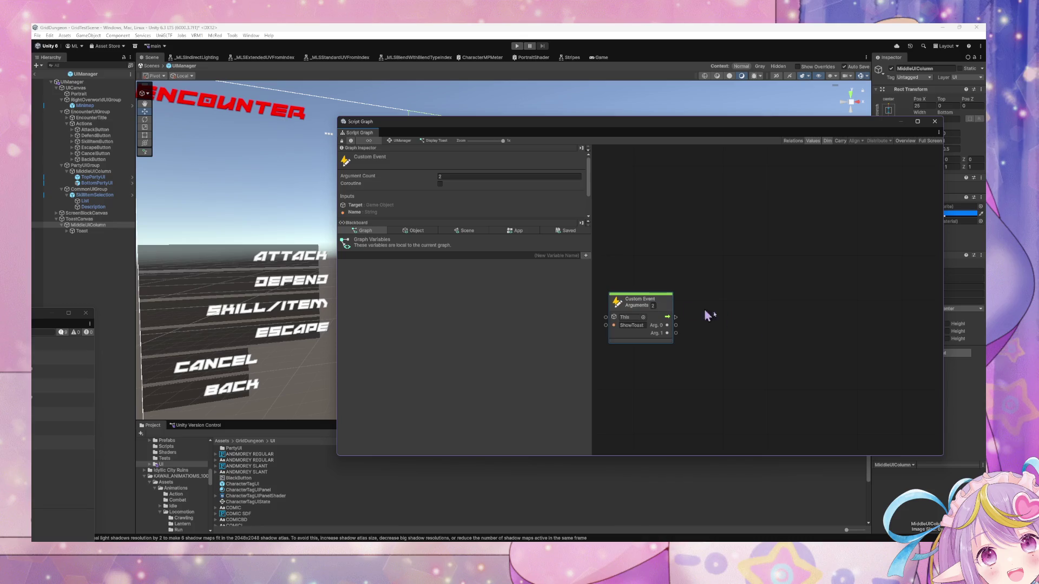
left_click(671, 314)
type("1")
type("0")
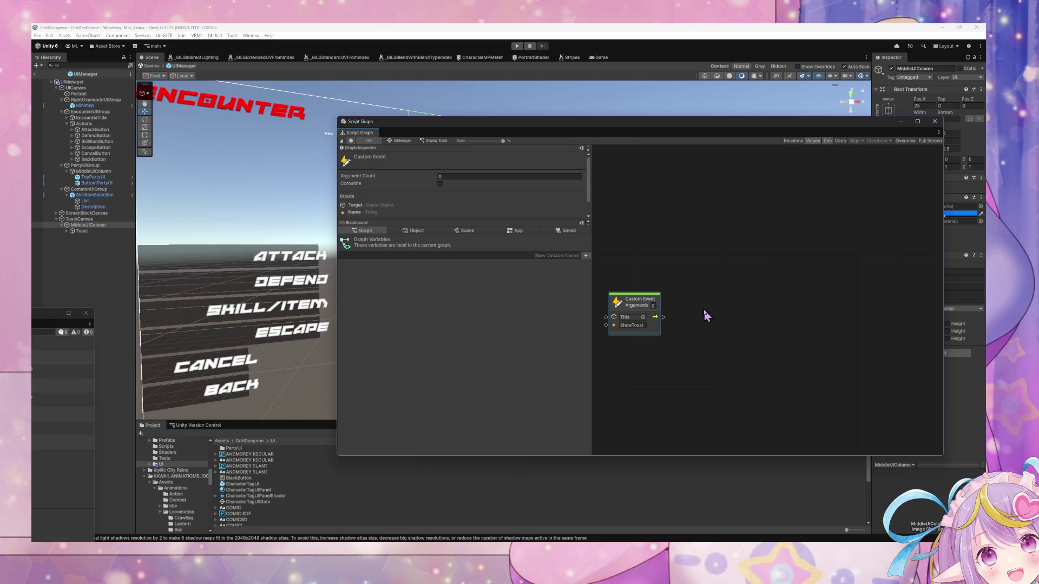
type("2")
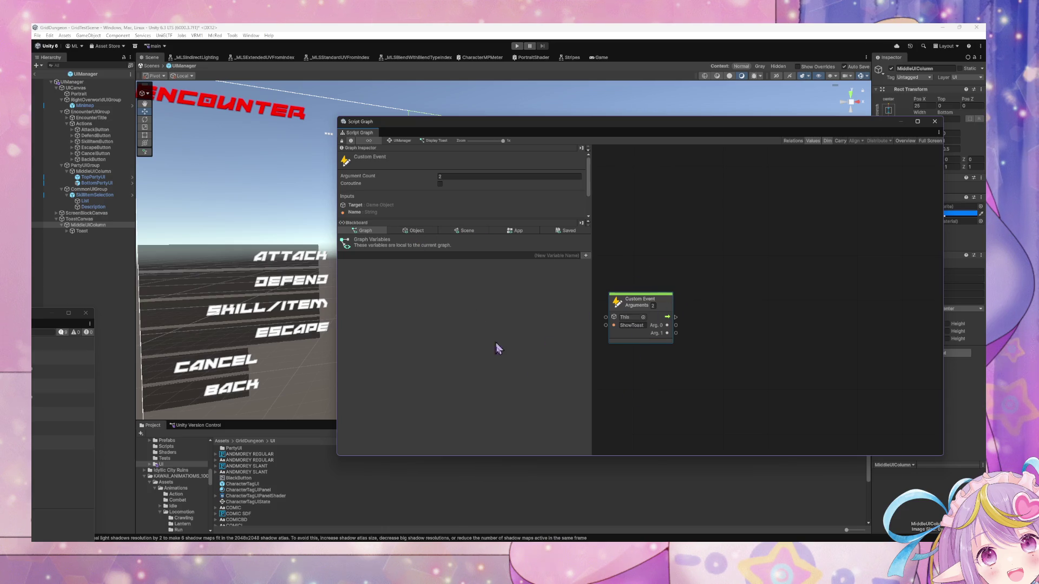
scroll(255, 503, "down", 10)
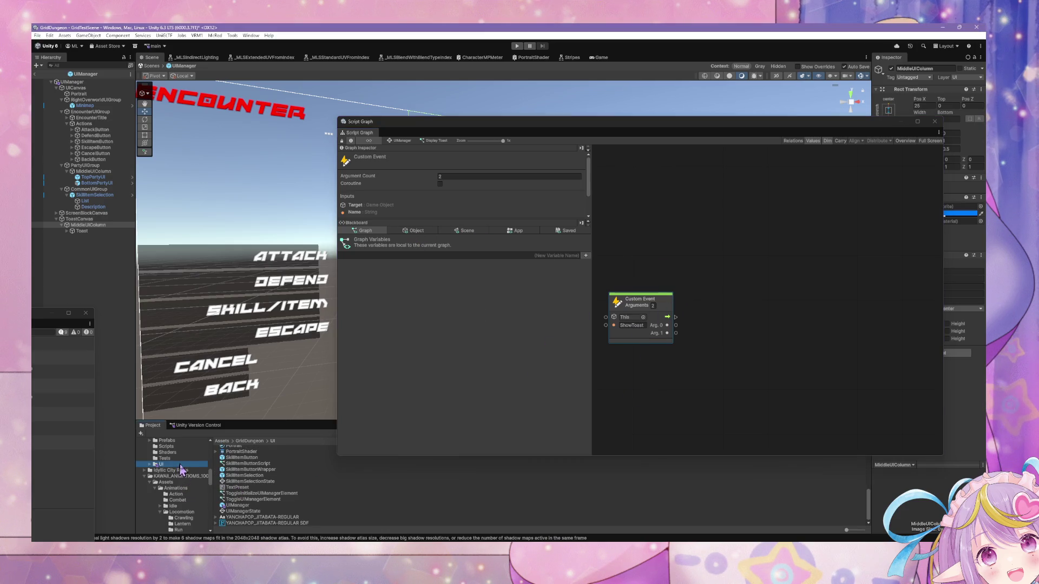
Create a Script Graph asset named ShowToast in the UI folder.
right_click(668, 512)
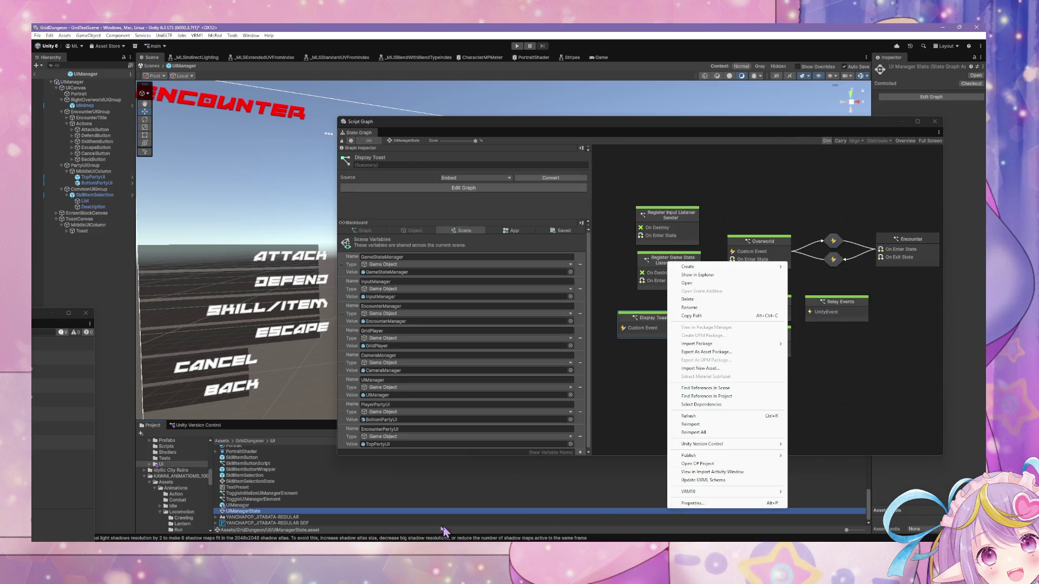
key("Escape")
key("Down")
right_click(509, 524)
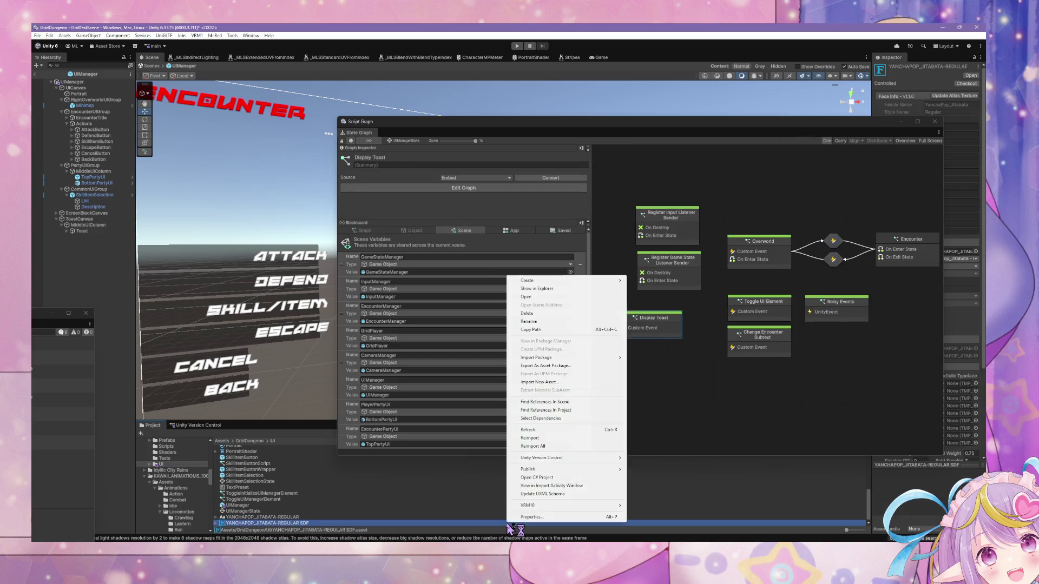
mouse_move(606, 281)
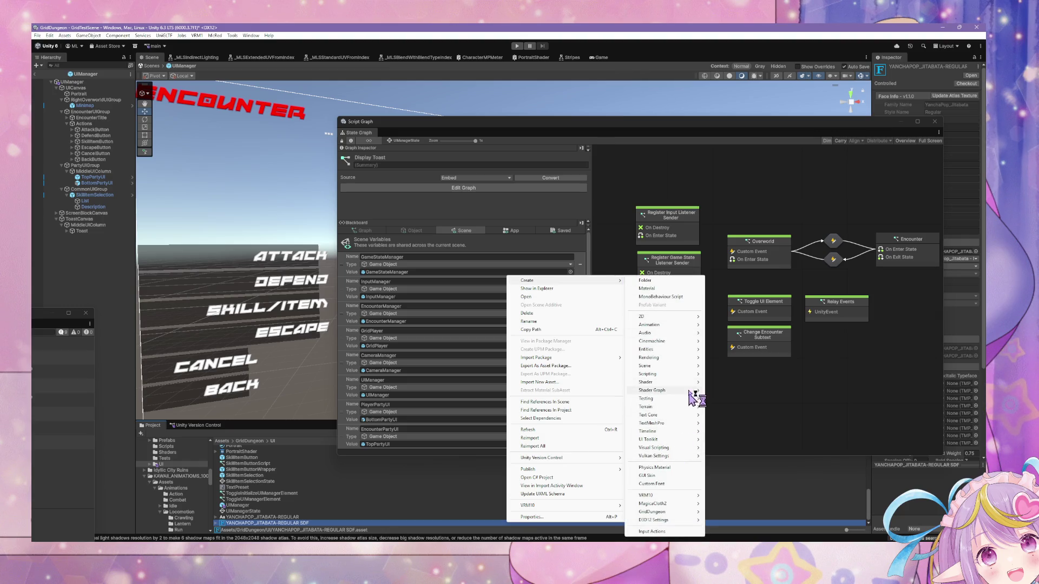
mouse_move(683, 449)
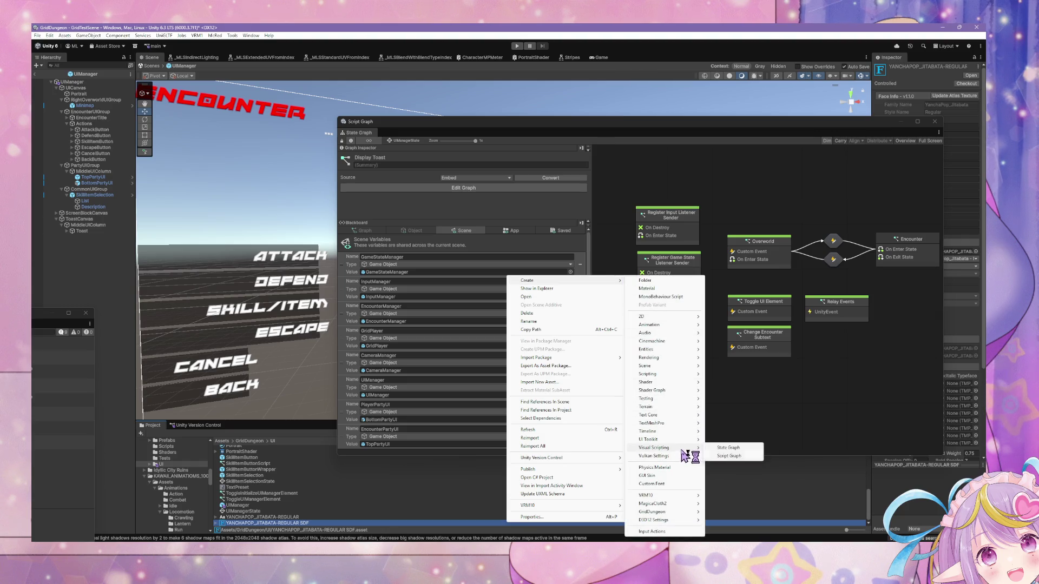
left_click(728, 449)
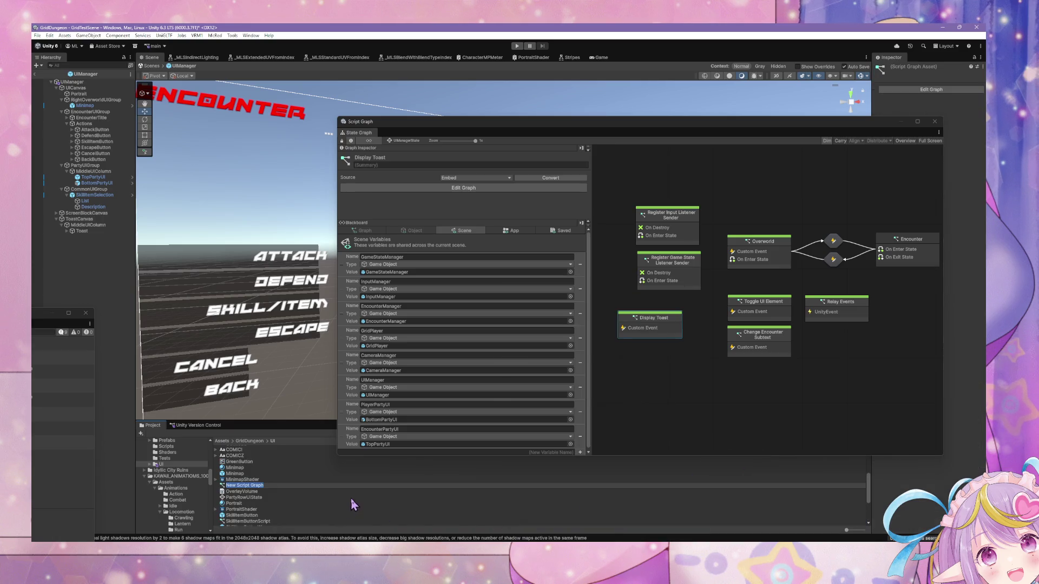
type("Show")
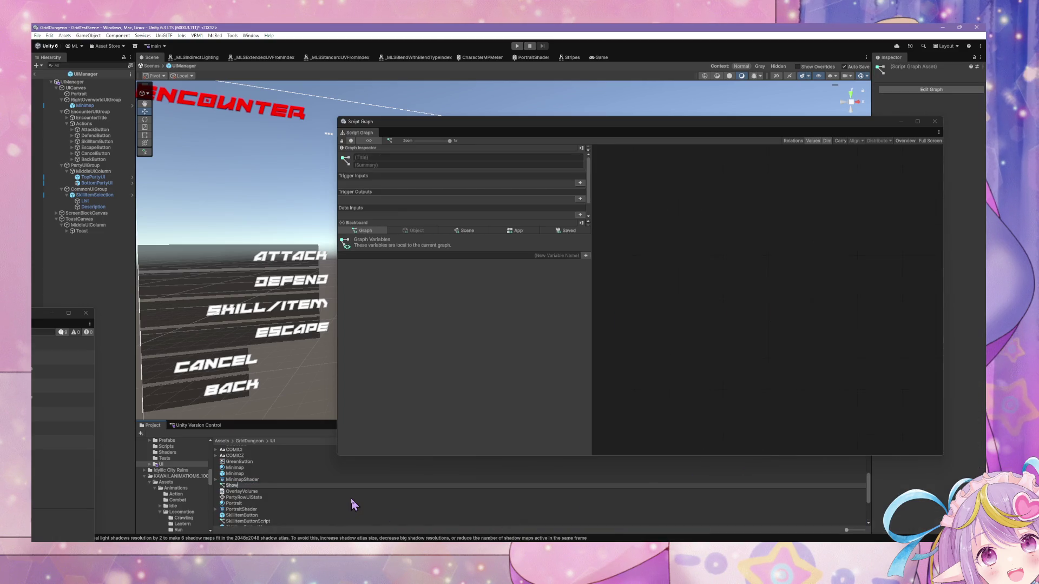
type("Toast")
key("Return")
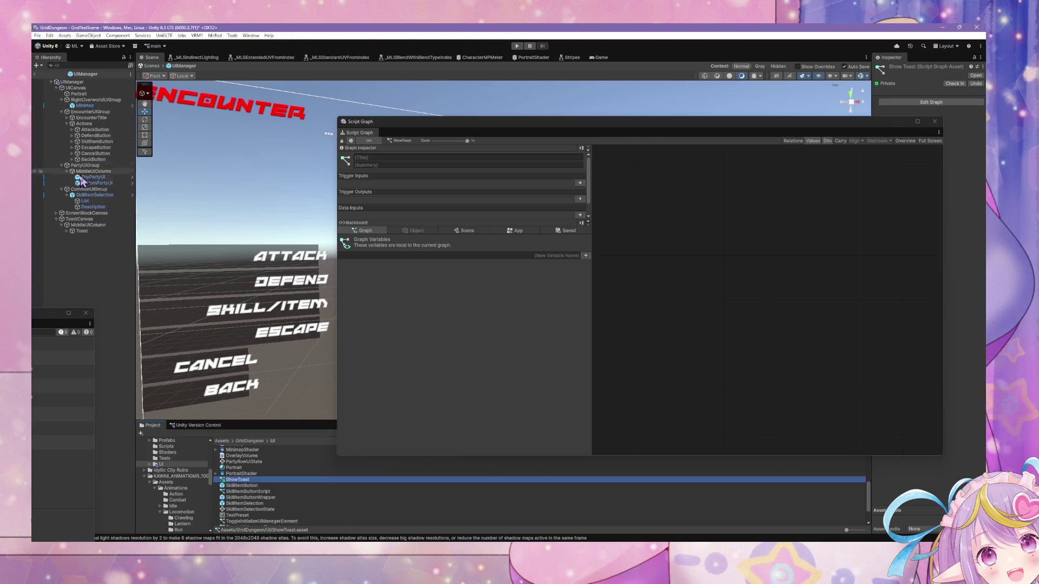
Rename the ShowToast graph asset to DisplayToast.
left_click(72, 82)
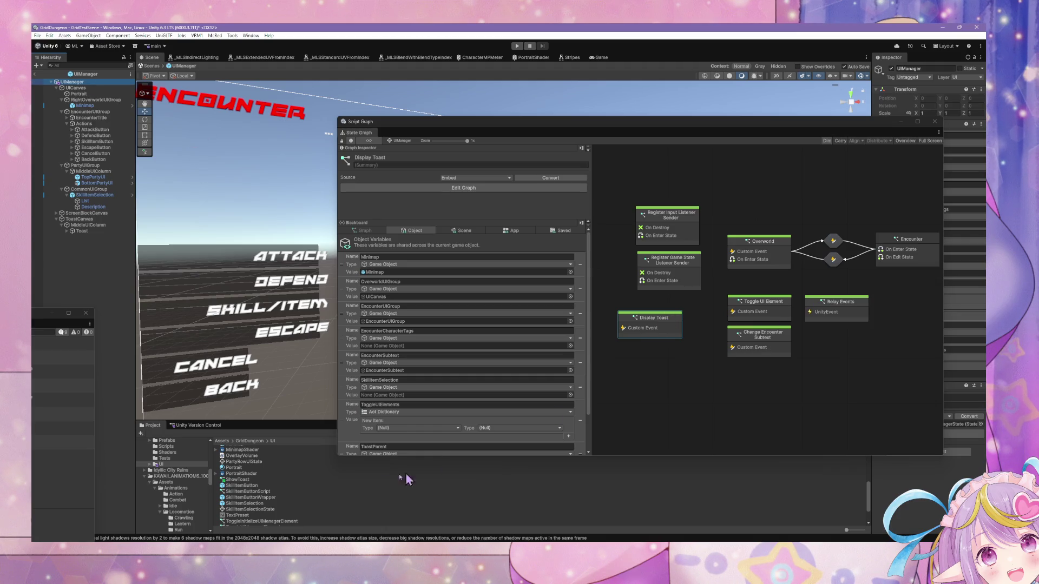
scroll(287, 463, "down", 3)
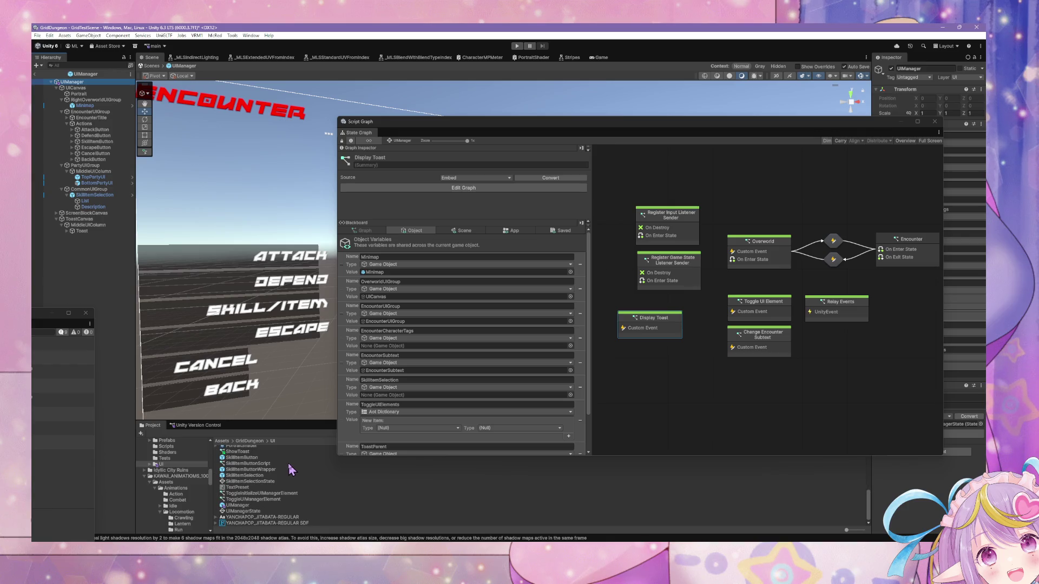
scroll(258, 510, "up", 10)
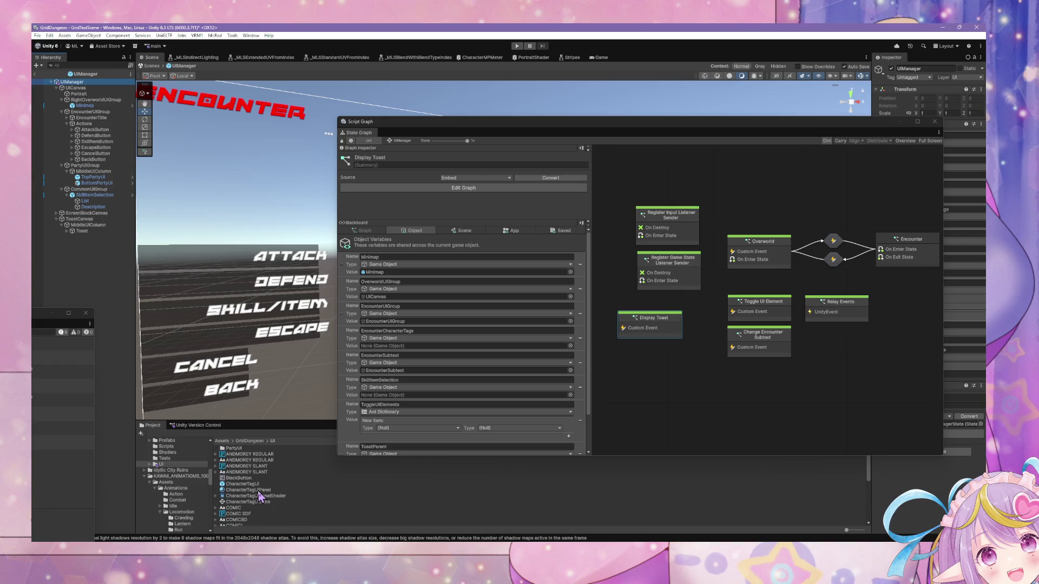
scroll(261, 495, "down", 10)
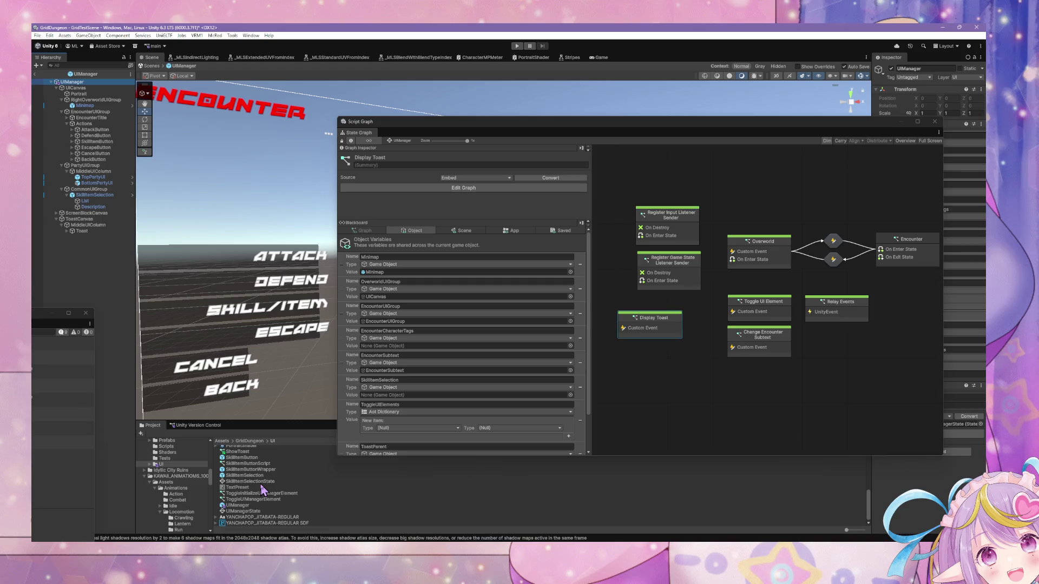
scroll(265, 471, "up", 3)
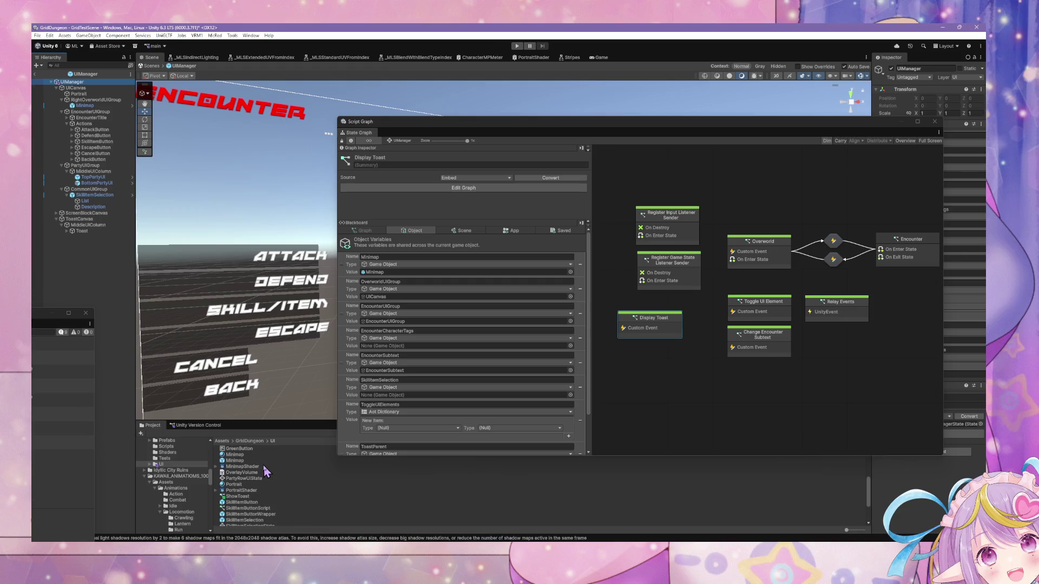
left_click(248, 496)
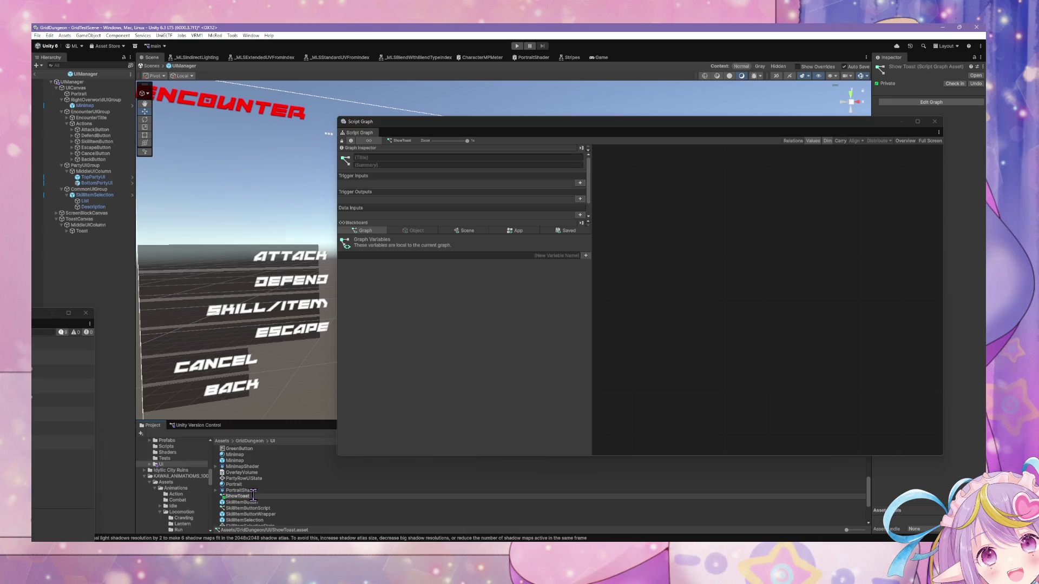
key("BackSpace")
key("BackSpace")
key("BackSpace")
type("isplay")
key("Return")
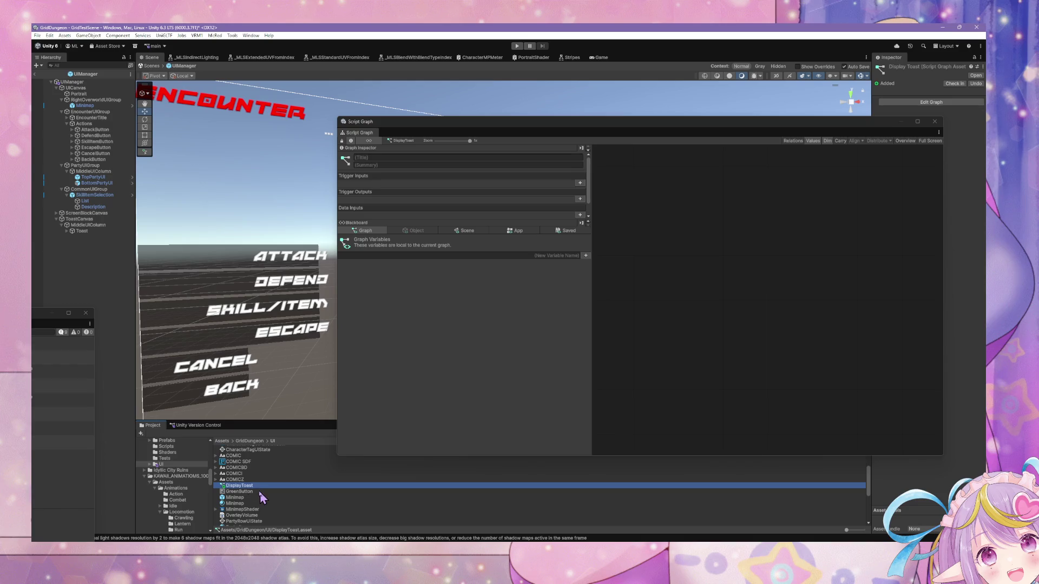
Return to UIManager's state graph and open the Display Toast subgraph.
left_click(85, 105)
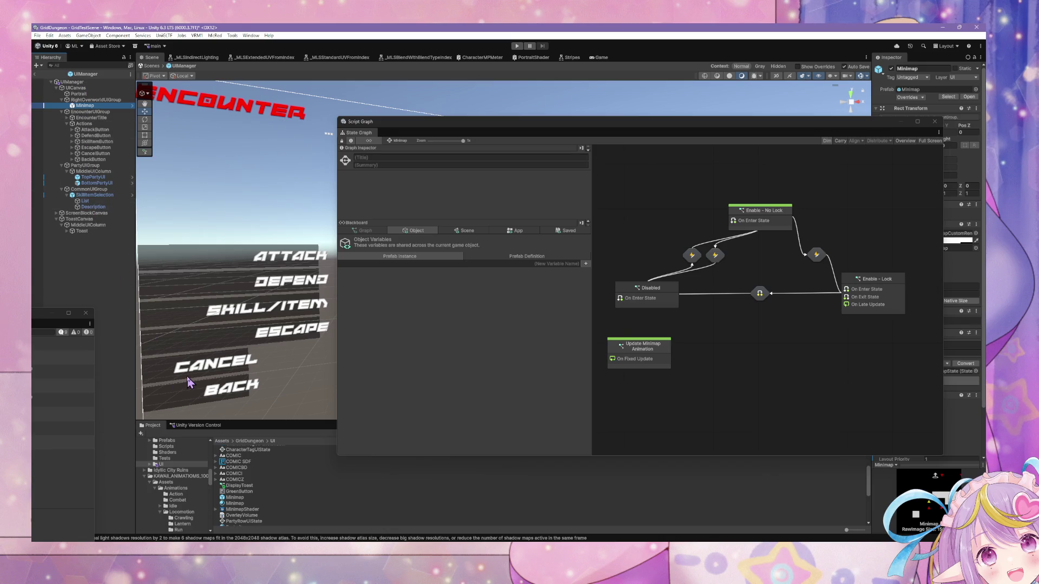
left_click(72, 82)
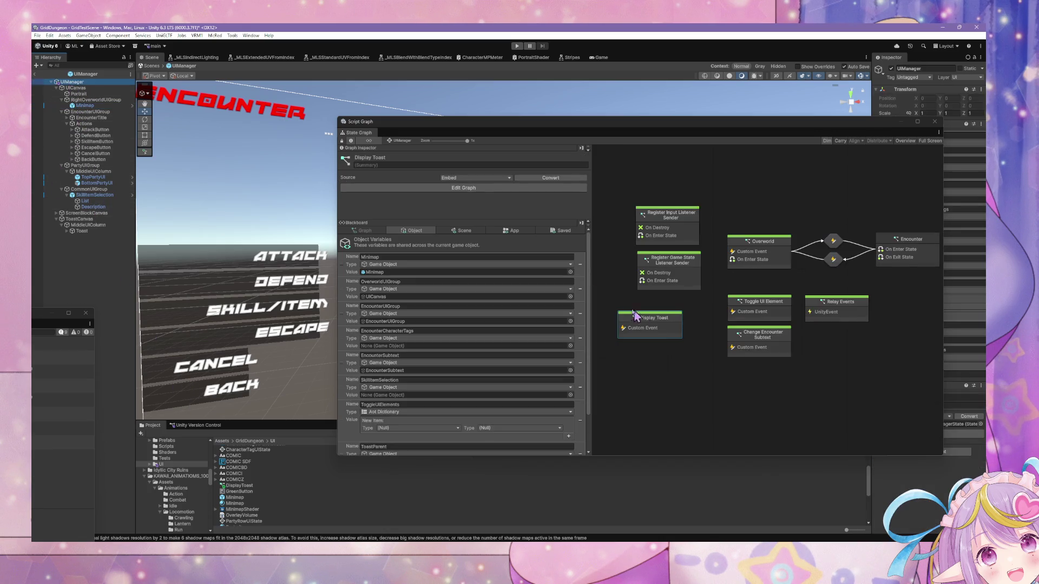
double_click(639, 324)
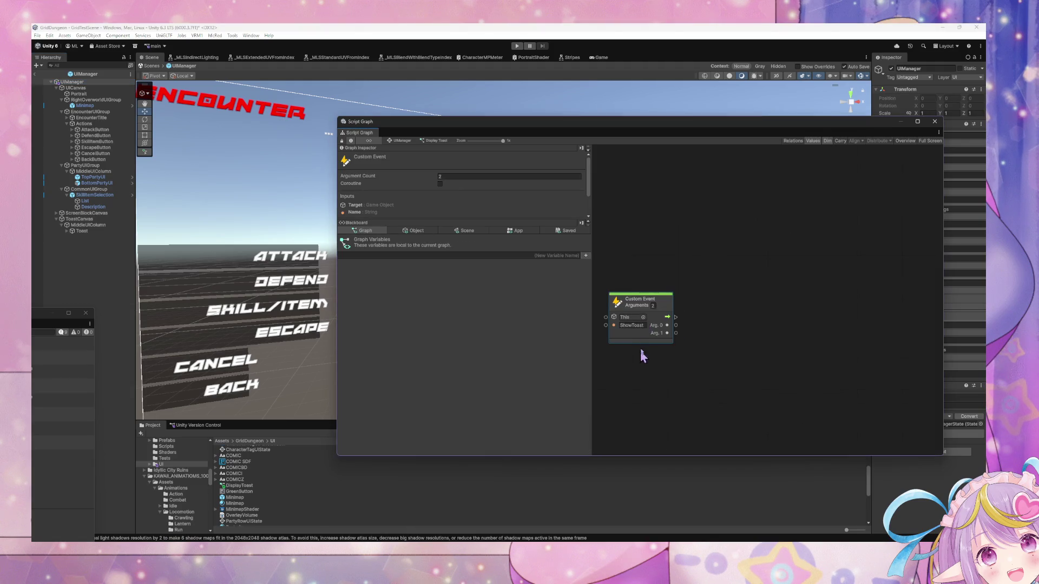
Rename the Custom Event to DisplayToast.
left_click(640, 326)
type("Displ")
type("ayToast")
left_click(716, 332)
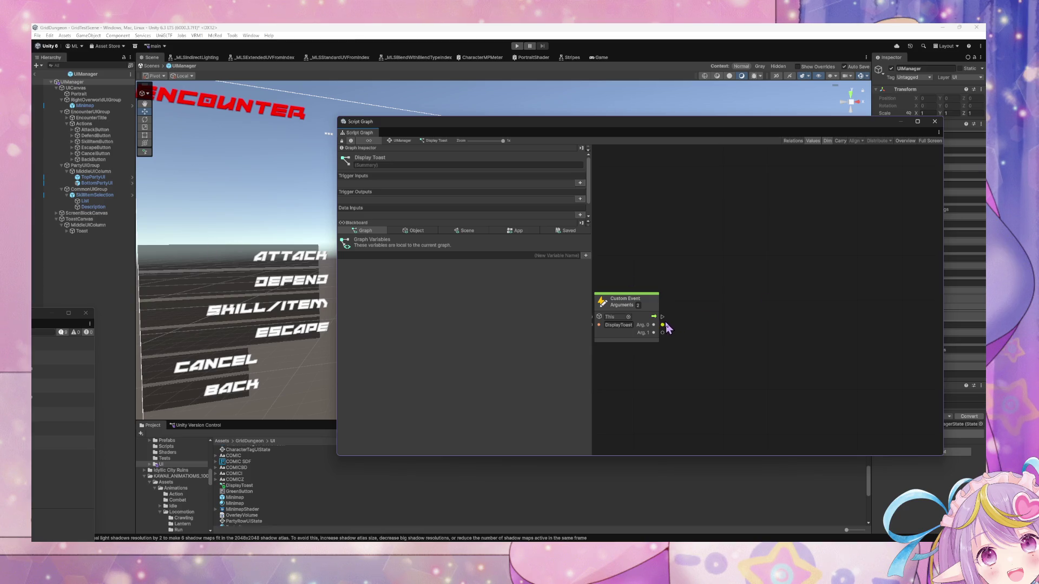
Set the event's Arguments to 1 and show the Object variables list.
left_click(630, 335)
double_click(638, 306)
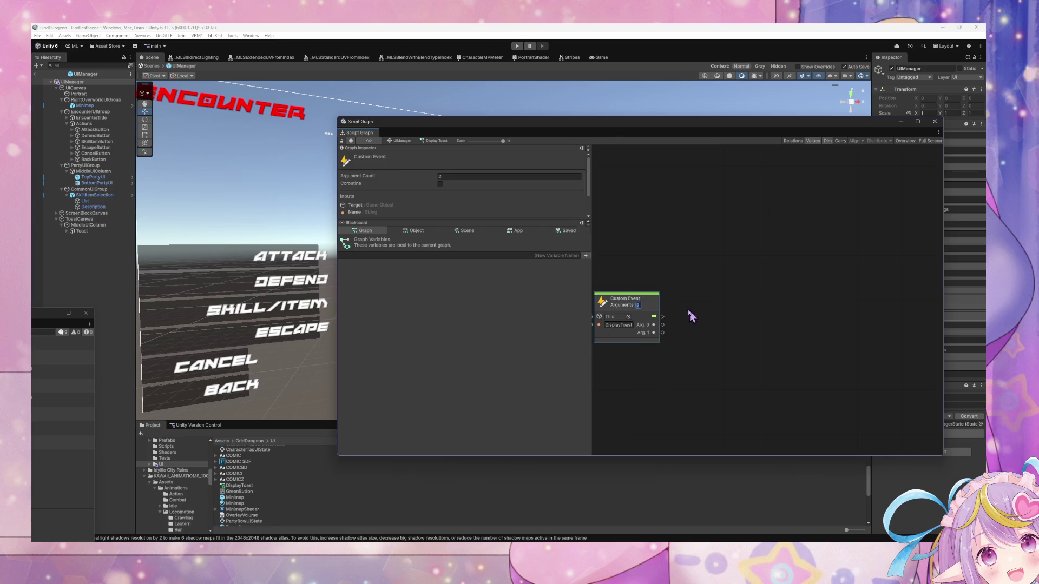
type("1")
left_click(416, 232)
scroll(521, 379, "down", 5)
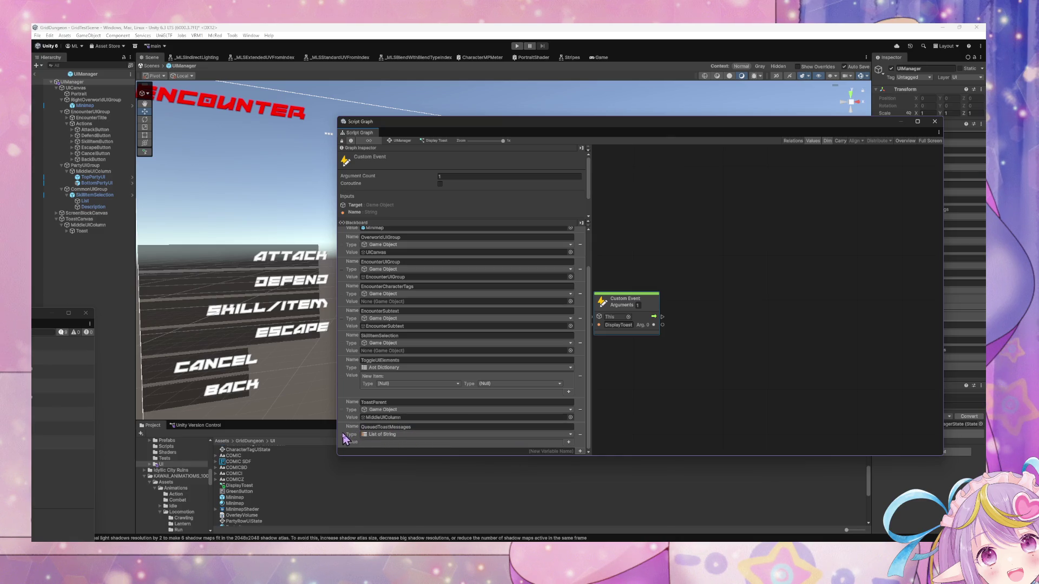
right_click(708, 327)
Dismiss the node search and context menu, then move the DisplayToast event slightly right.
left_click(726, 334)
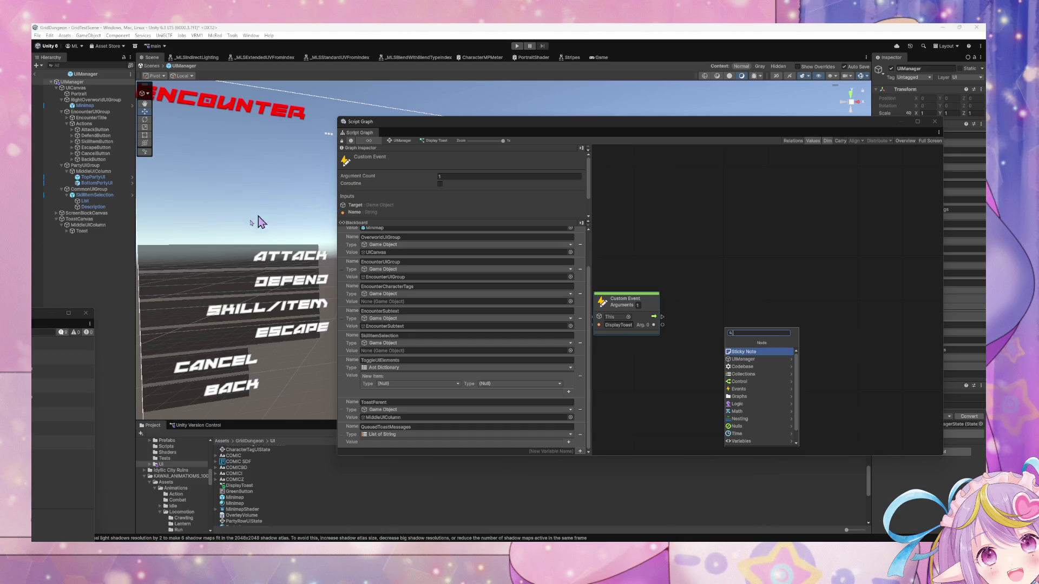
key("Escape")
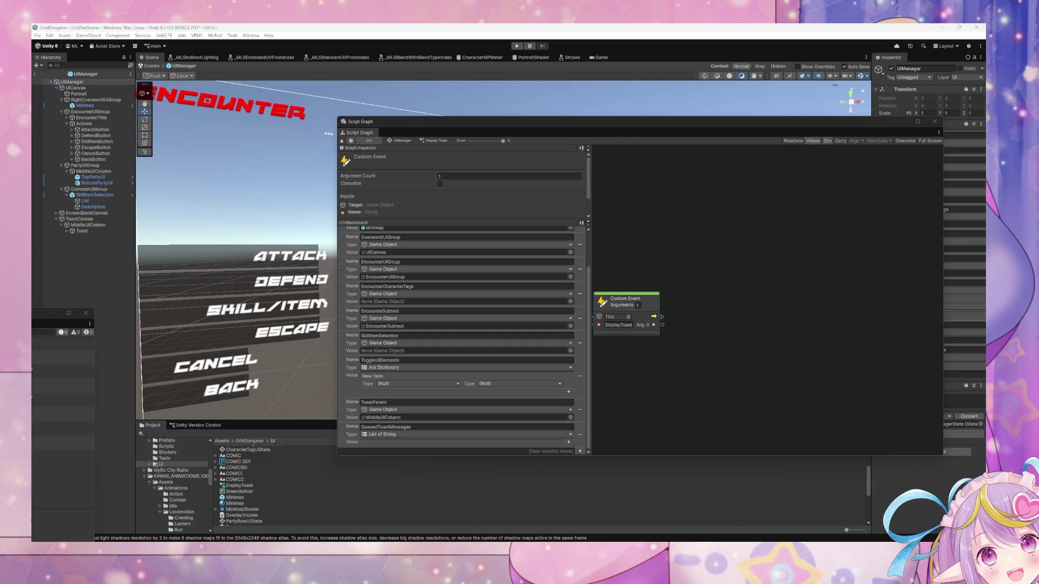
right_click(692, 314)
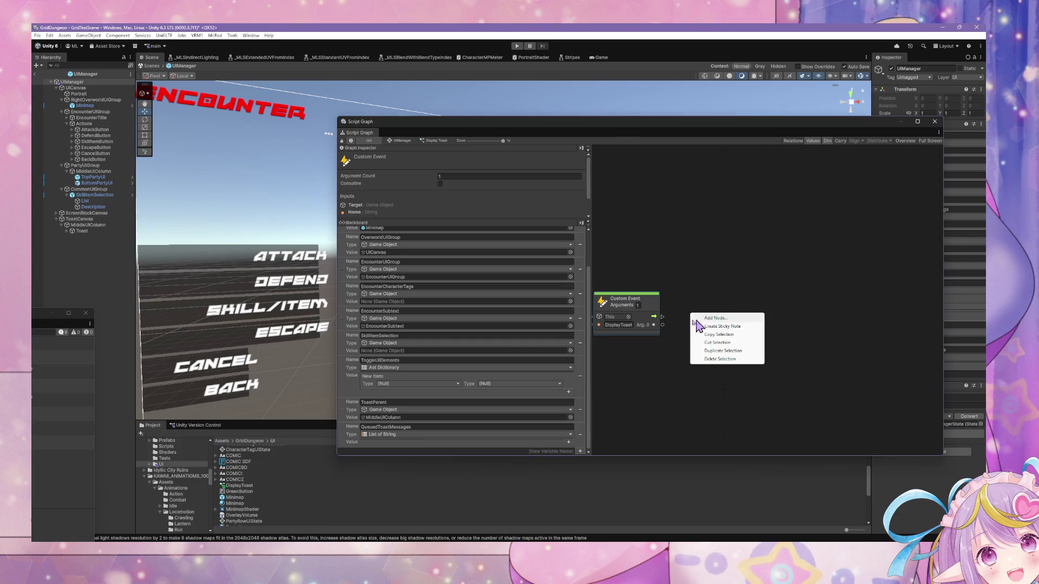
key("Escape")
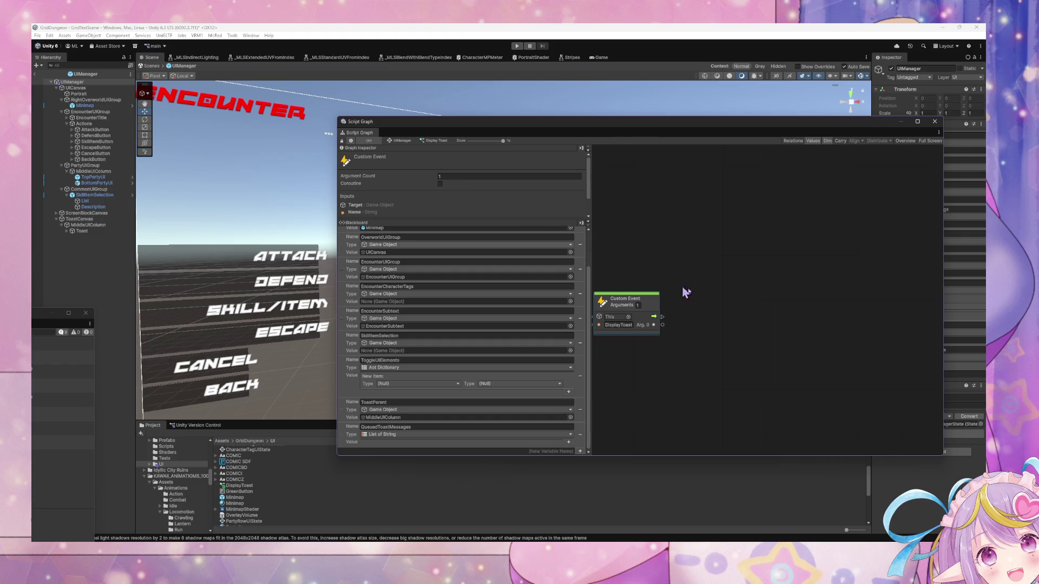
left_click(695, 273)
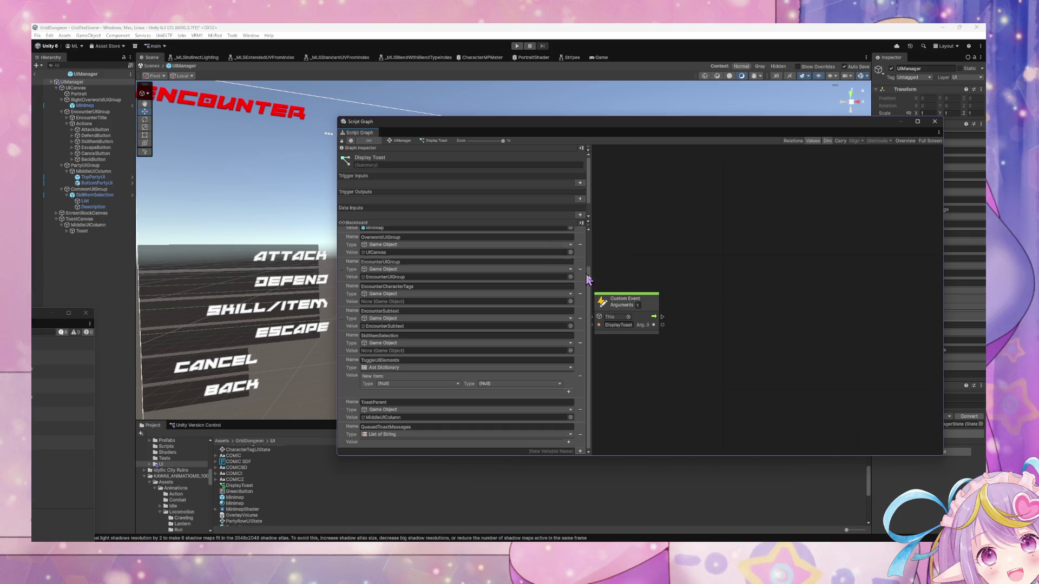
left_click_drag(656, 301, 679, 299)
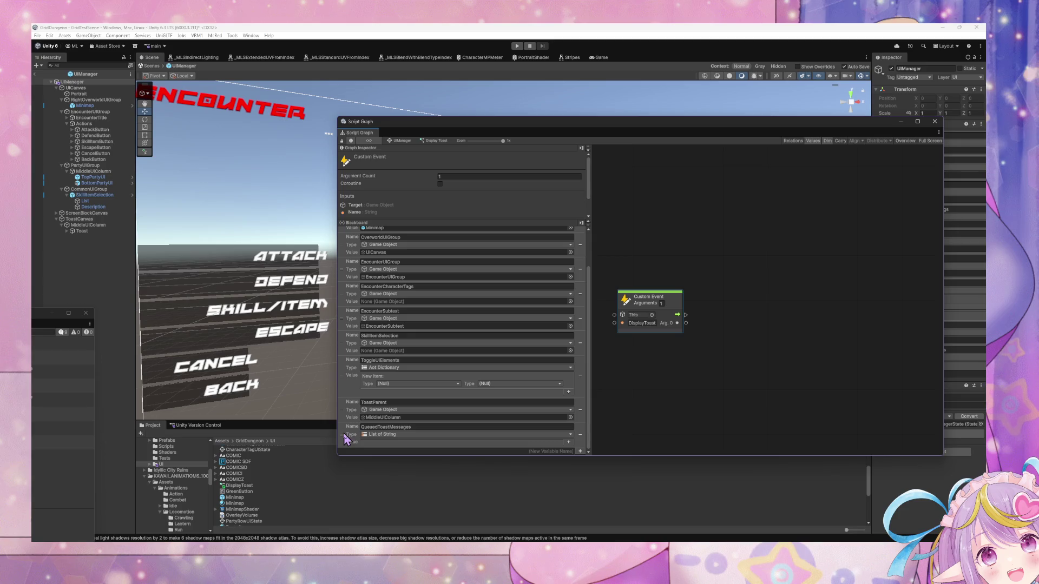
Place a QueuedToastMessages getter and a List Add node beside the DisplayToast event.
left_click_drag(346, 438, 666, 348)
mouse_move(742, 363)
left_mouse_down()
mouse_move(686, 380)
mouse_move(680, 359)
mouse_move(779, 358)
left_mouse_up()
type("add to")
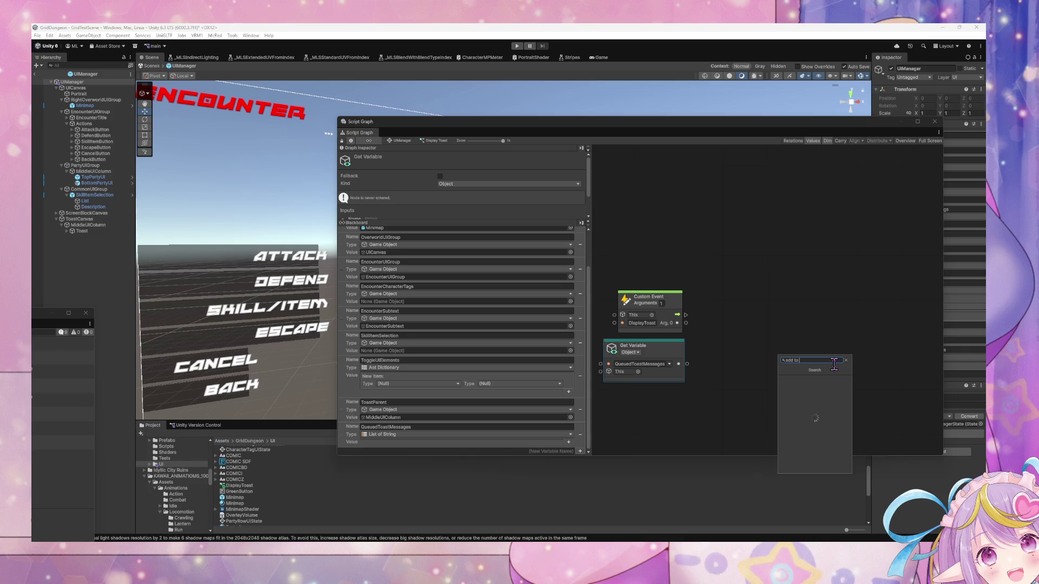
key("BackSpace")
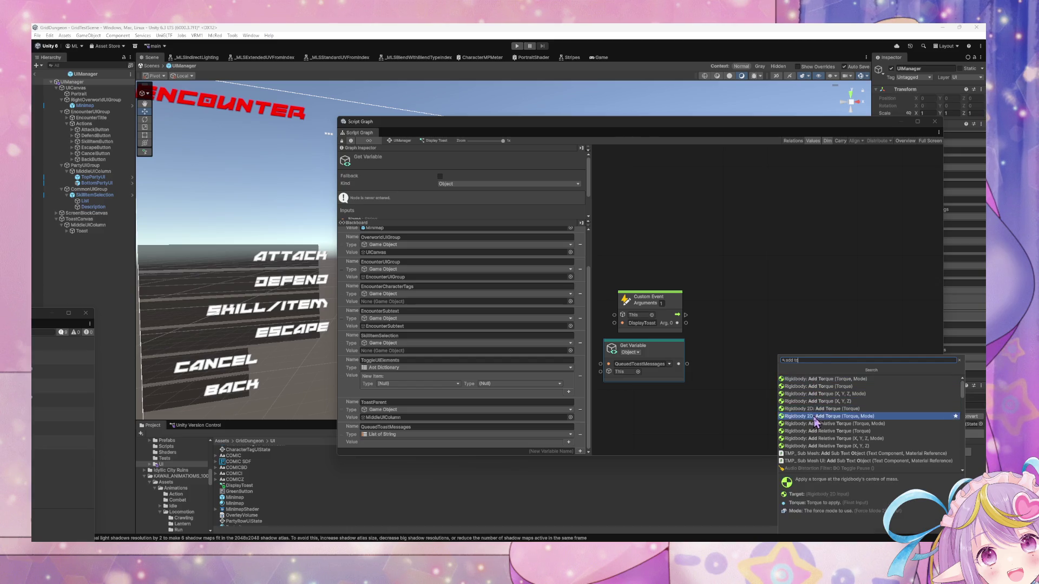
key("BackSpace")
key("BackSpace")
key("BackSpace")
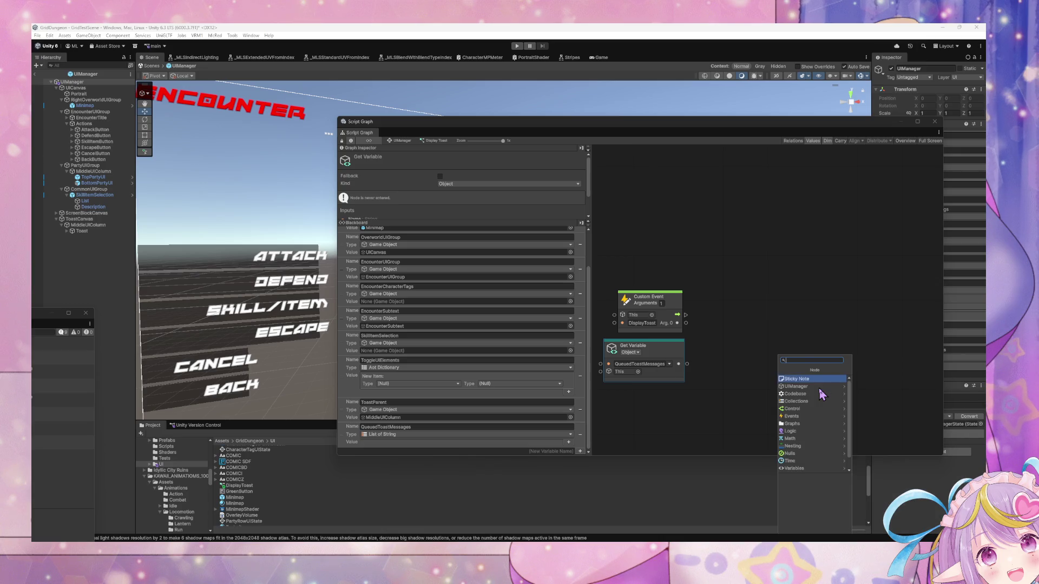
type("list add")
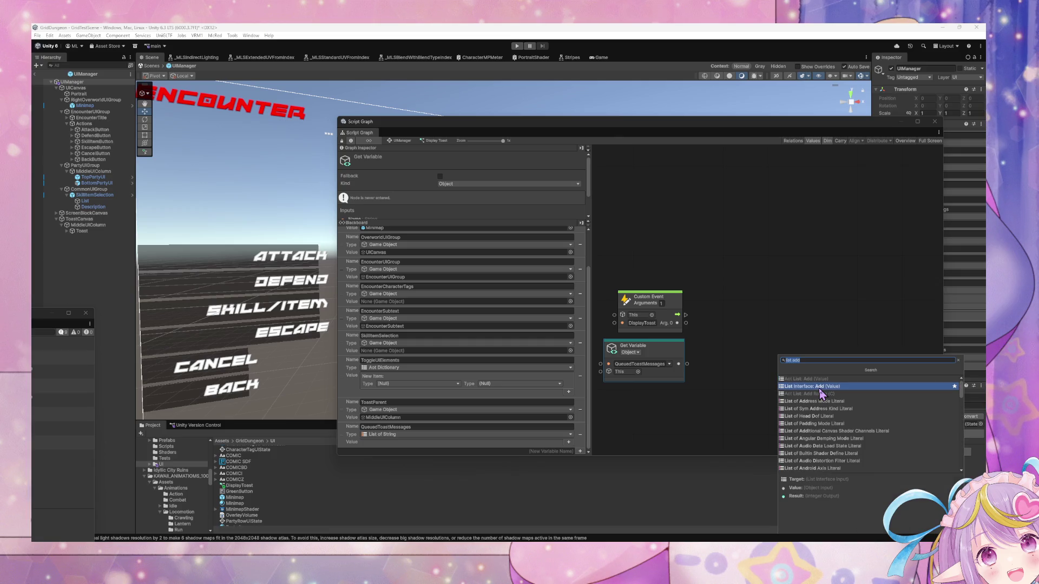
left_click(821, 389)
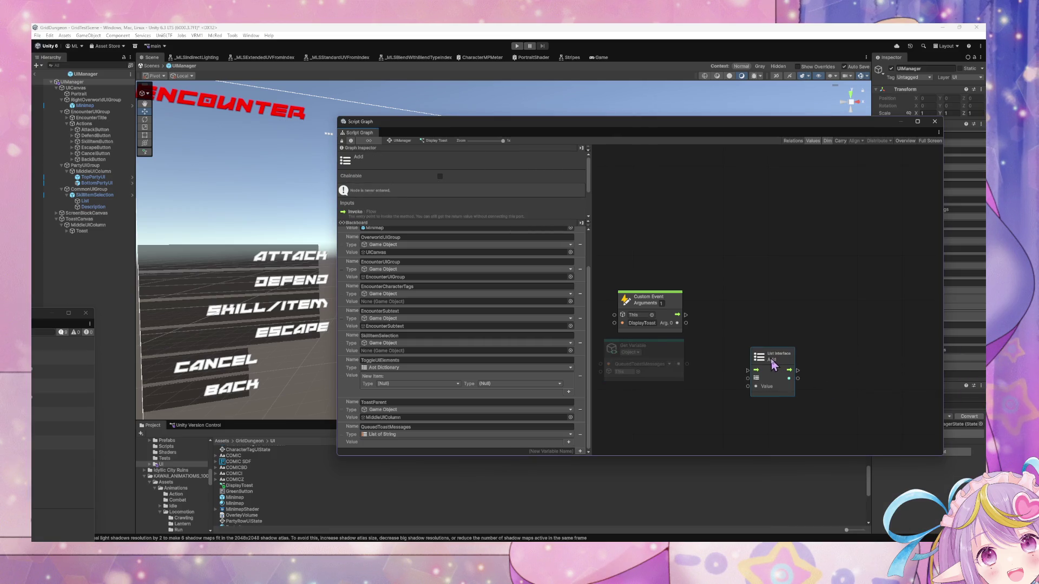
mouse_move(769, 358)
left_mouse_down()
mouse_move(736, 306)
mouse_move(716, 318)
left_mouse_up()
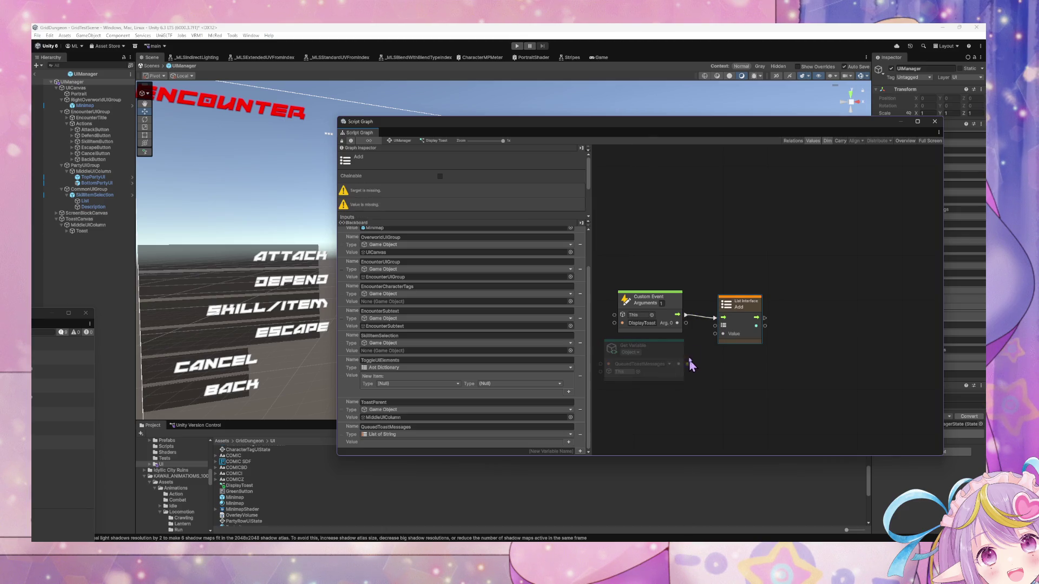
Wire QueuedToastMessages as the list and the event's argument as the added value.
left_click_drag(686, 364, 714, 333)
left_click(751, 406)
scroll(690, 287, "down", 2)
Add an On Update event node to the graph.
right_click(722, 323)
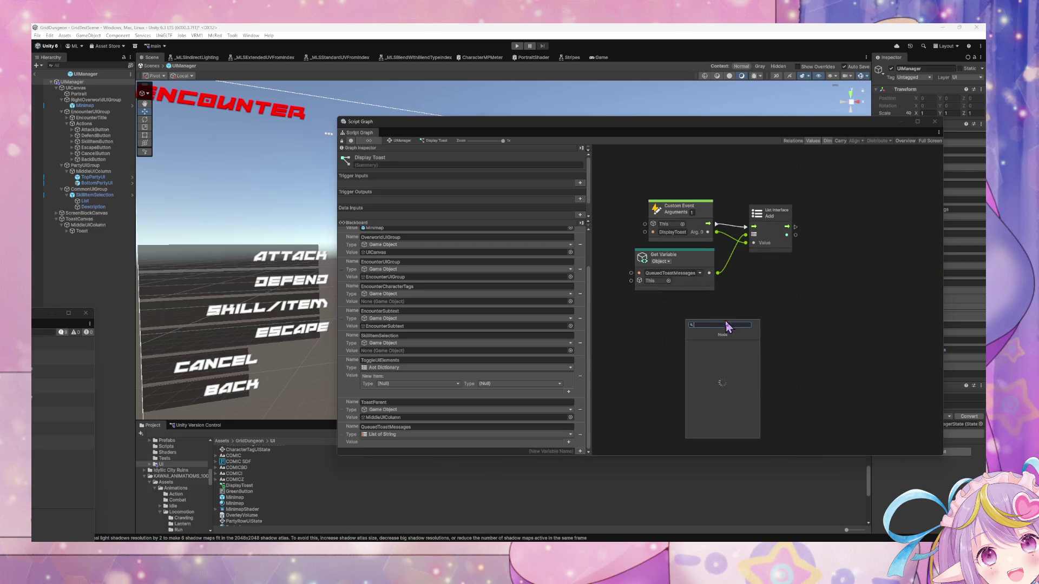
type("update")
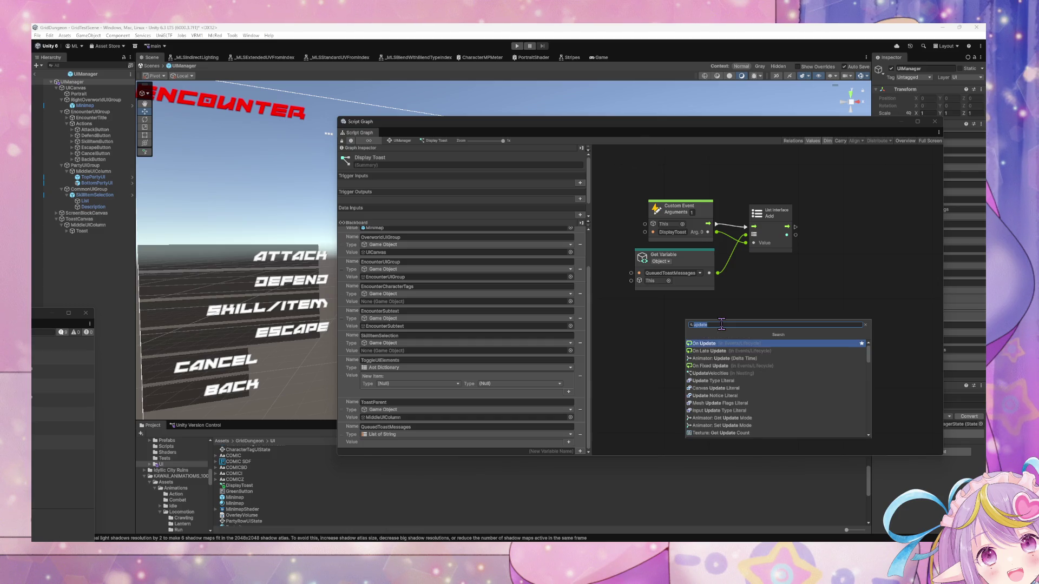
left_click(703, 343)
left_click_drag(688, 332, 674, 331)
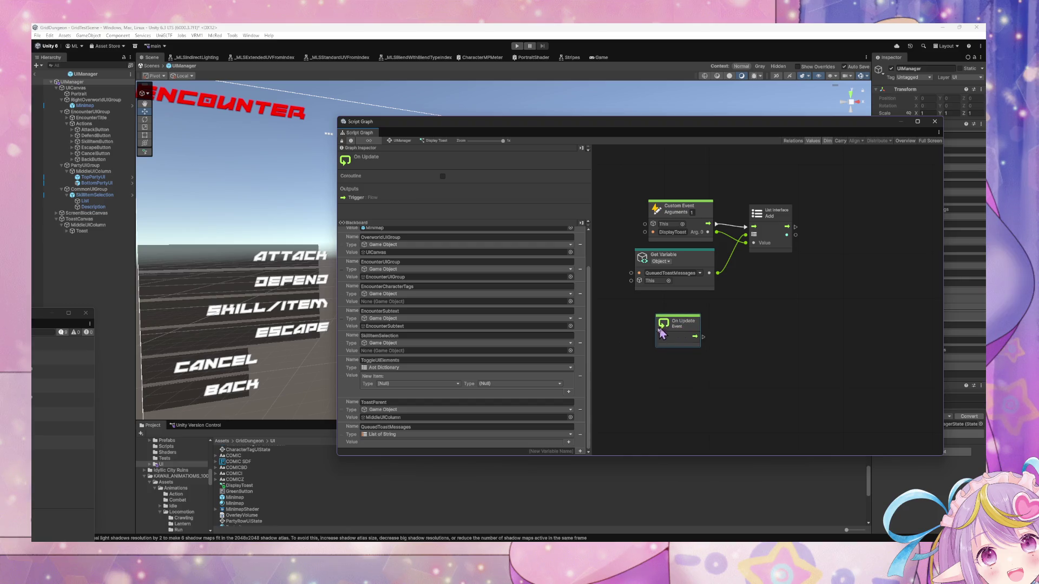
Add a Cooldown driven by On Update with Duration 0.25.
right_click(737, 347)
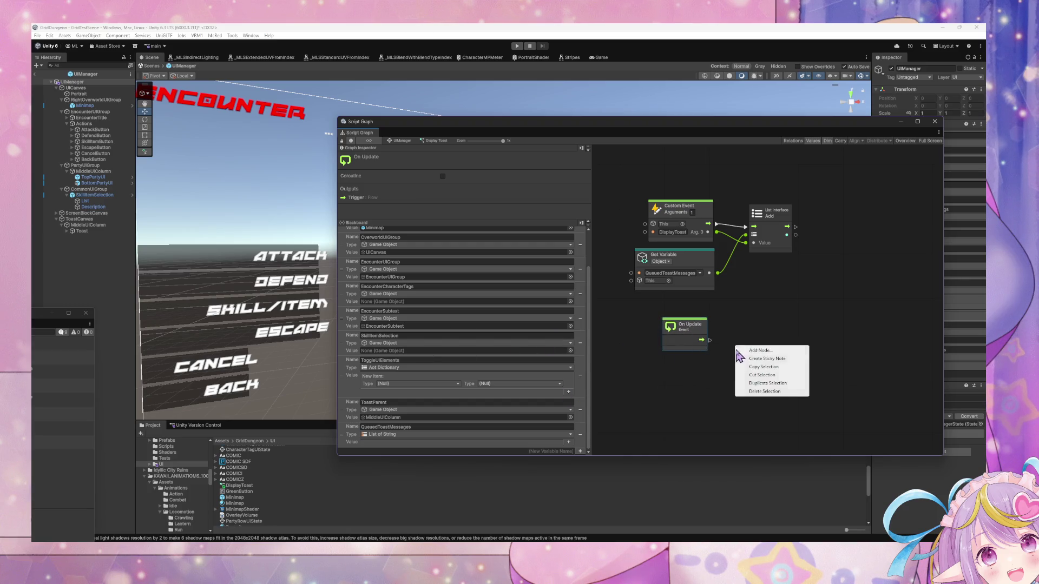
left_click(755, 349)
type("cooldown")
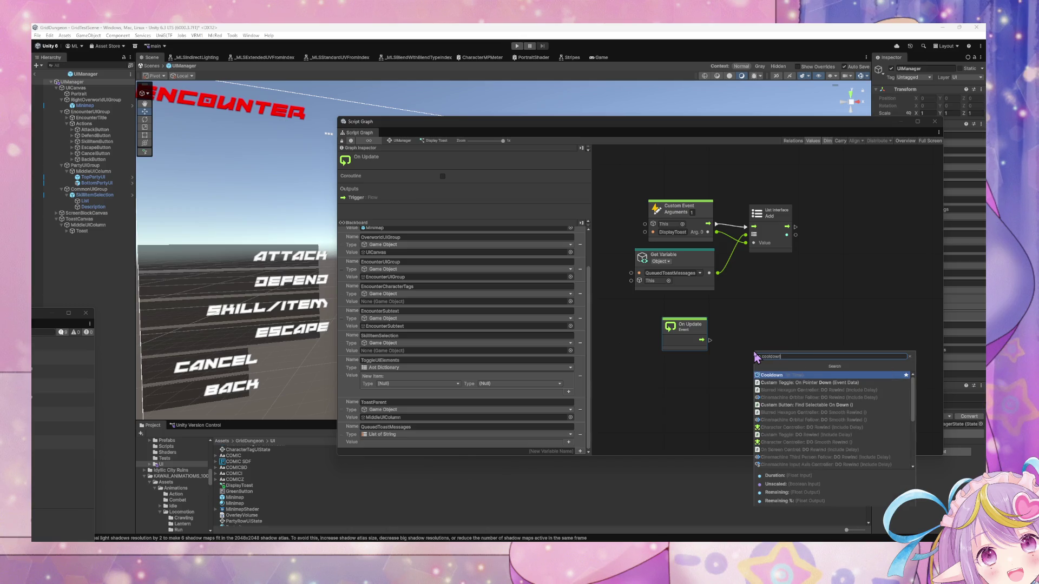
key("Return")
mouse_move(756, 357)
left_mouse_down()
mouse_move(766, 329)
mouse_move(720, 340)
mouse_move(750, 339)
left_mouse_up()
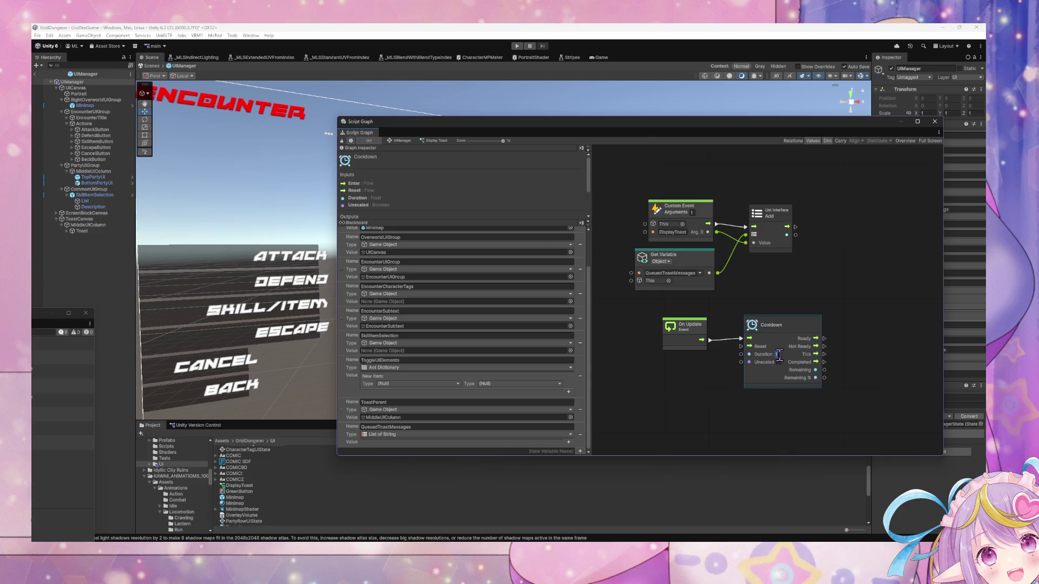
type("0.25")
left_click_drag(781, 322, 772, 327)
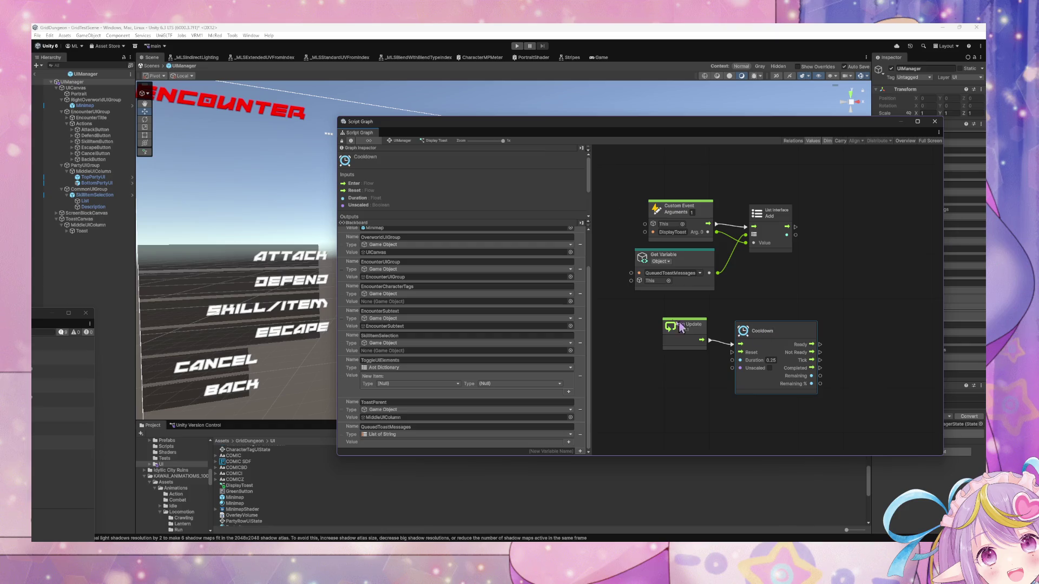
left_click_drag(681, 327, 661, 331)
left_click(920, 333)
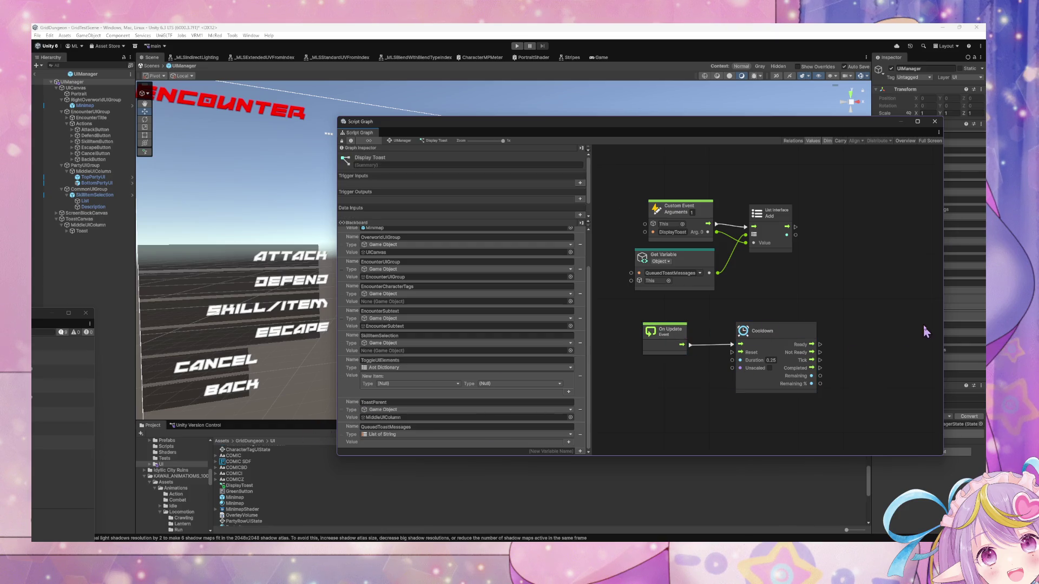
Add a Remove List Item At Index node and a QueuedToastMessages Get Variable.
right_click(840, 346)
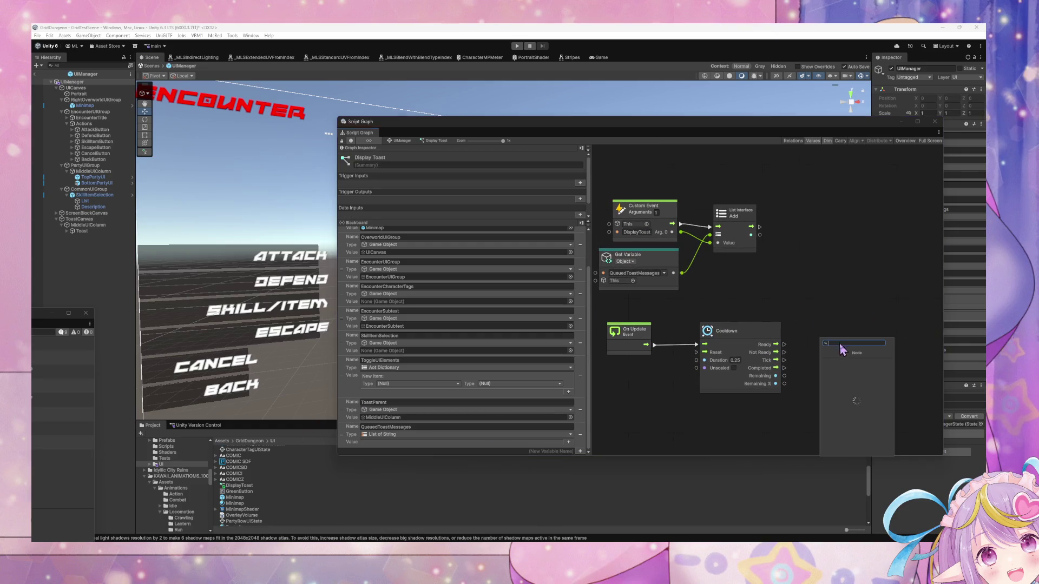
type("remov")
type("e")
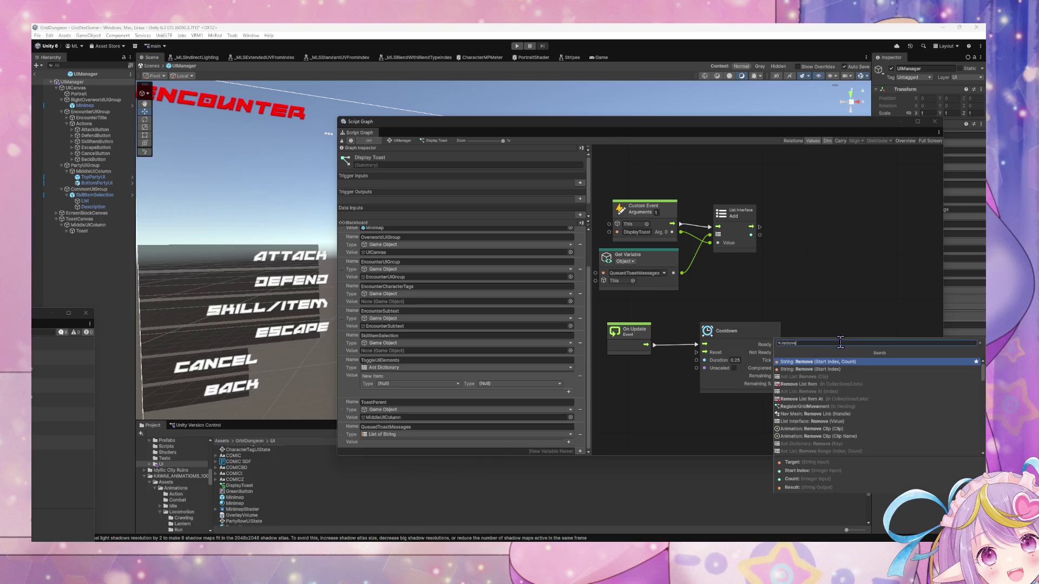
key("Down")
key("Down")
key("Down")
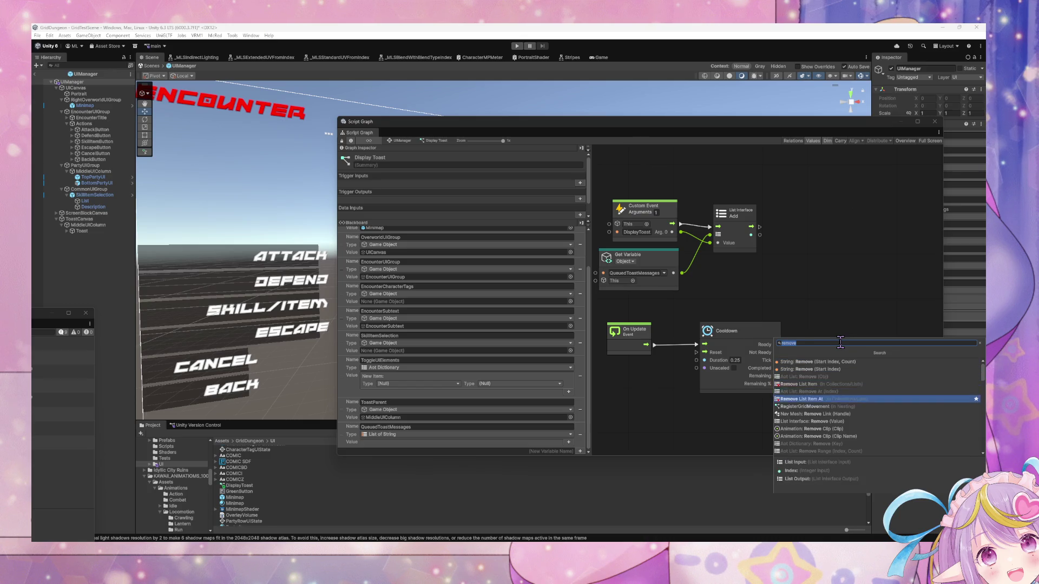
key("Return")
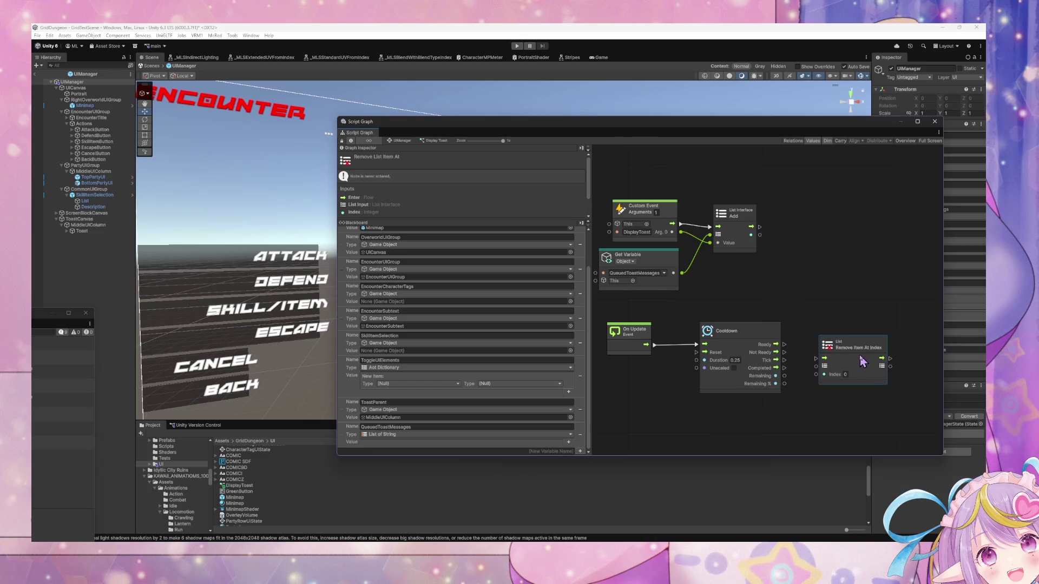
mouse_move(860, 357)
left_mouse_down()
mouse_move(839, 395)
mouse_move(879, 361)
left_mouse_up()
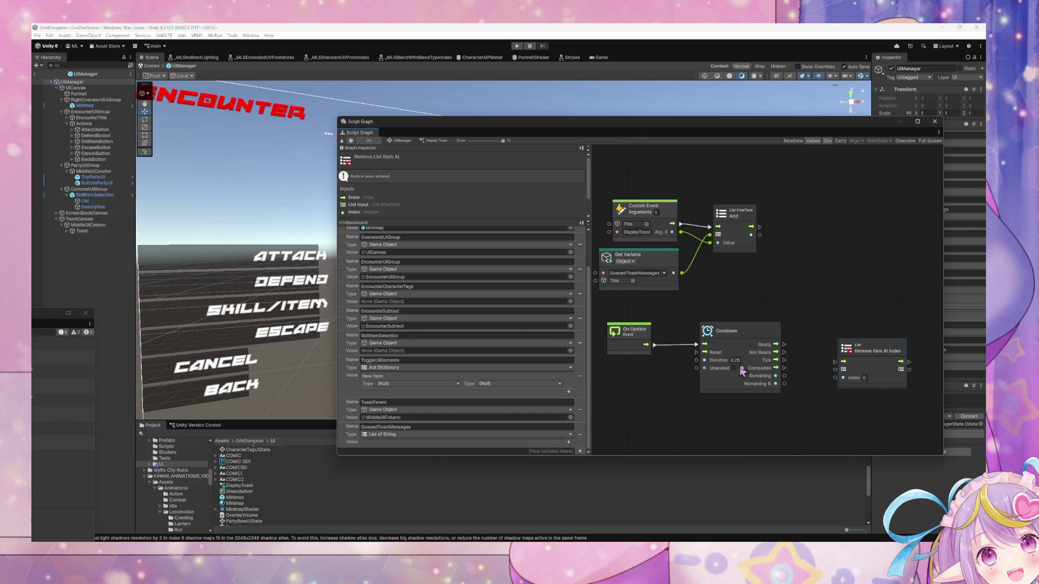
left_click(636, 332)
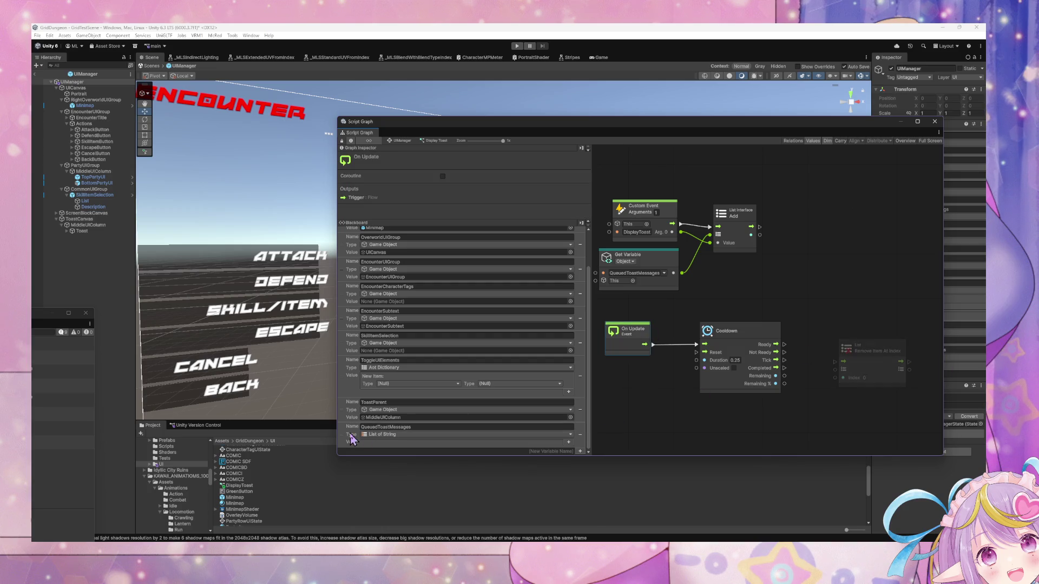
mouse_move(352, 440)
left_mouse_down()
mouse_move(745, 403)
mouse_move(758, 359)
left_mouse_up()
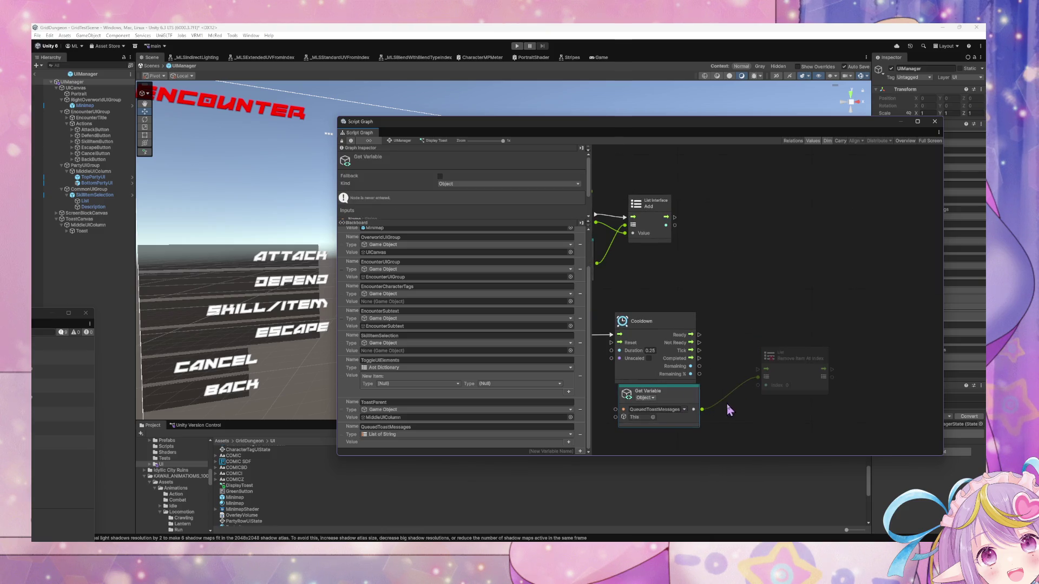
Add a Count Items node fed by the QueuedToastMessages variable, beside the Cooldown node.
right_click(730, 409)
left_click(760, 414)
type("count")
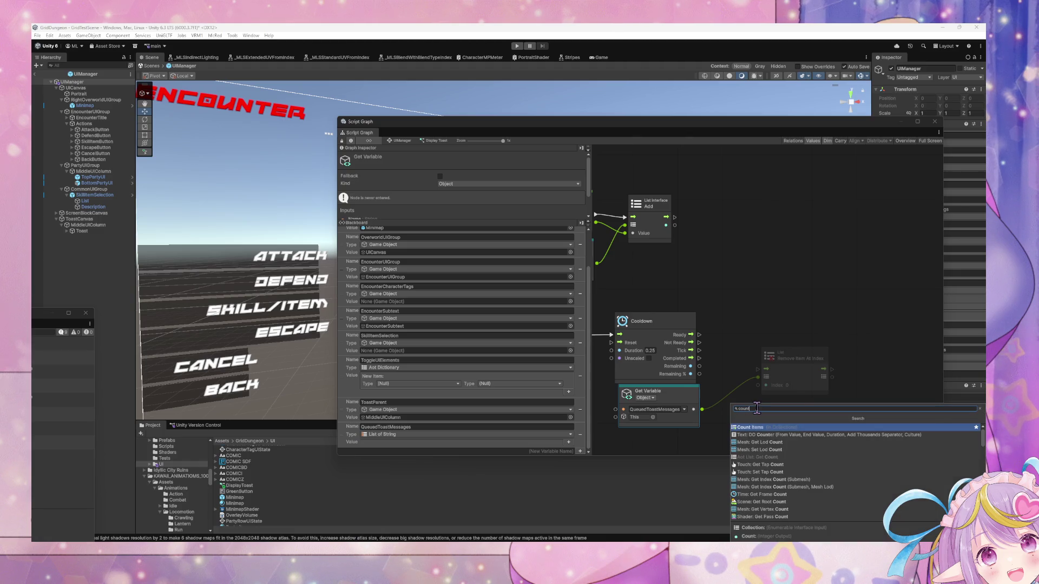
key("Return")
mouse_move(755, 419)
left_mouse_down()
mouse_move(752, 345)
mouse_move(788, 380)
left_mouse_up()
left_click_drag(742, 354, 753, 352)
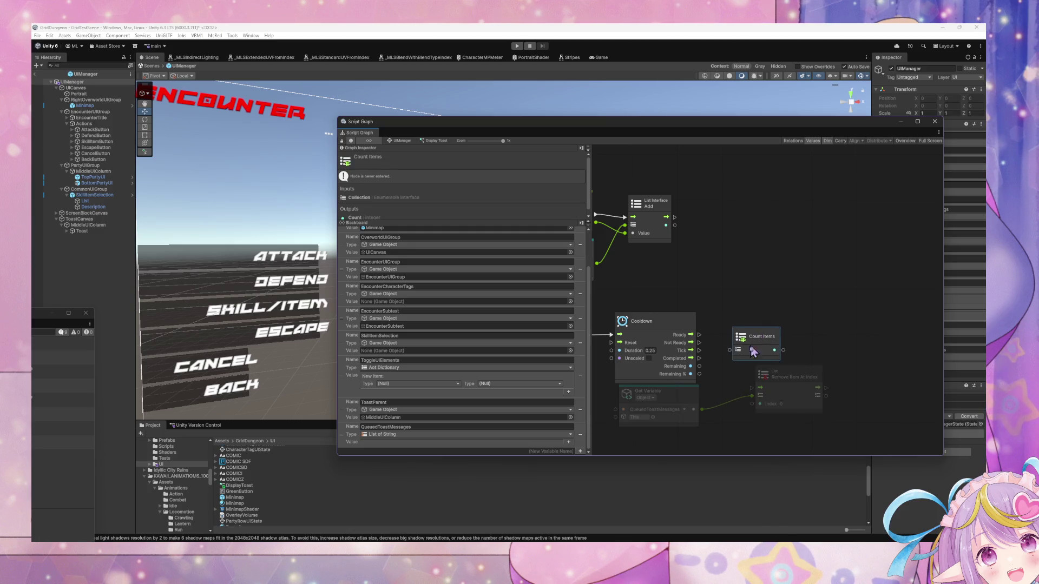
mouse_move(703, 410)
left_mouse_down()
mouse_move(725, 355)
mouse_move(755, 346)
left_mouse_up()
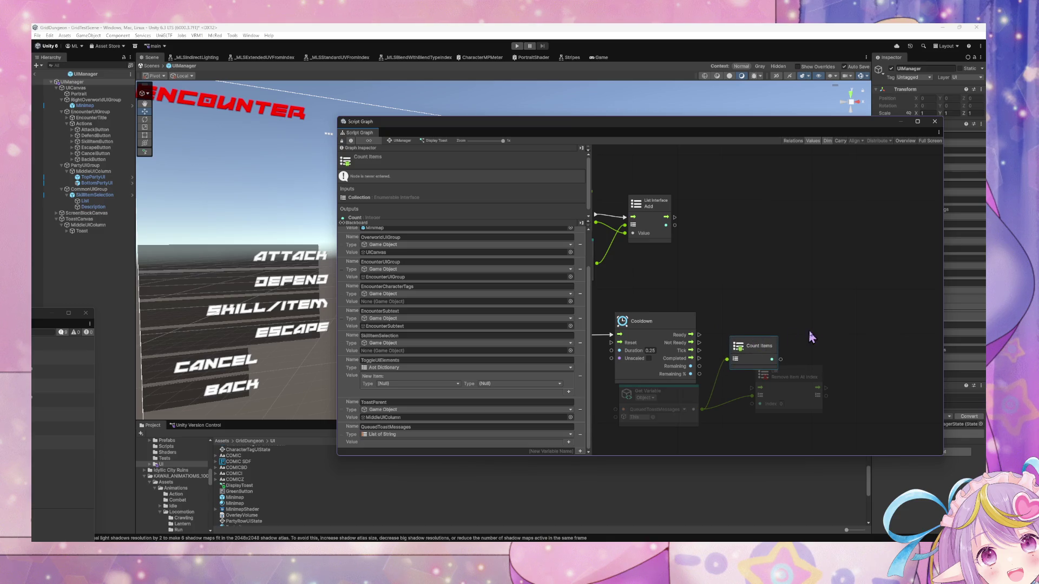
Add a Greater node that takes the item count as its A input.
right_click(818, 335)
left_click(821, 337)
type("greater")
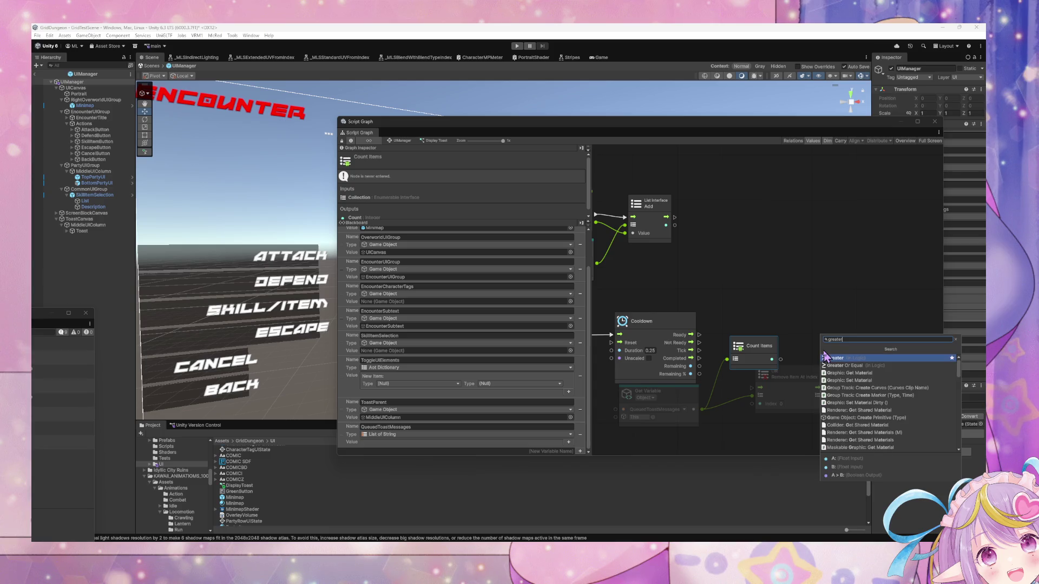
key("Return")
mouse_move(780, 360)
left_mouse_down()
mouse_move(816, 359)
mouse_move(781, 378)
mouse_move(790, 396)
left_mouse_up()
Add an If node triggered by Cooldown's Ready, with Greater's result as its Condition.
left_click(844, 350)
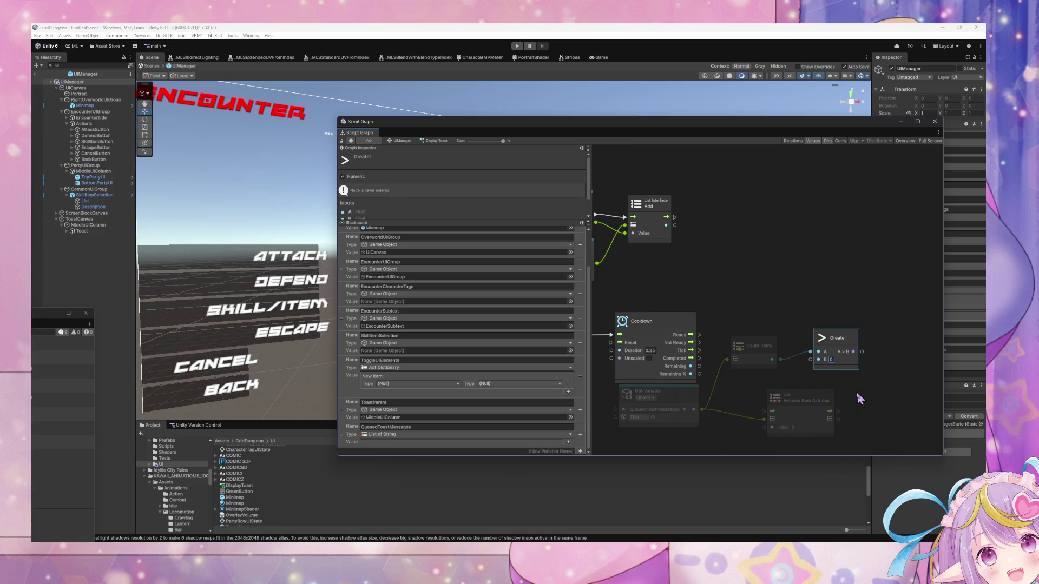
left_click_drag(755, 344, 755, 359)
left_click_drag(692, 330, 695, 292)
right_click(764, 310)
left_click(786, 314)
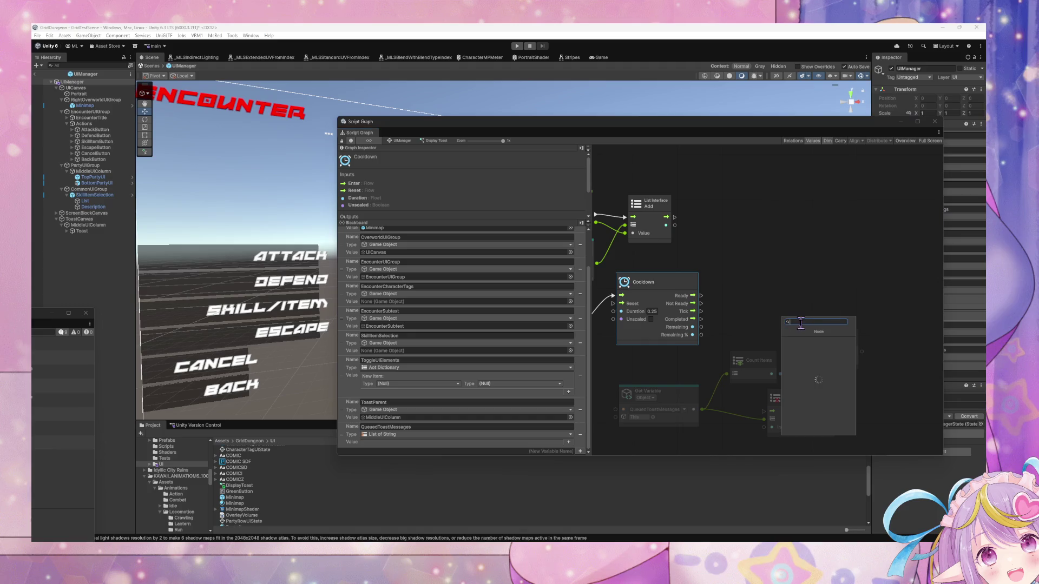
type("If")
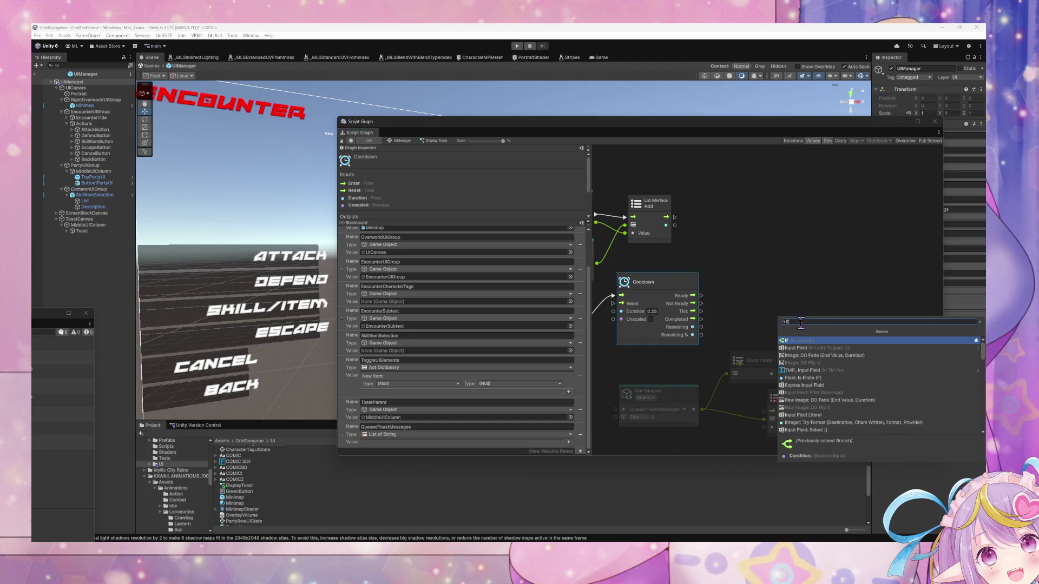
key("Return")
left_click_drag(782, 324, 759, 293)
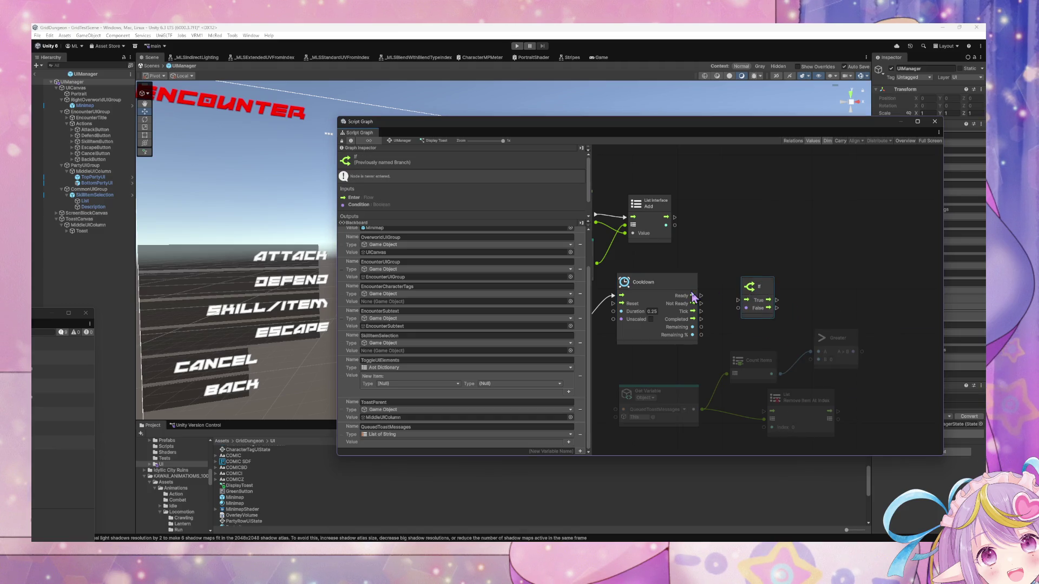
left_click_drag(693, 295, 740, 300)
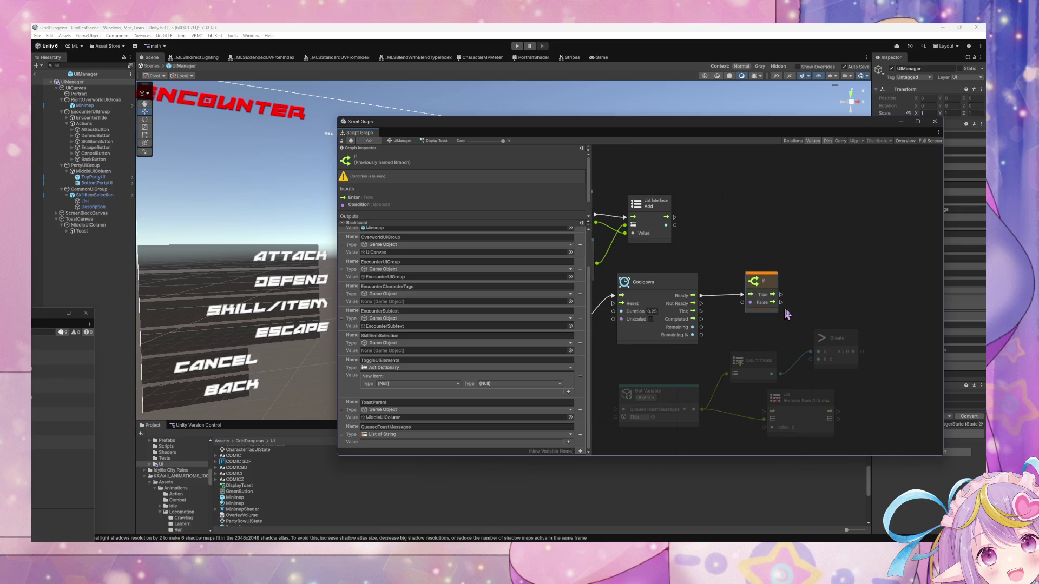
left_click_drag(854, 352, 751, 302)
Rearrange the Remove Item At Index, Count Items, Greater, On Update and Cooldown nodes.
mouse_move(811, 403)
left_mouse_down()
mouse_move(823, 347)
mouse_move(882, 298)
mouse_move(882, 311)
left_mouse_up()
left_click_drag(757, 360, 763, 412)
mouse_move(840, 348)
left_mouse_down()
mouse_move(801, 411)
mouse_move(847, 420)
left_mouse_up()
mouse_move(874, 322)
left_mouse_down()
mouse_move(879, 339)
mouse_move(916, 299)
left_mouse_up()
left_click_drag(599, 314, 819, 326)
left_click_drag(763, 346, 764, 314)
left_click_drag(843, 294, 843, 313)
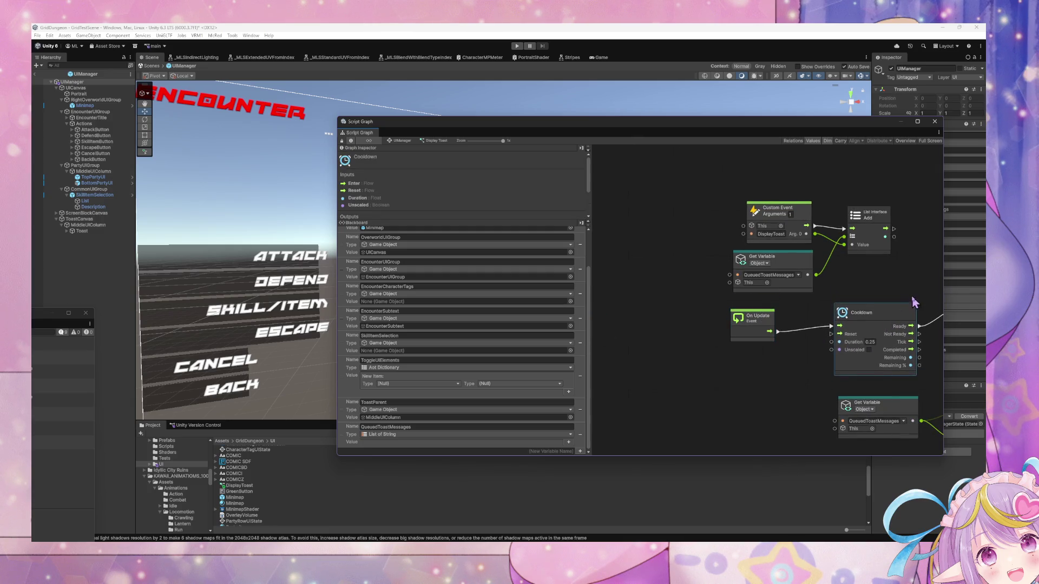
Shift the Remove Item At Index node right and down beside the If chain.
mouse_move(915, 304)
left_mouse_down()
mouse_move(765, 302)
mouse_move(727, 319)
mouse_move(655, 319)
left_mouse_up()
left_click(784, 290)
mouse_move(783, 290)
left_mouse_down()
mouse_move(804, 306)
mouse_move(842, 304)
left_mouse_up()
left_click(720, 366)
Lower the Script Graph window to the lower left so the 'Knight does 100000 damage!' toast shows.
left_click_drag(758, 336, 862, 334)
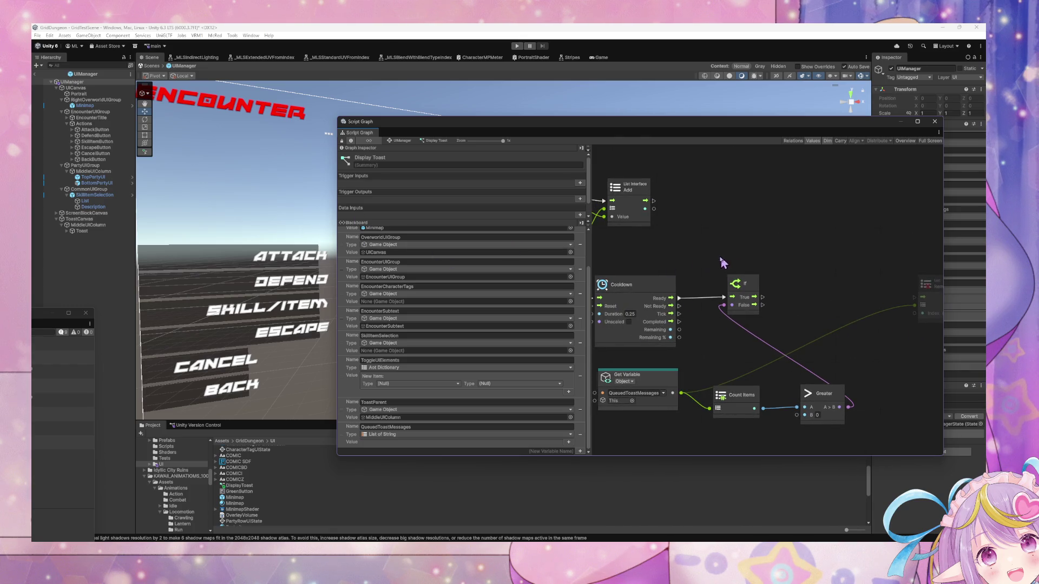
mouse_move(718, 264)
left_mouse_down()
mouse_move(613, 262)
mouse_move(581, 248)
left_mouse_up()
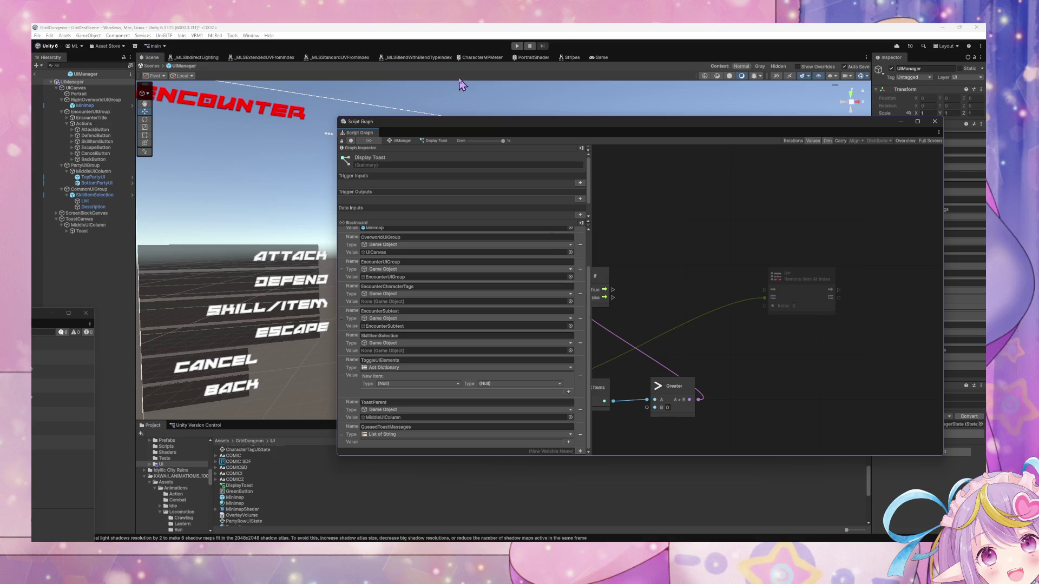
mouse_move(456, 130)
left_mouse_down()
mouse_move(631, 221)
mouse_move(336, 110)
mouse_move(348, 258)
left_mouse_up()
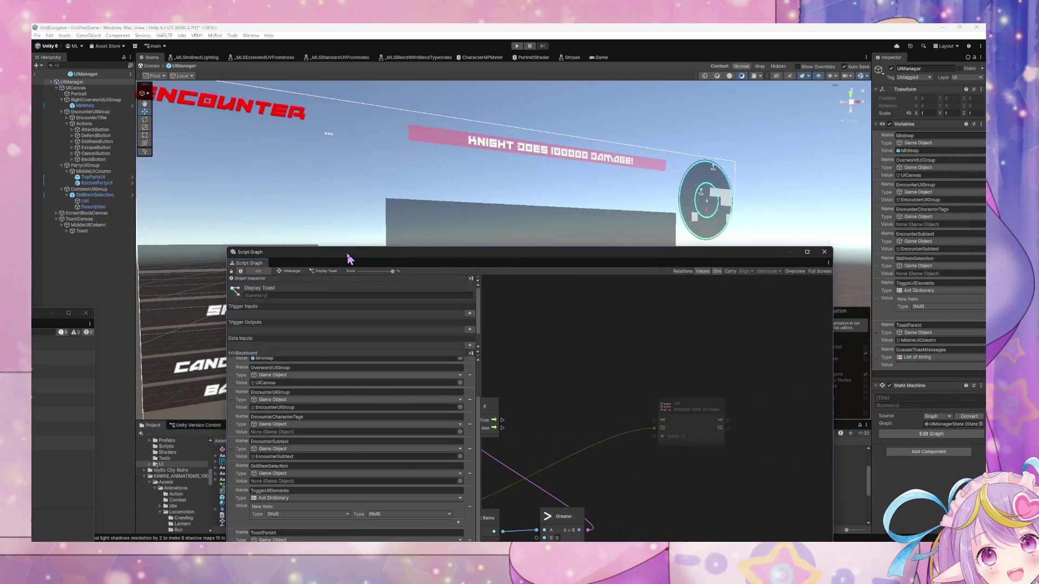
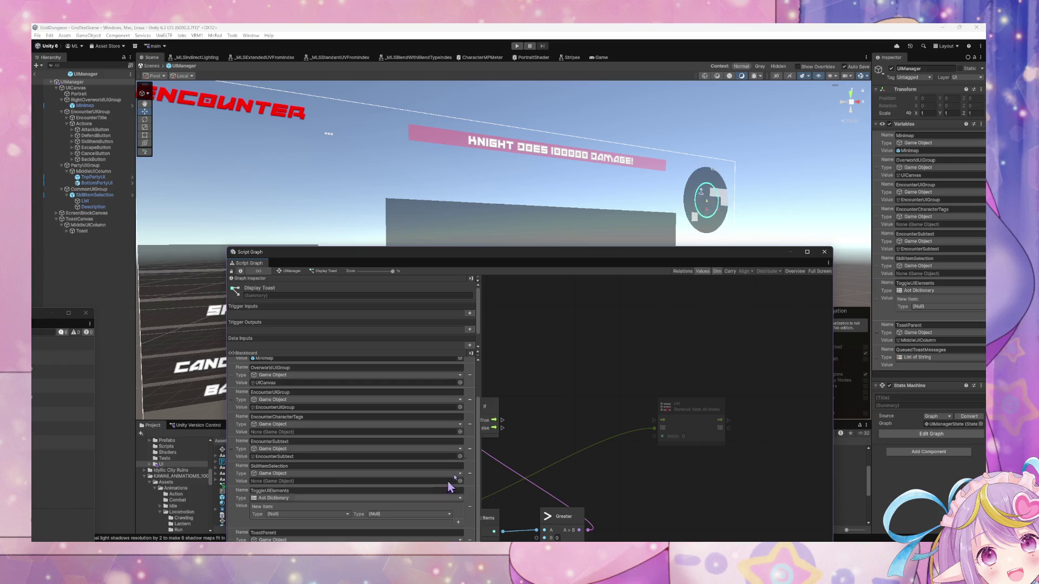
Drag the Toast object from the Hierarchy into GridDungeon/UI, creating a Toast prefab asset.
left_click_drag(557, 406, 742, 365)
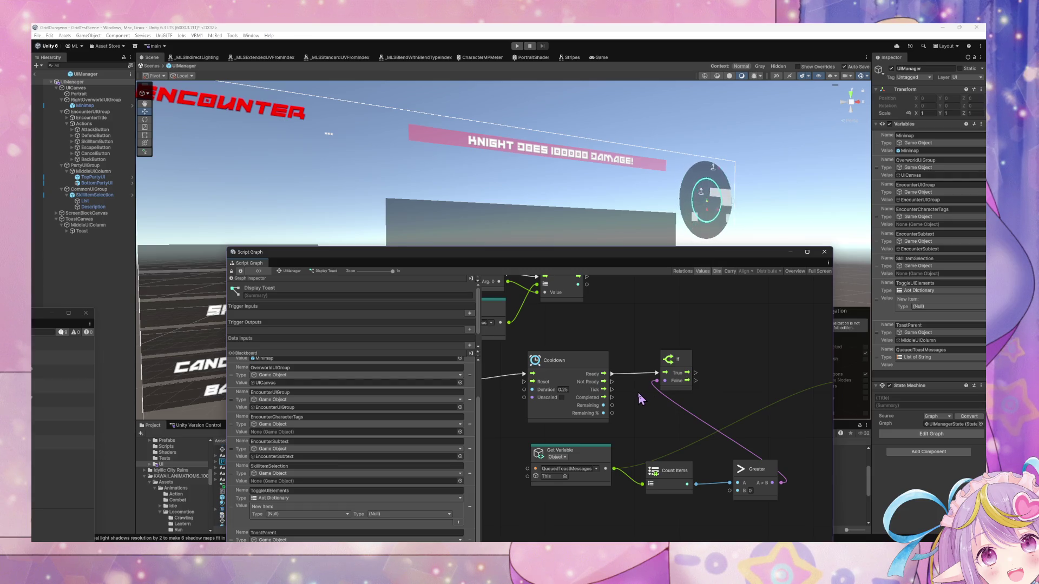
mouse_move(636, 399)
left_mouse_down()
mouse_move(578, 395)
mouse_move(784, 399)
mouse_move(601, 393)
left_mouse_up()
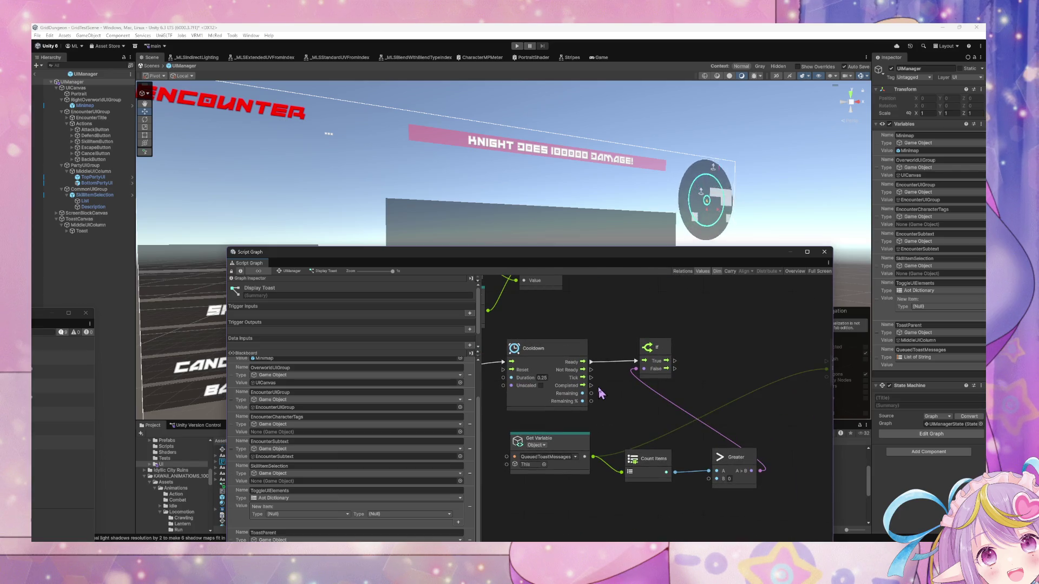
left_click_drag(693, 405, 619, 411)
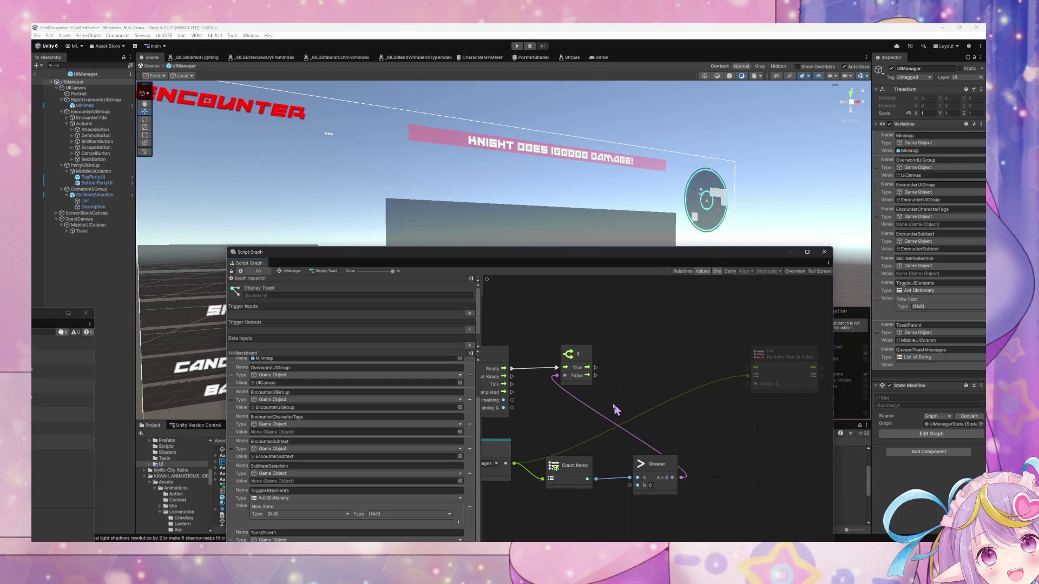
left_click_drag(403, 253, 610, 185)
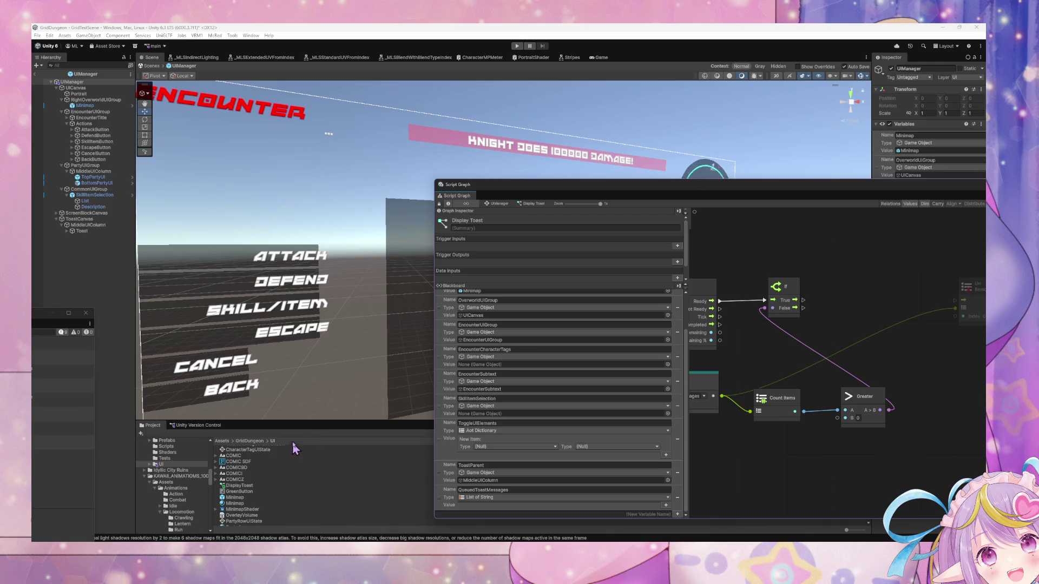
left_click_drag(313, 421, 323, 370)
scroll(360, 440, "down", 2)
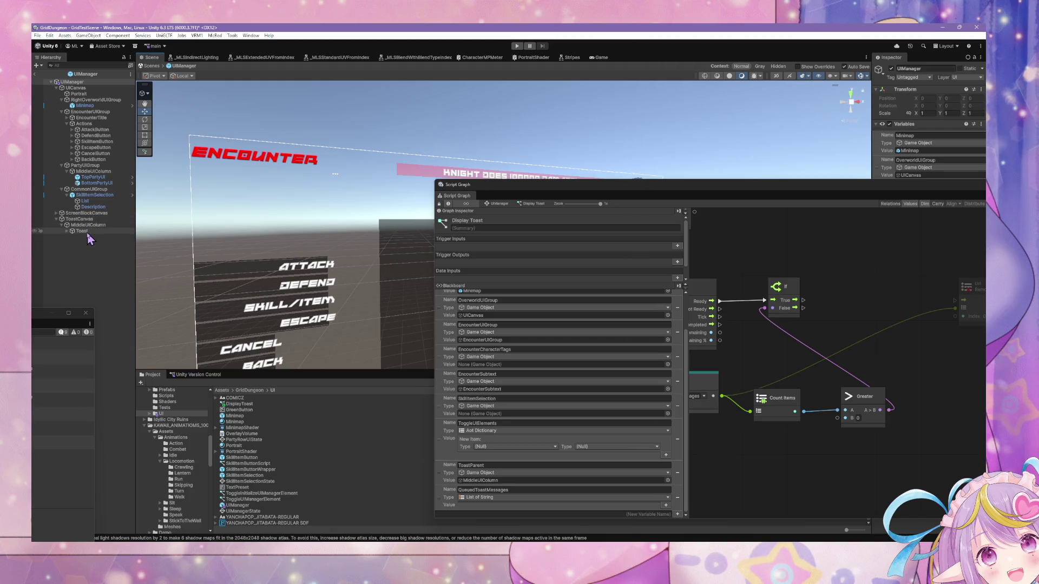
left_click_drag(89, 238, 363, 463)
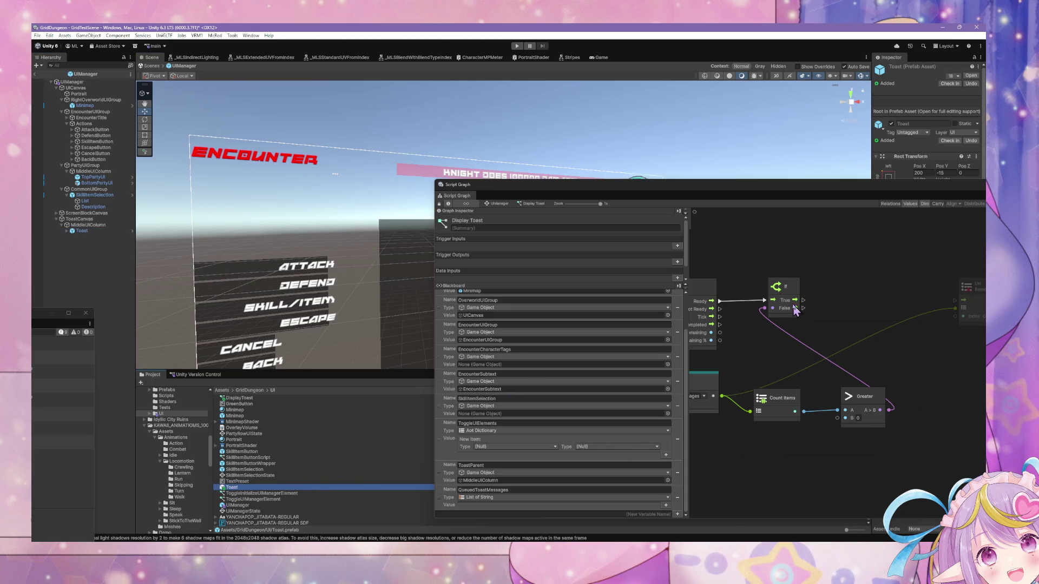
left_click_drag(683, 186, 624, 181)
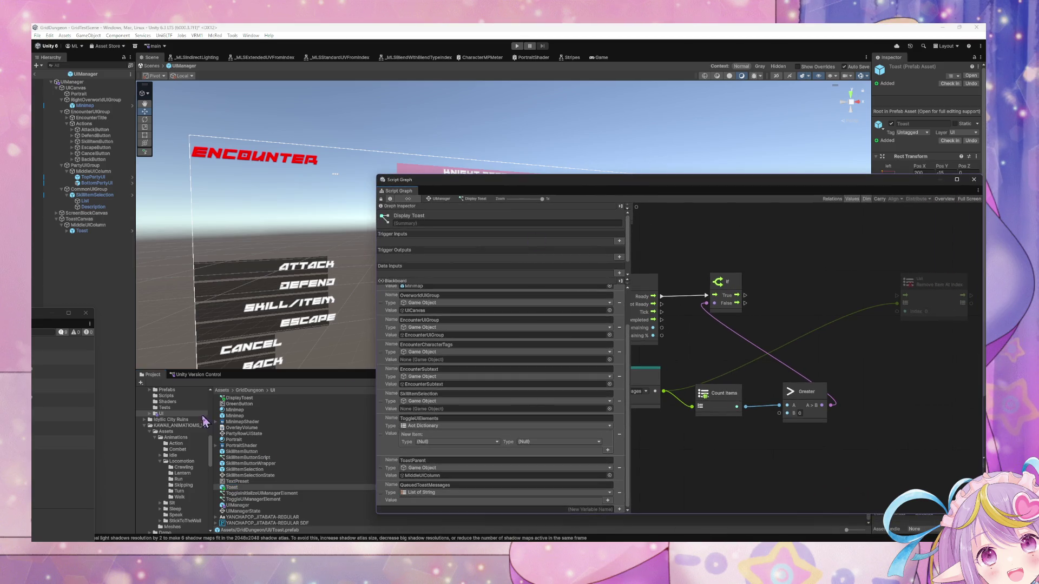
left_click(82, 230)
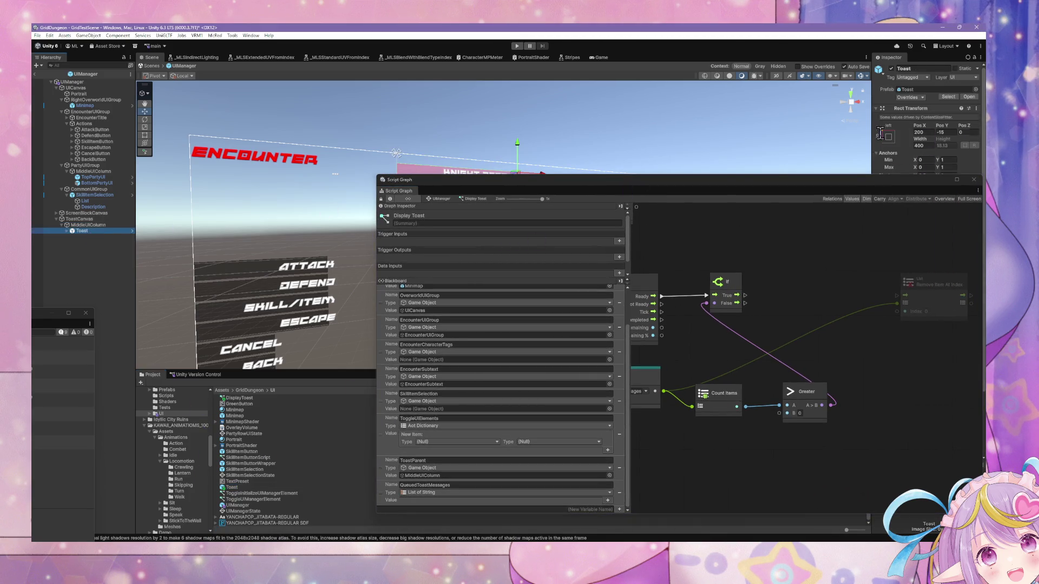
Open the Toast prefab and delete the placeholder damage message from its Text (TMP) child.
left_click(966, 97)
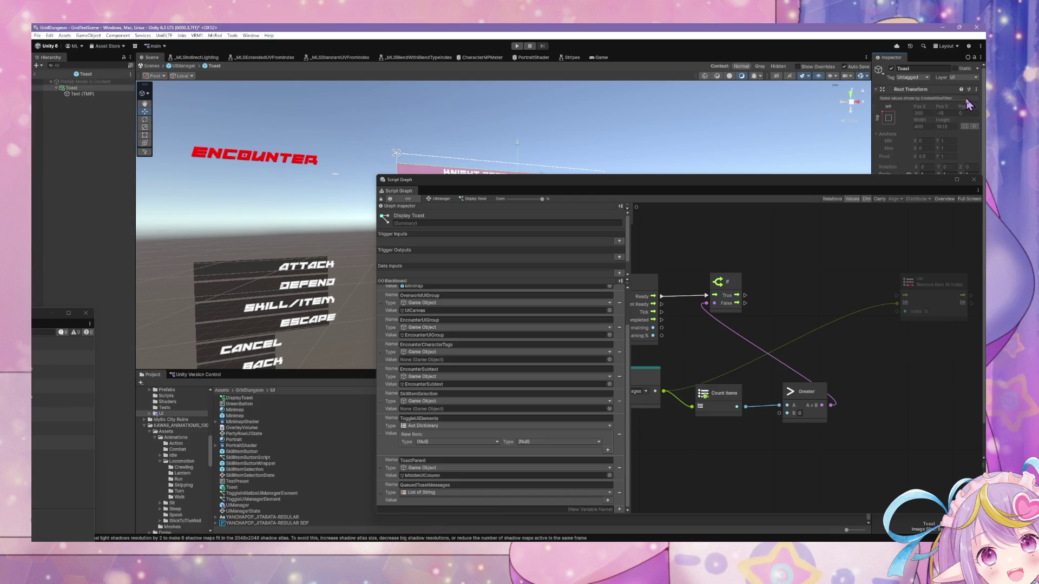
left_click(92, 95)
mouse_move(575, 180)
left_mouse_down()
mouse_move(460, 254)
mouse_move(417, 264)
left_mouse_up()
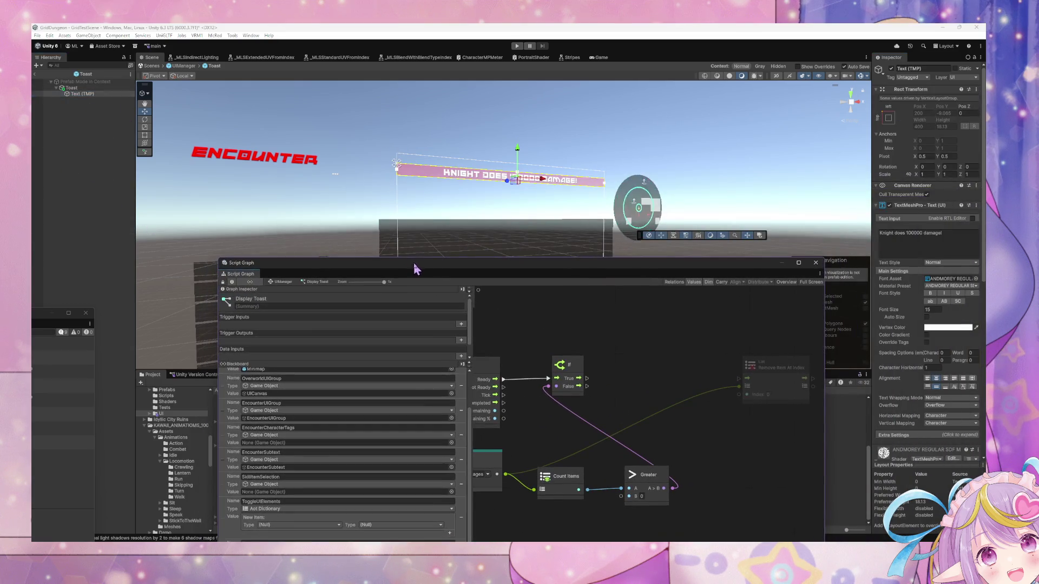
left_click(933, 233)
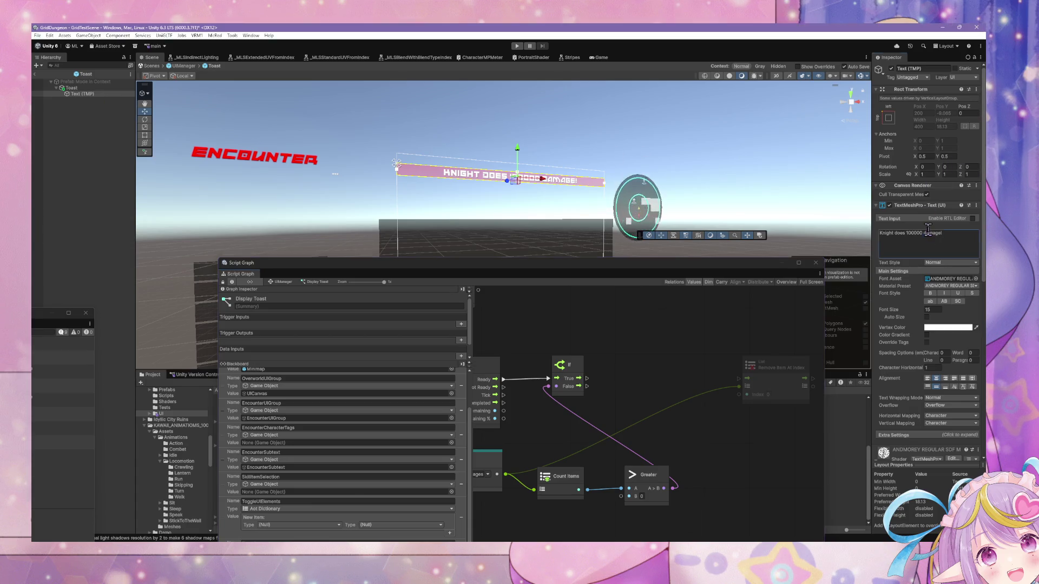
key("BackSpace")
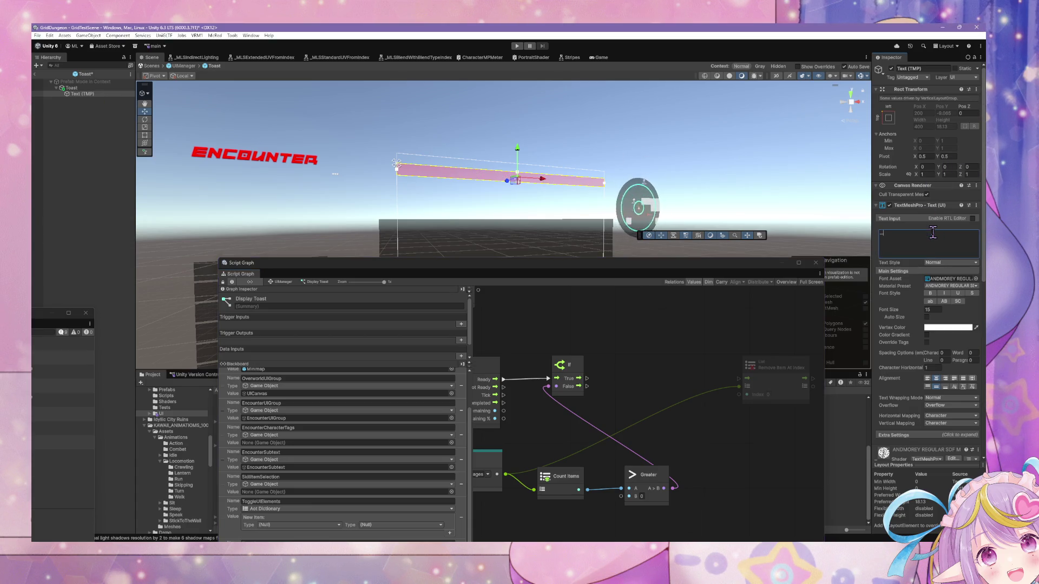
left_click_drag(638, 266, 698, 209)
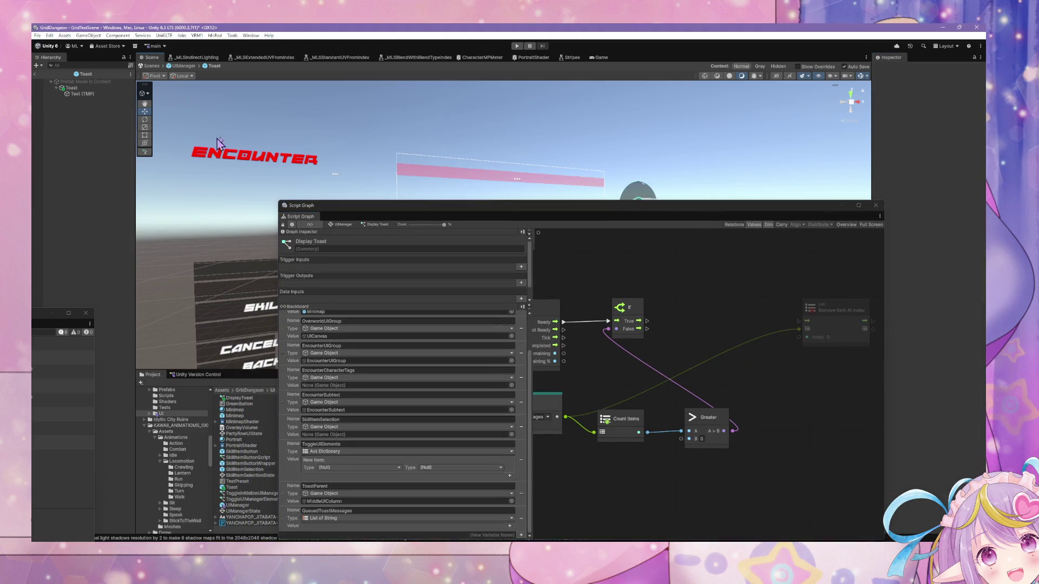
Exit prefab mode back to the scene and select the Toast object's parent, MiddleUIColumn.
left_click(97, 94)
left_click(151, 66)
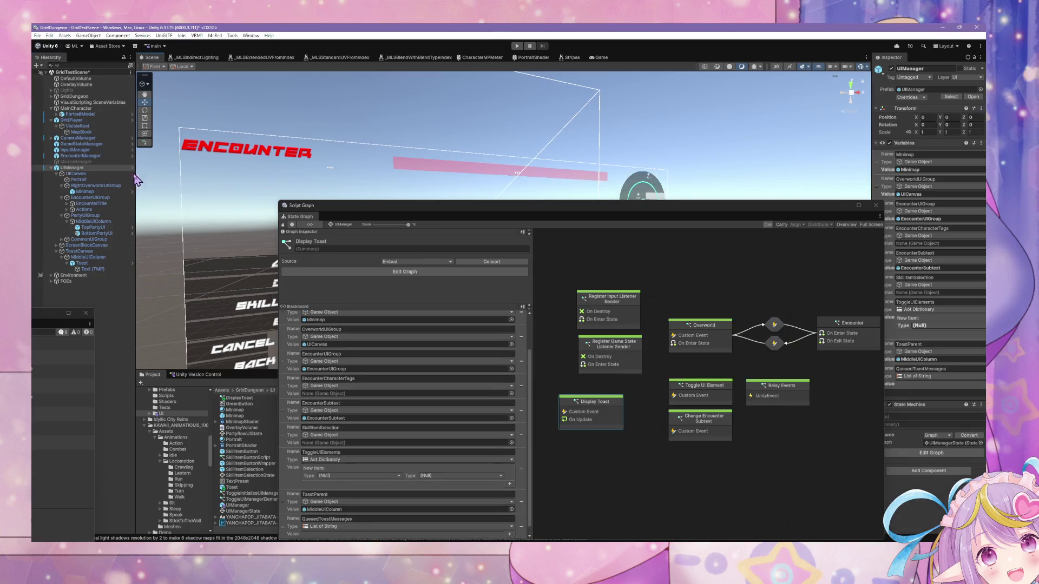
left_click(82, 263)
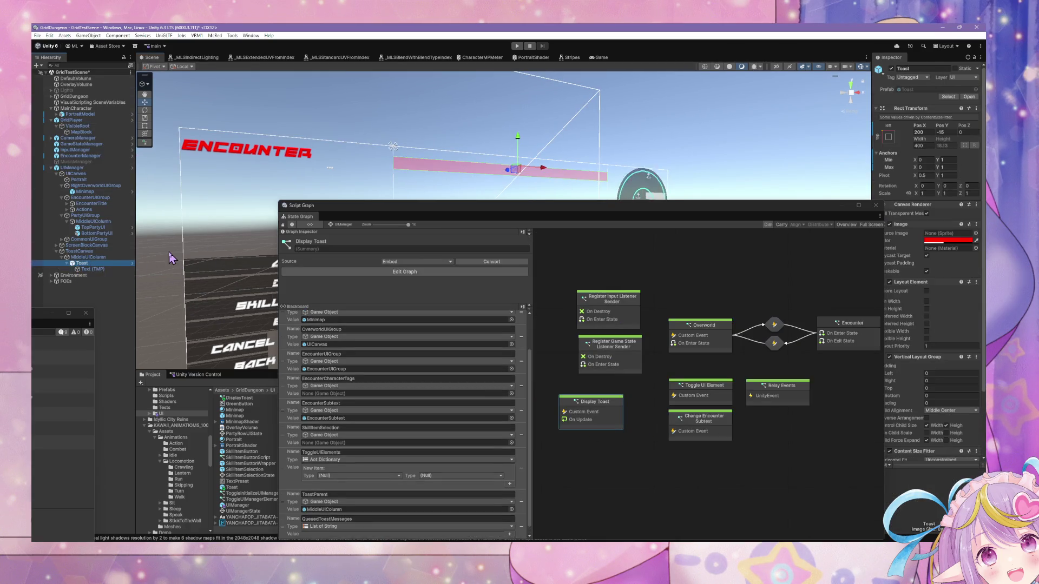
key("Left")
key("Left")
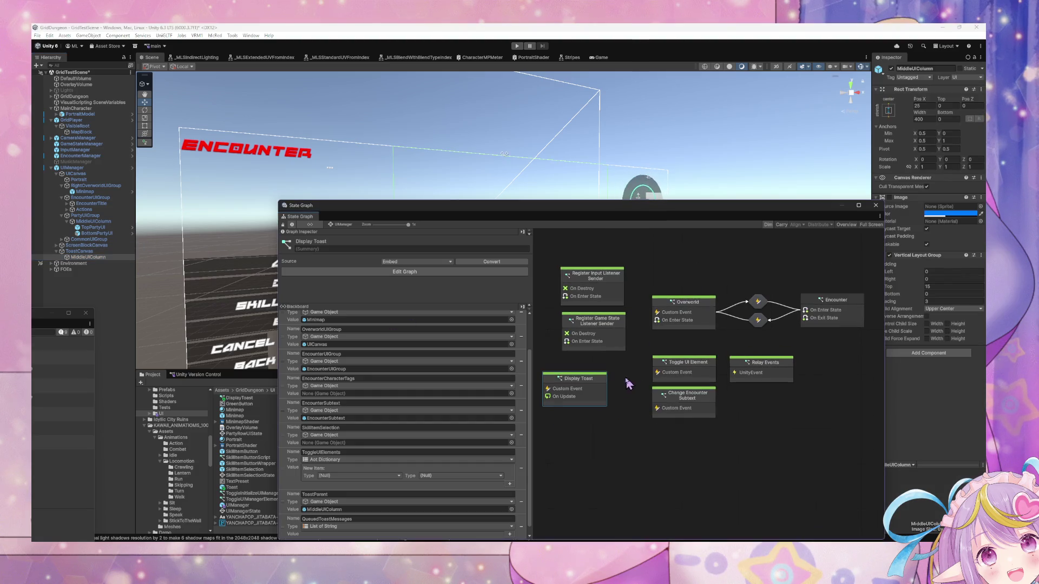
Open the Display Toast state's graph and inspect its Get Variable and Remove Item At Index nodes.
double_click(597, 383)
left_click_drag(651, 294, 668, 297)
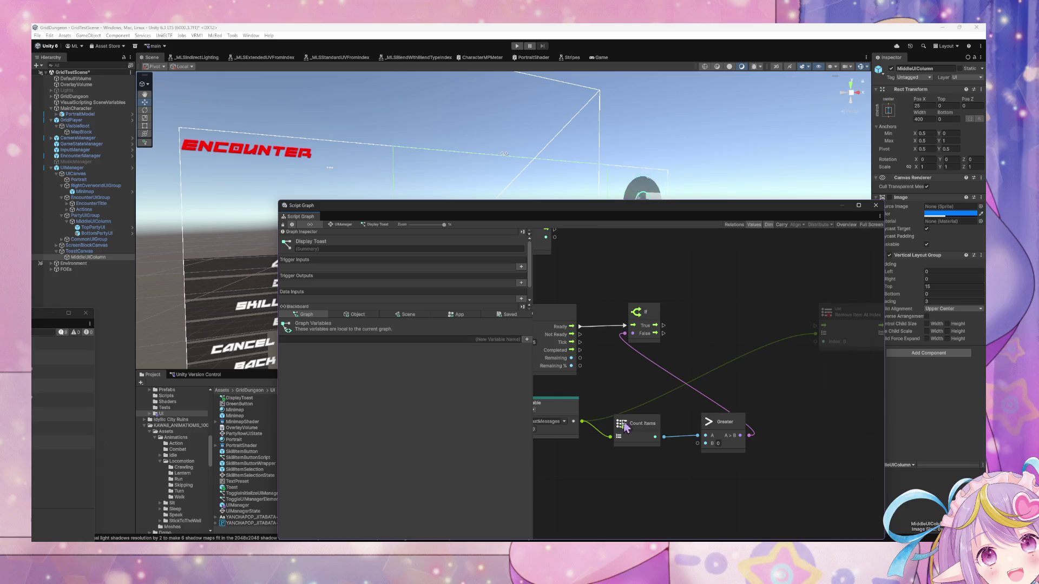
left_click(552, 417)
mouse_move(836, 316)
left_mouse_down()
mouse_move(784, 317)
mouse_move(794, 316)
left_mouse_up()
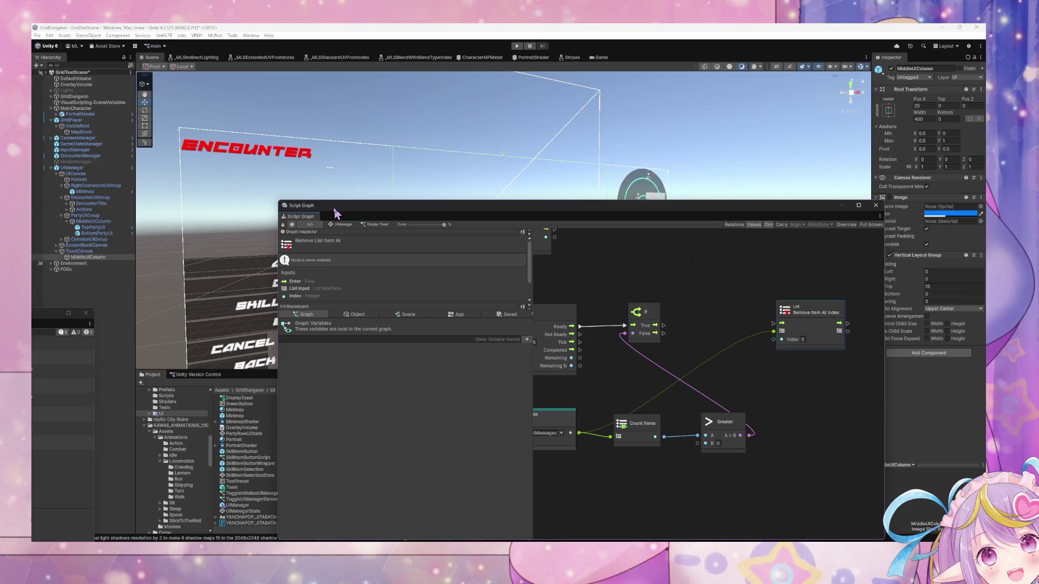
mouse_move(336, 211)
left_mouse_down()
mouse_move(511, 189)
mouse_move(327, 166)
mouse_move(543, 193)
mouse_move(445, 182)
mouse_move(498, 199)
left_mouse_up()
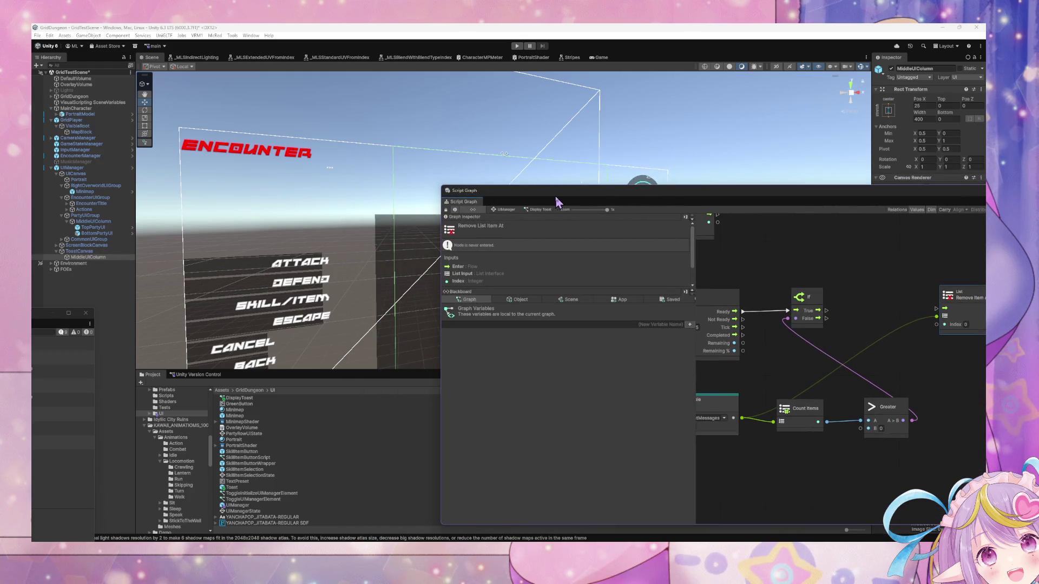
mouse_move(563, 194)
left_mouse_down()
mouse_move(559, 281)
mouse_move(565, 229)
left_mouse_up()
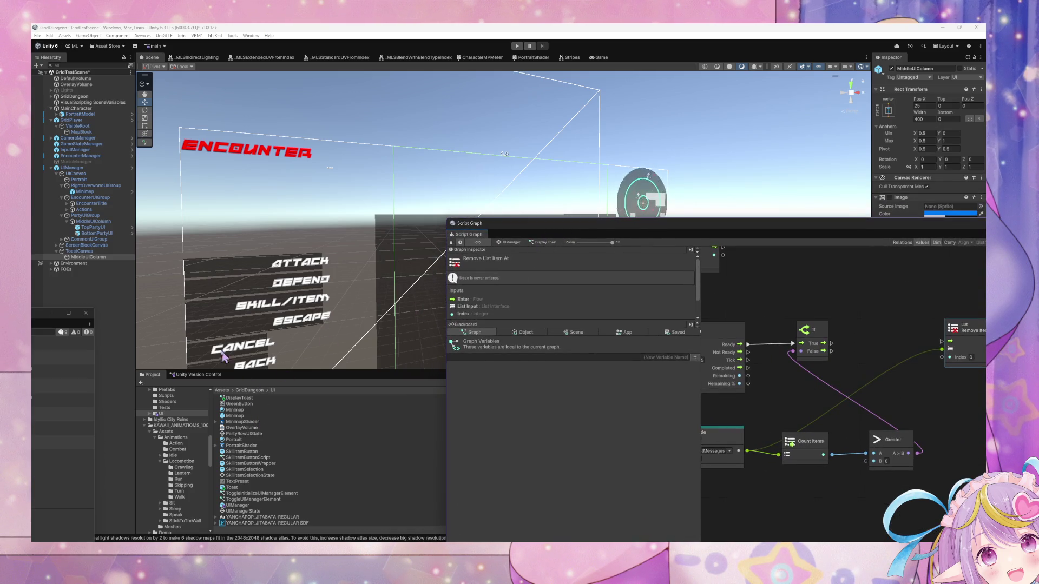
Select the Toast prefab asset, then ToastCanvas and its MiddleUIColumn child.
left_click(234, 490)
left_click(234, 489)
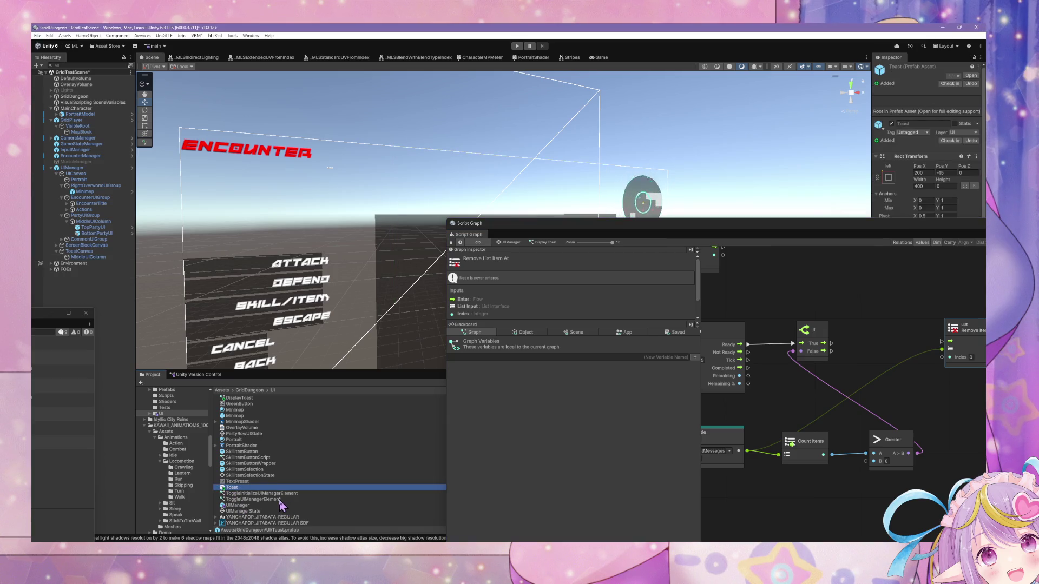
left_click(91, 252)
left_click(92, 259)
Add a Script Machine to the Toast prefab with its graph source set to Embed.
left_click(971, 75)
left_click_drag(791, 238, 764, 307)
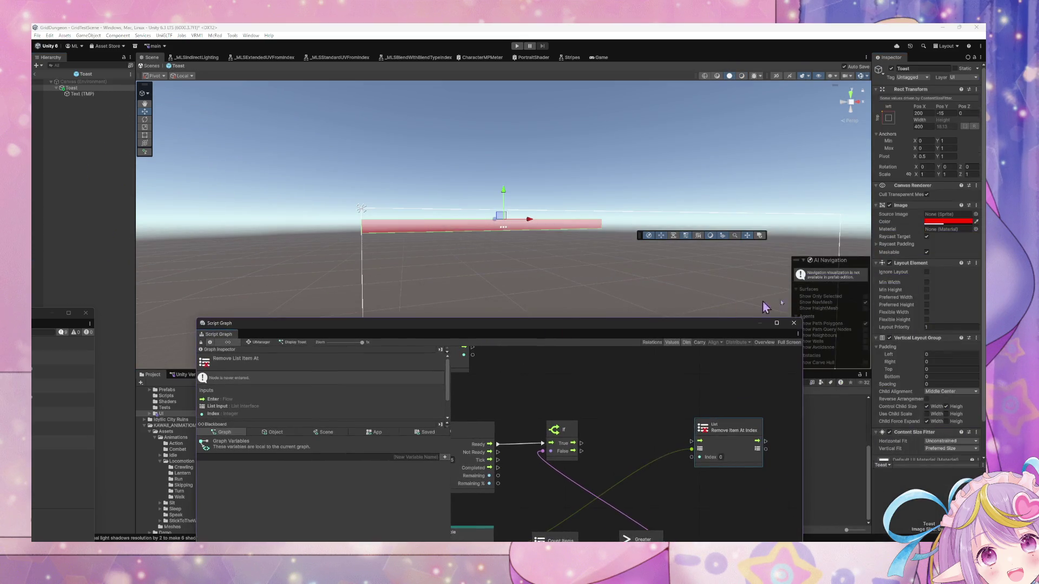
scroll(941, 438, "down", 2)
left_click(947, 455)
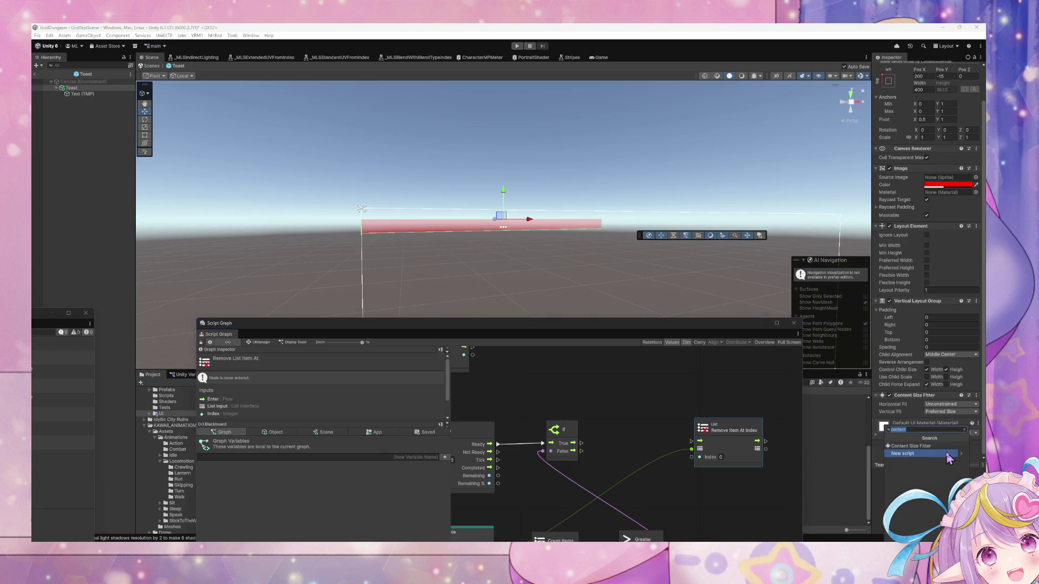
type("scr")
left_click(947, 446)
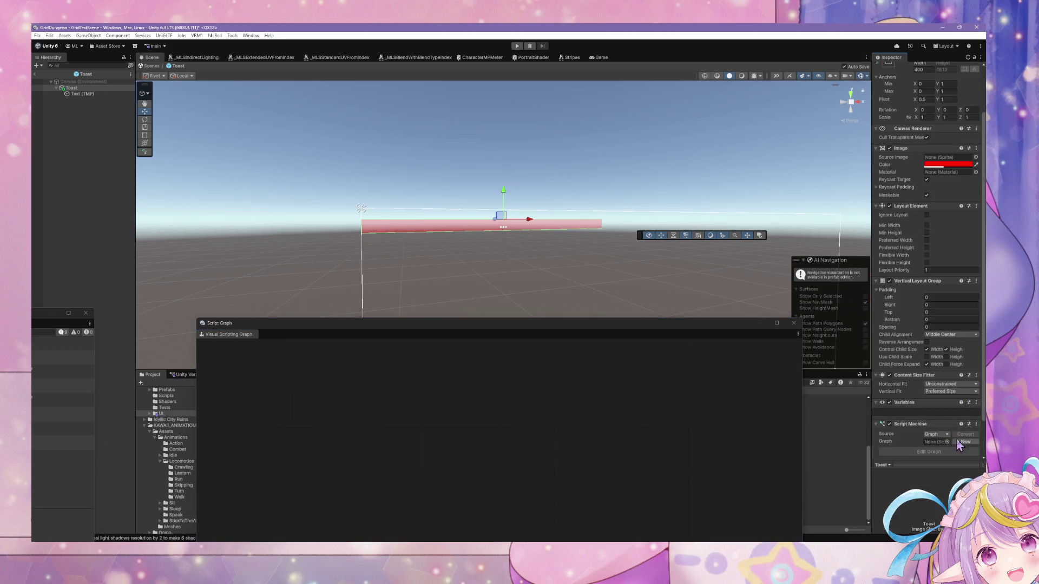
left_click(936, 434)
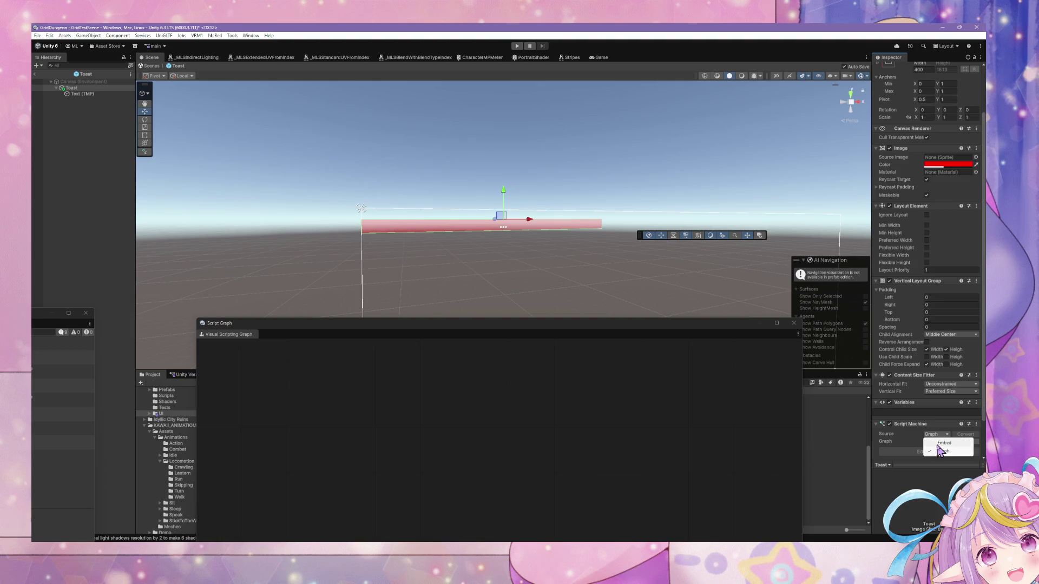
left_click(933, 441)
Delete the default On Start event node from the embedded graph.
mouse_move(498, 320)
left_mouse_down()
mouse_move(509, 307)
mouse_move(510, 219)
left_mouse_up()
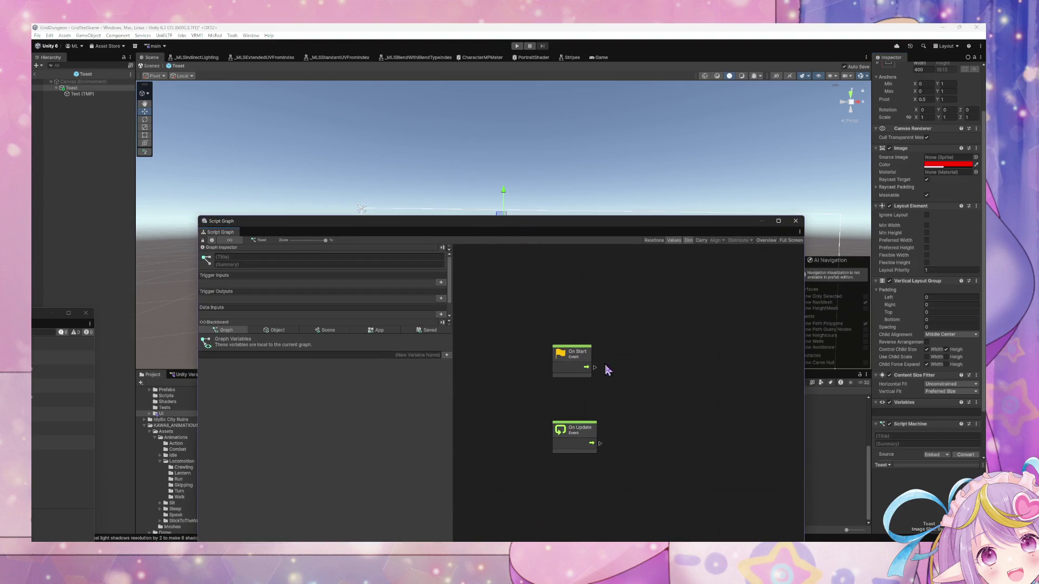
left_click_drag(610, 393, 572, 332)
key("Delete")
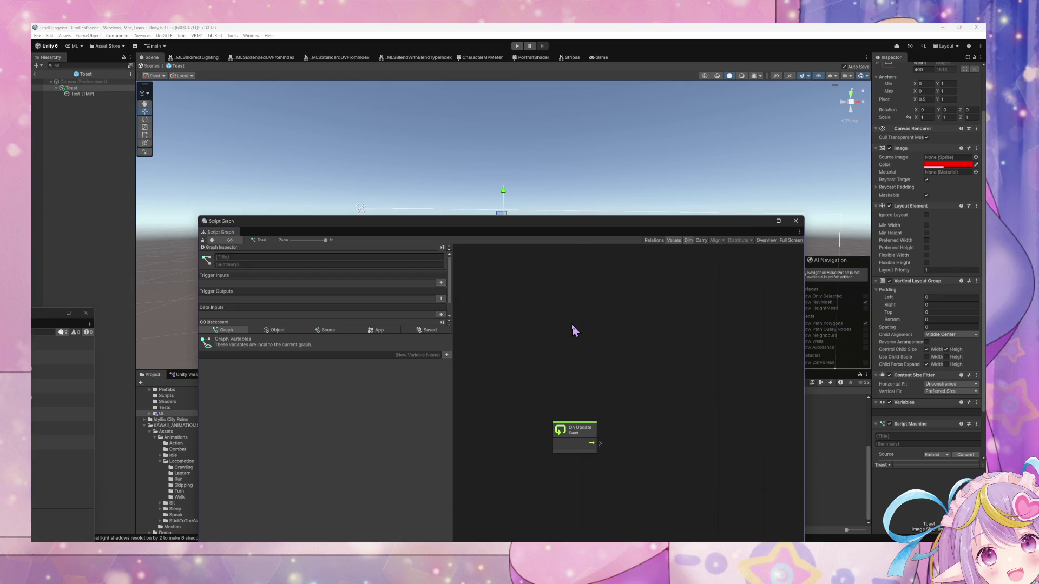
Delete the On Update event node, leaving the Toast graph empty.
left_click(577, 426)
key("Delete")
right_click(570, 391)
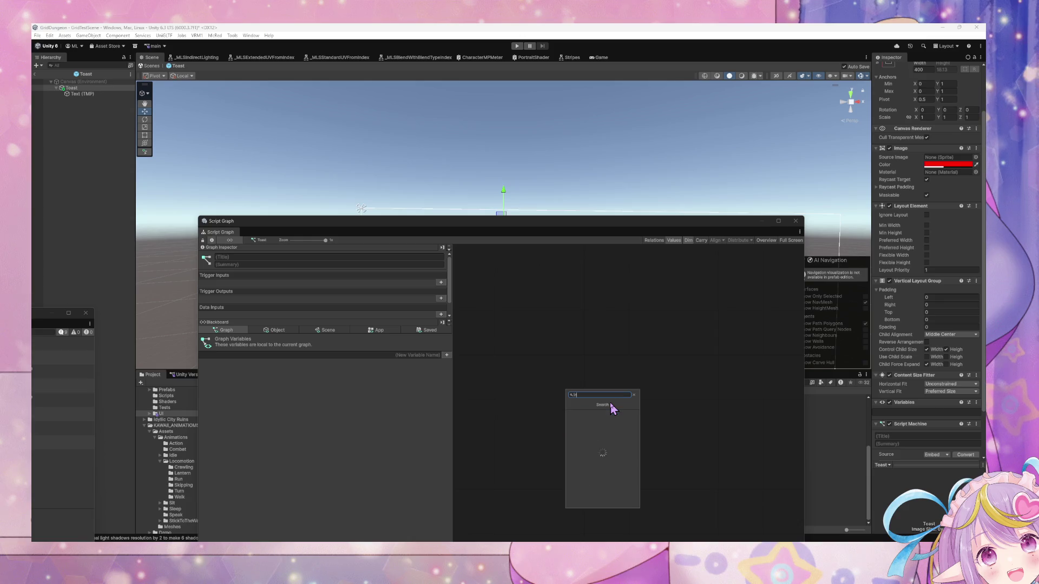
Create object variable 'Text' typed Text Mesh Pro UGUI, valued with the Text (TMP) child.
left_click(274, 330)
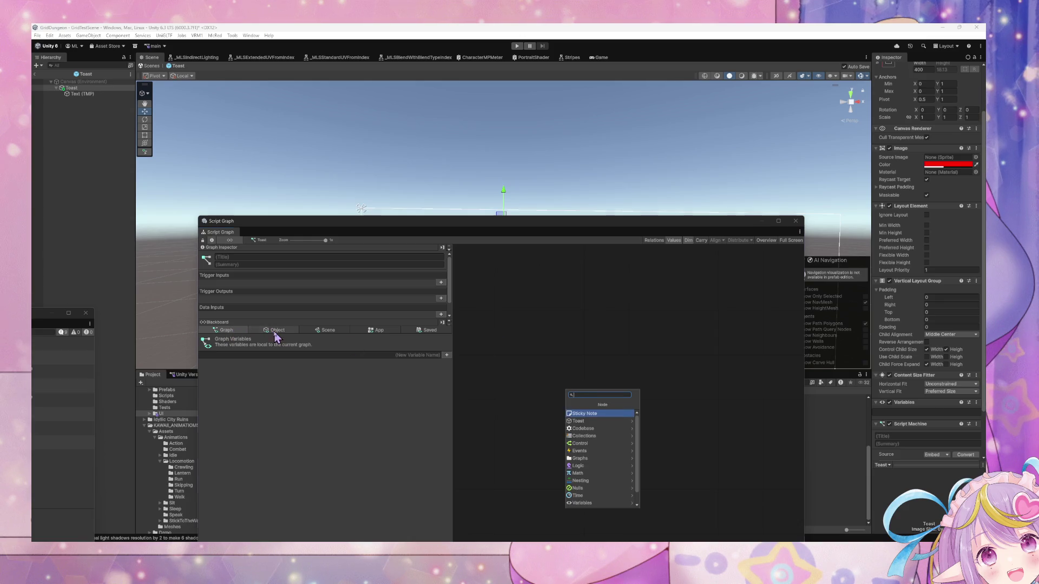
left_click(343, 352)
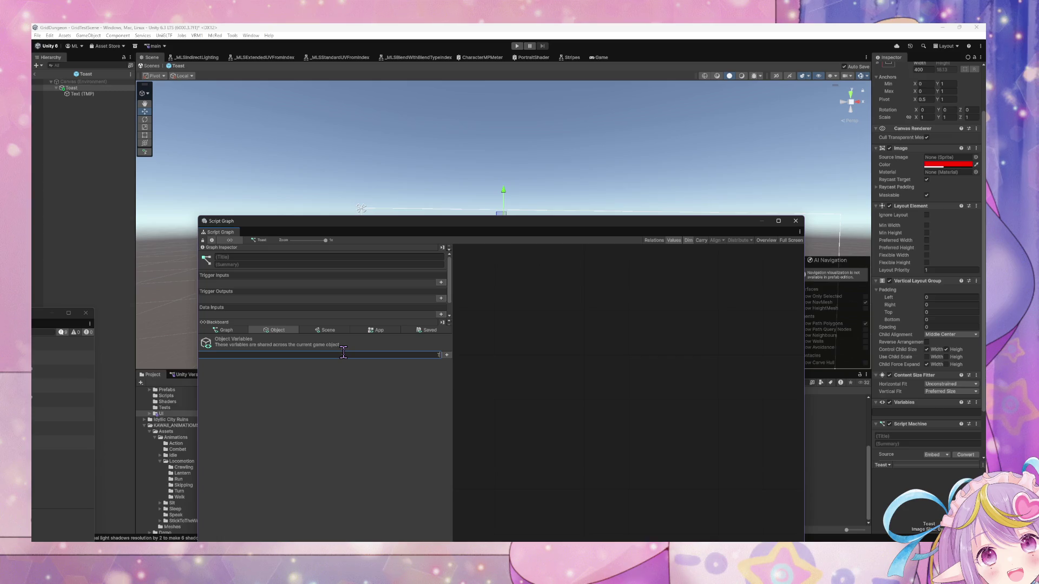
type("Text")
key("Return")
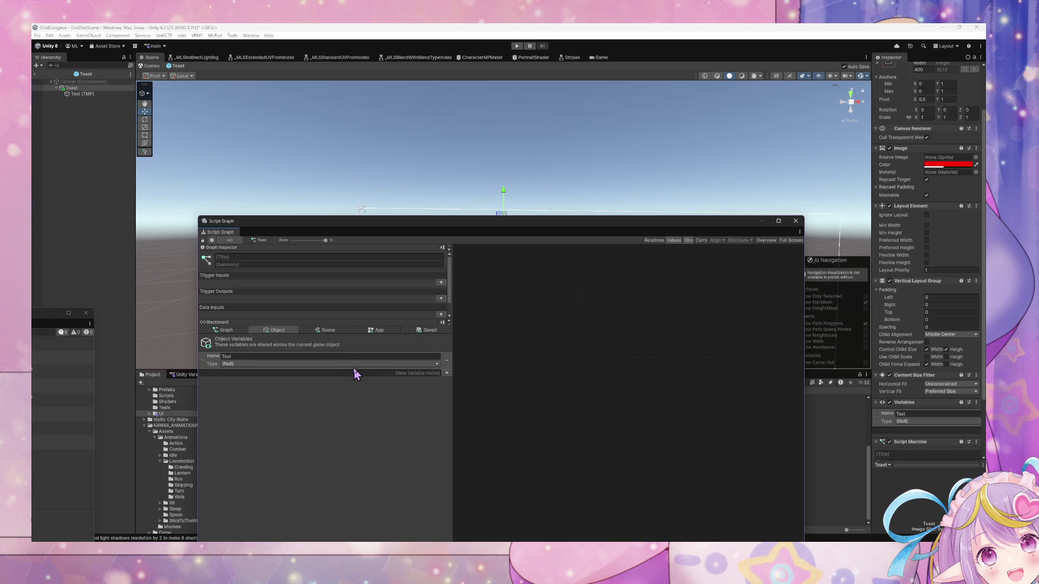
left_click(368, 364)
type("text")
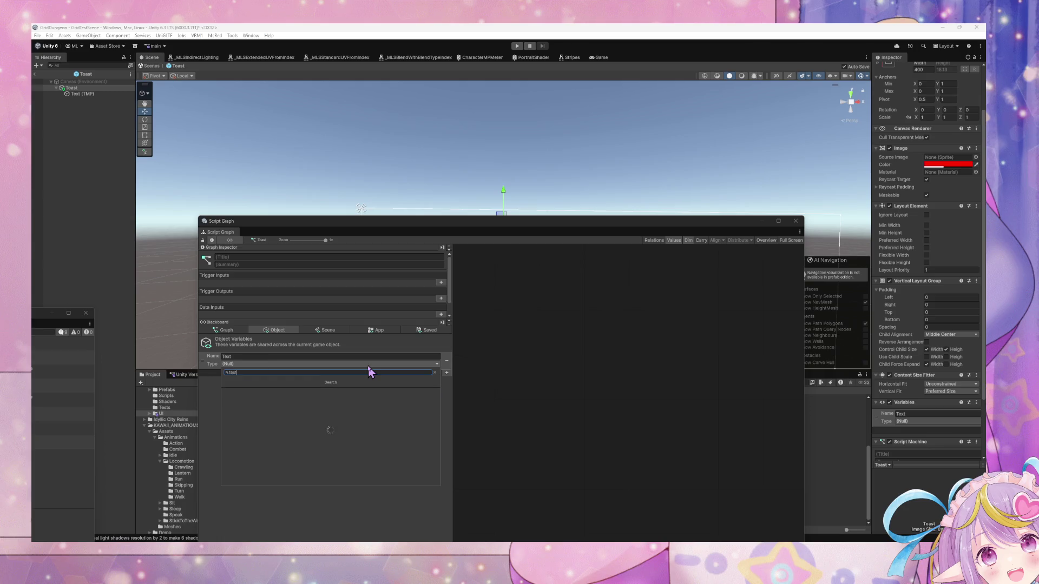
type("mesh g")
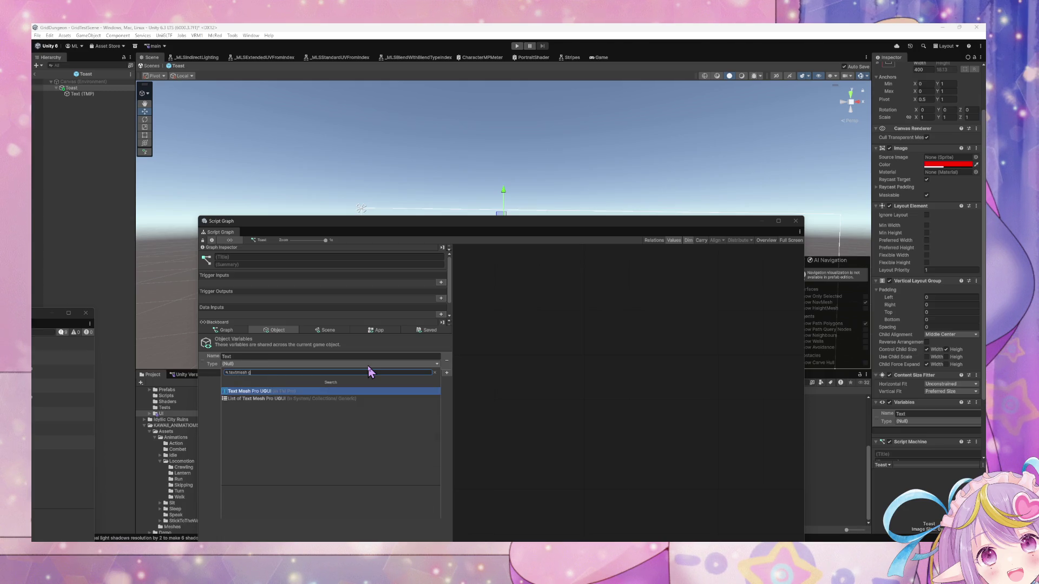
key("Return")
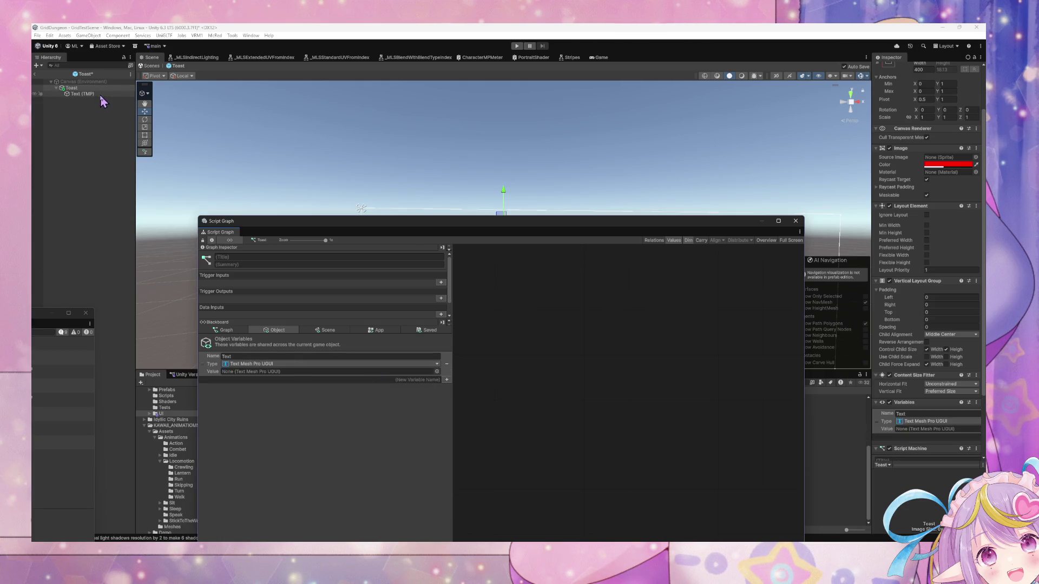
left_click_drag(301, 357, 301, 372)
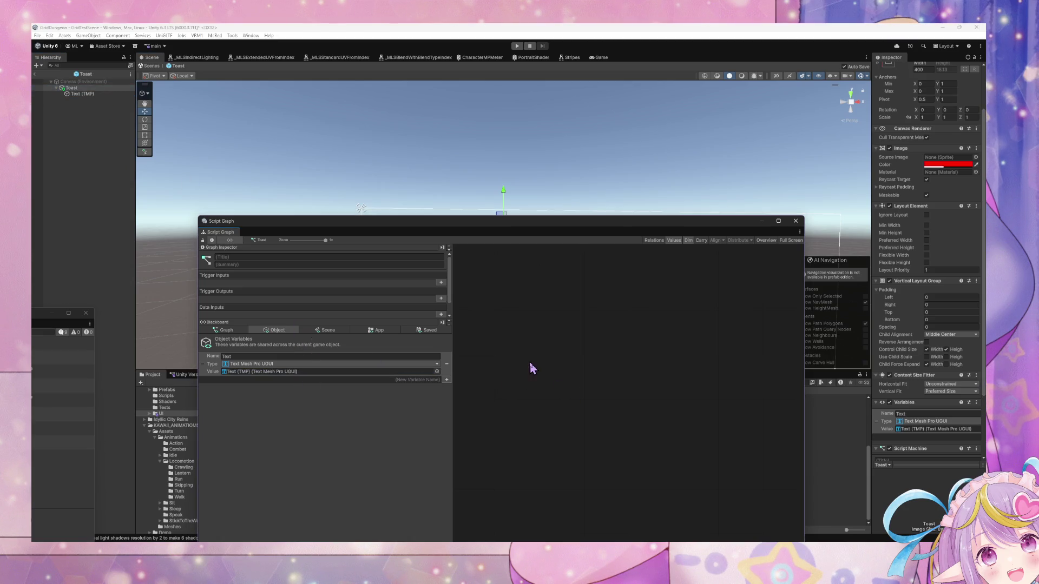
right_click(546, 365)
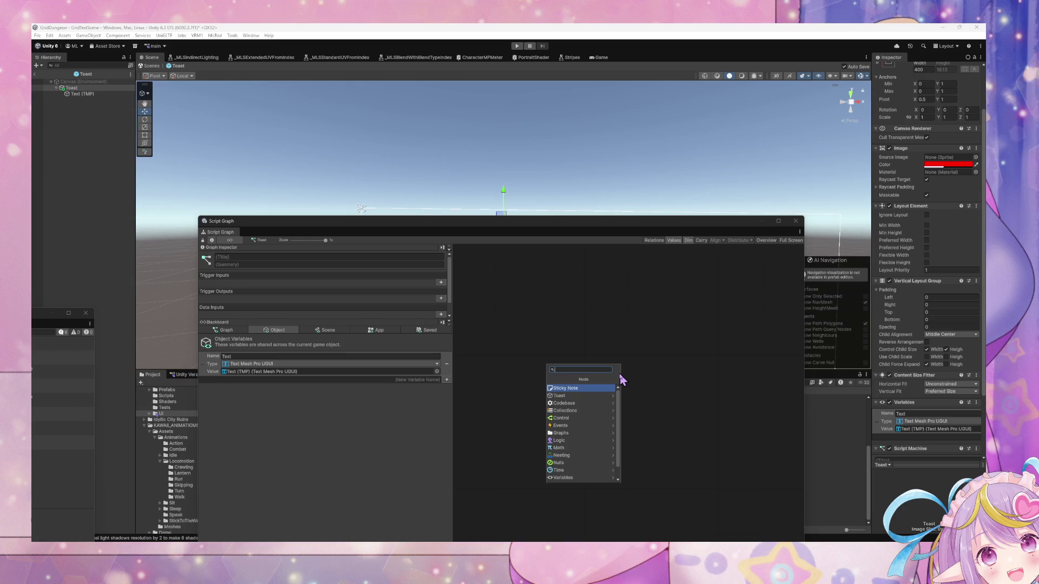
Add a Custom Event node from the 'custom event' search and set its arguments to 1.
type("custom event")
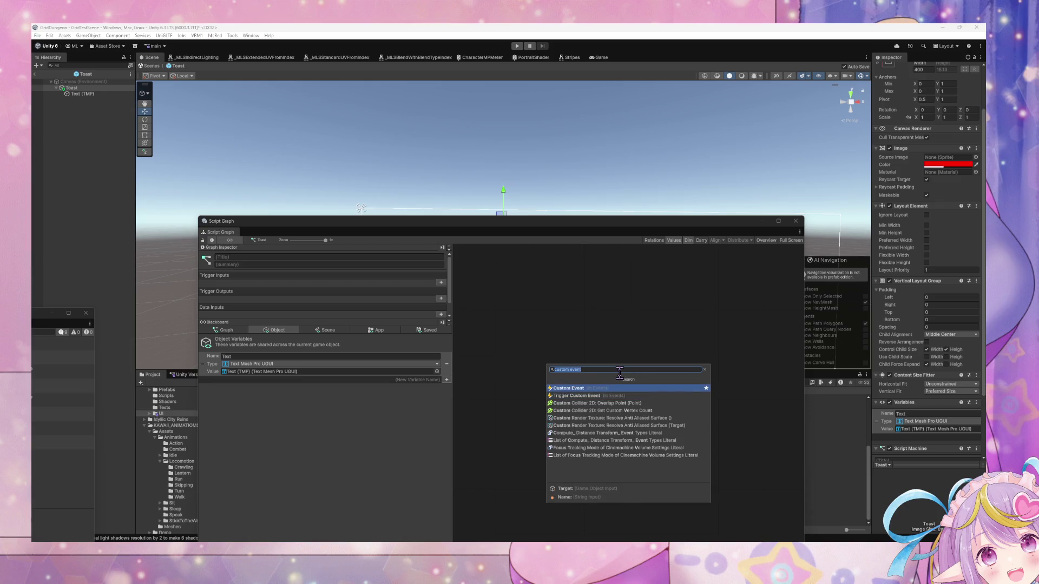
key("Return")
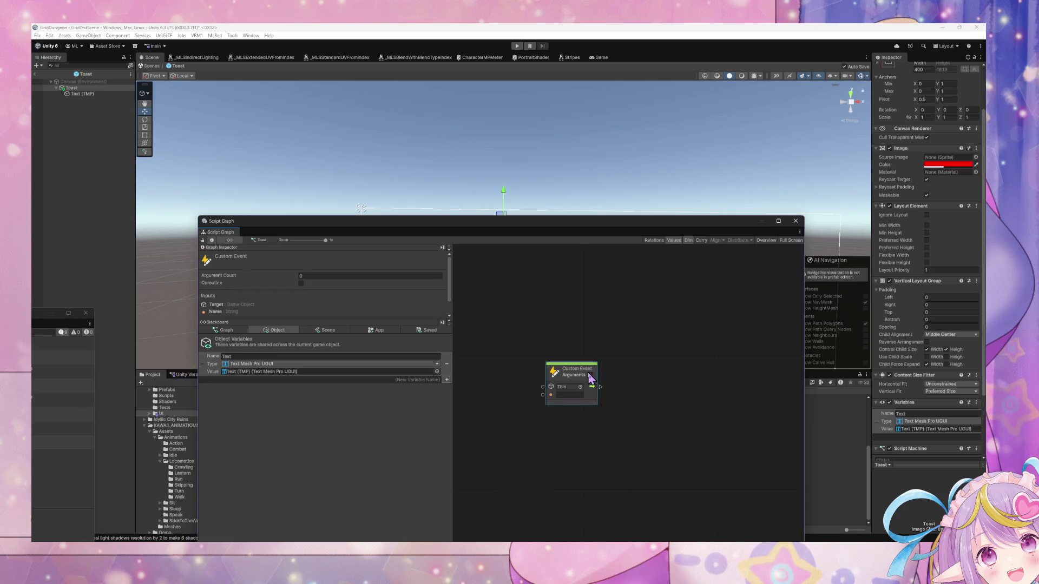
type("1")
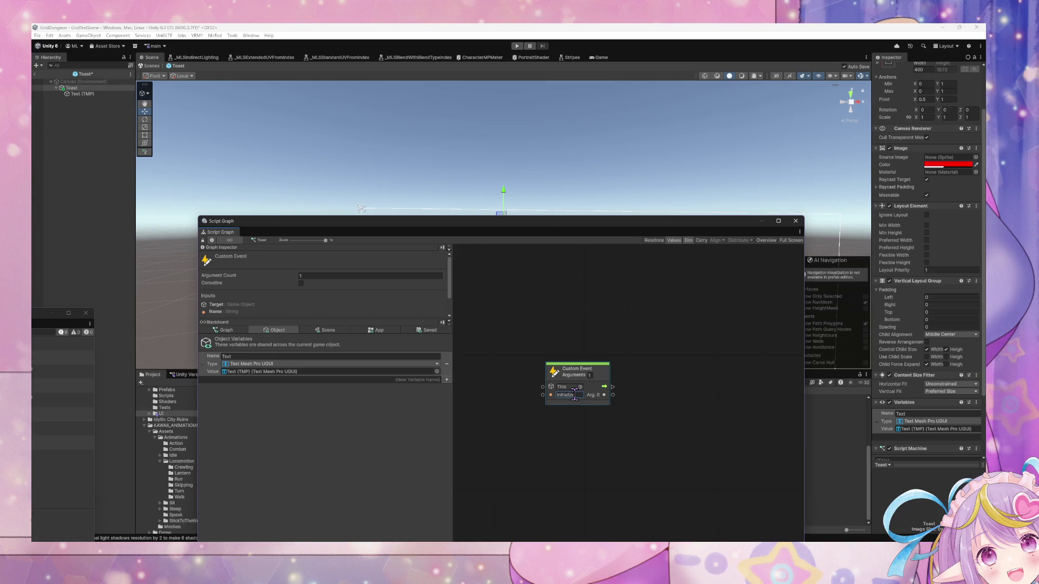
left_click_drag(609, 379, 580, 379)
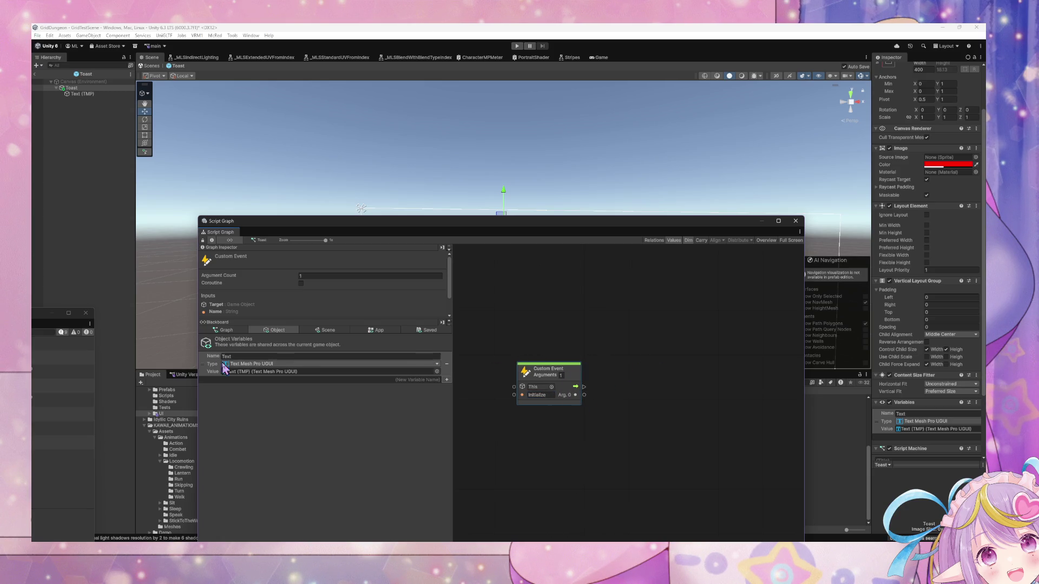
Search the Project window for the UI animation graph, trying several search terms.
right_click(615, 370)
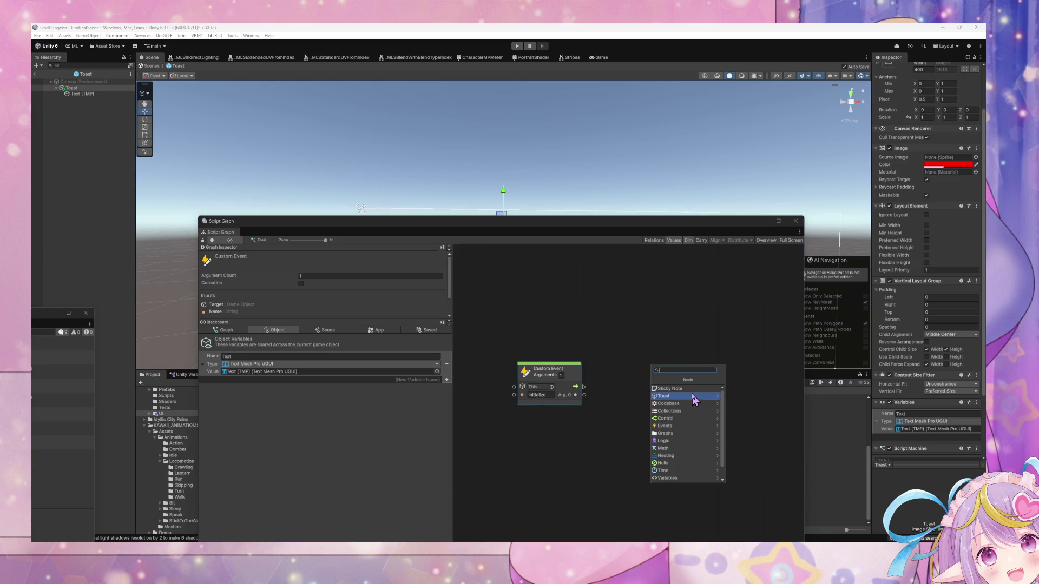
mouse_move(508, 223)
left_mouse_down()
mouse_move(672, 213)
mouse_move(634, 436)
mouse_move(617, 442)
left_mouse_up()
left_click(708, 382)
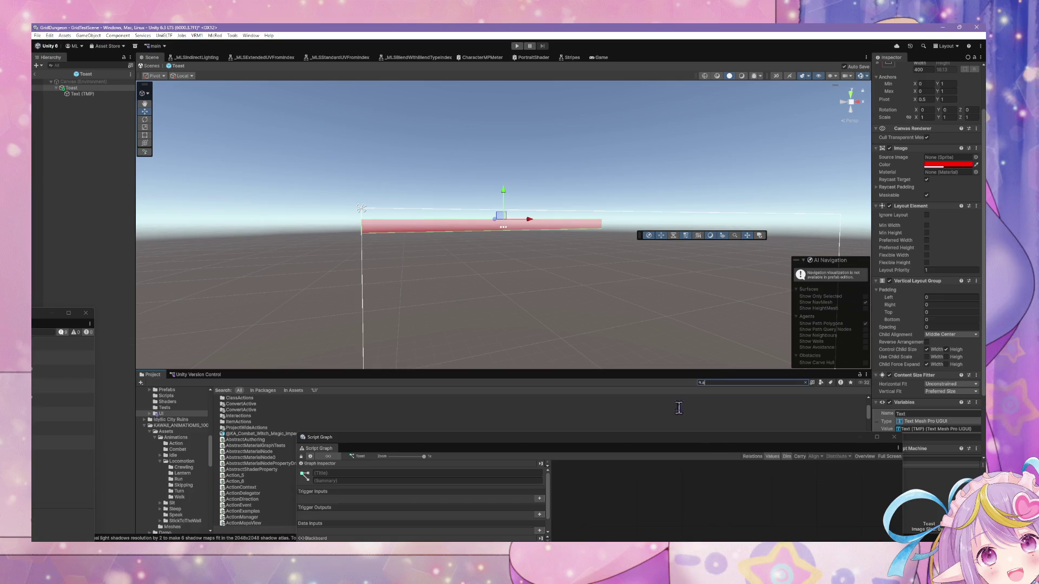
type("nima")
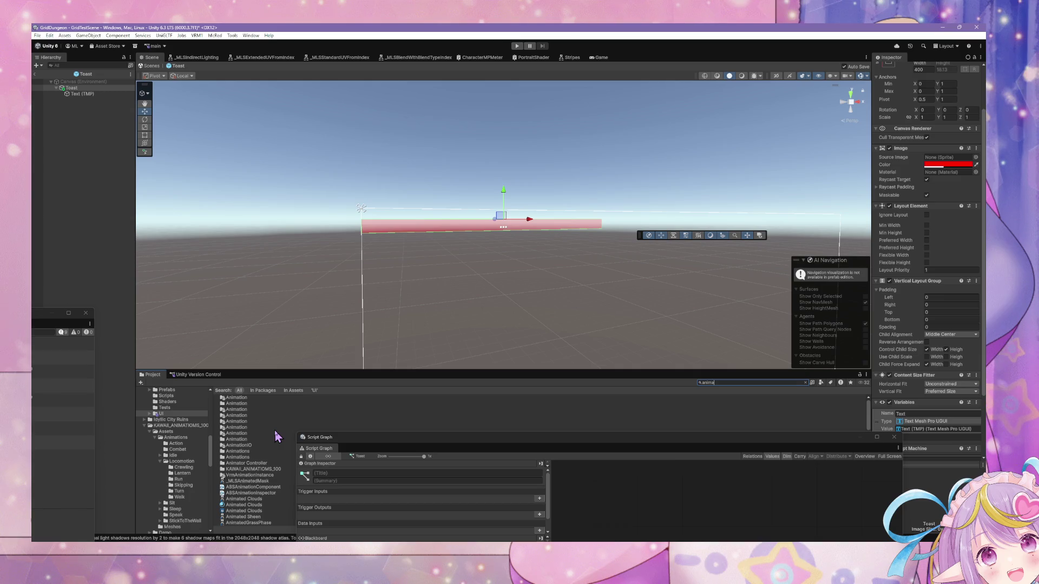
scroll(274, 430, "down", 2)
scroll(275, 435, "down", 3)
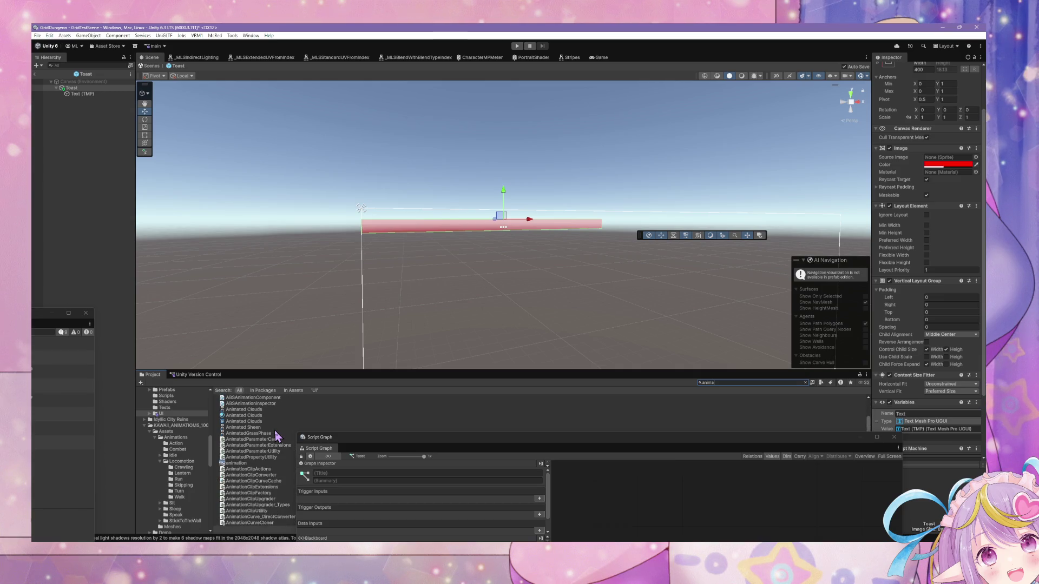
scroll(289, 424, "down", 5)
scroll(288, 424, "up", 8)
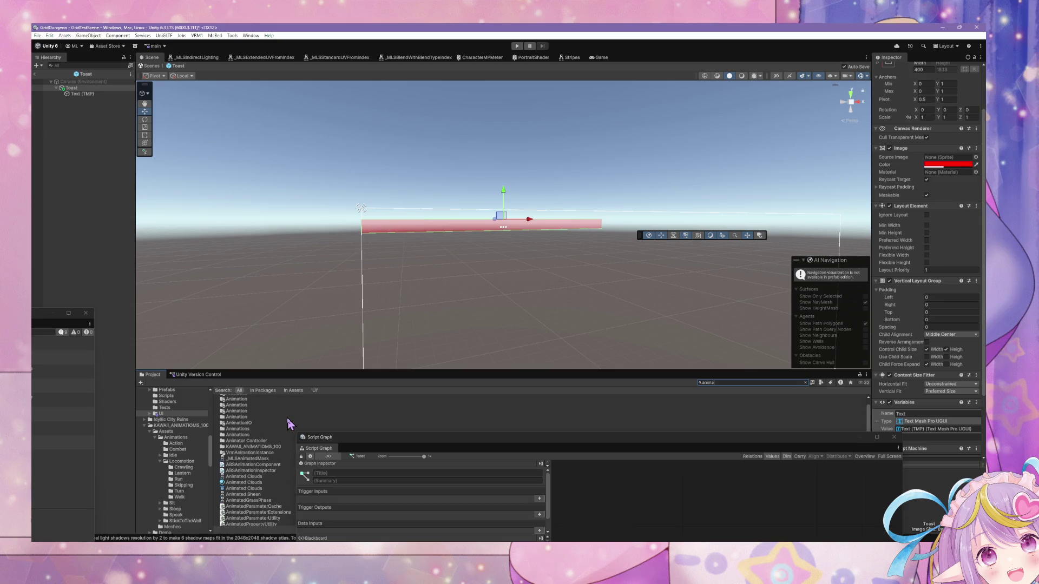
scroll(290, 433, "up", 2)
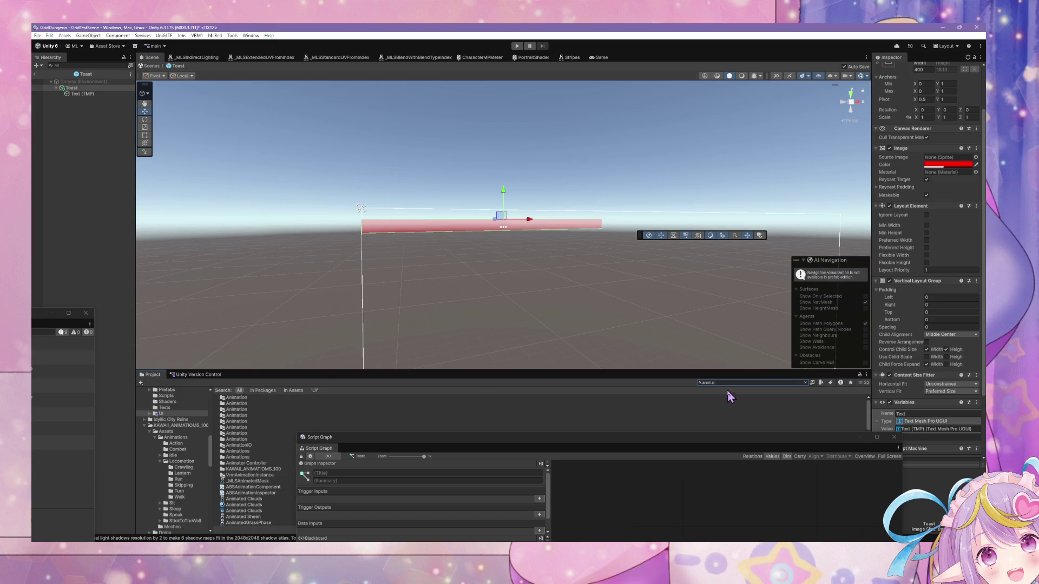
left_click_drag(723, 383, 665, 378)
key("BackSpace")
type("nericui")
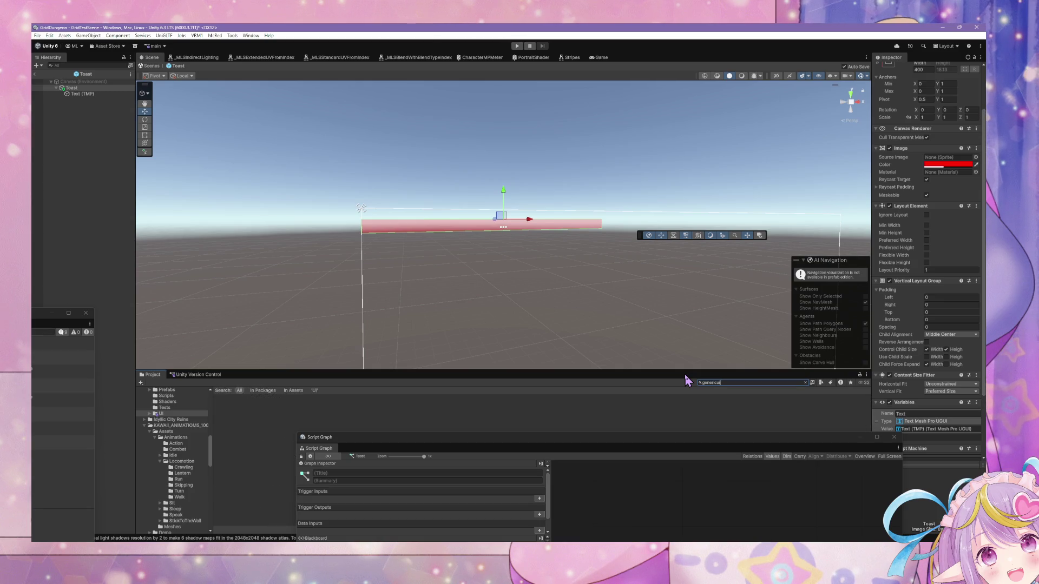
type("ui")
Open the DefaultUIElementEntryAnimation script graph and select all its nodes.
key("ctrl+a")
type("im")
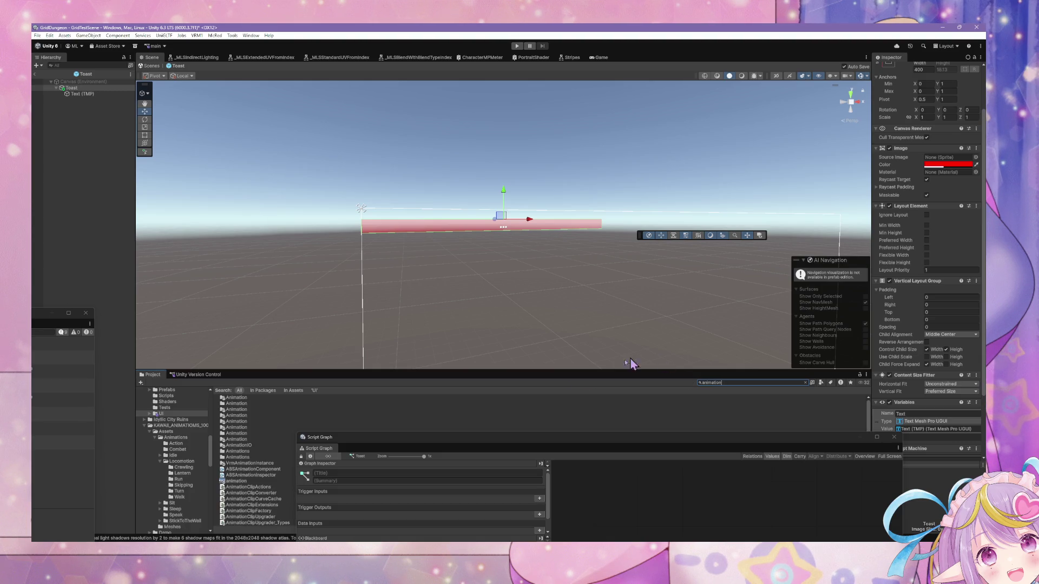
scroll(281, 443, "down", 10)
scroll(282, 444, "down", 1)
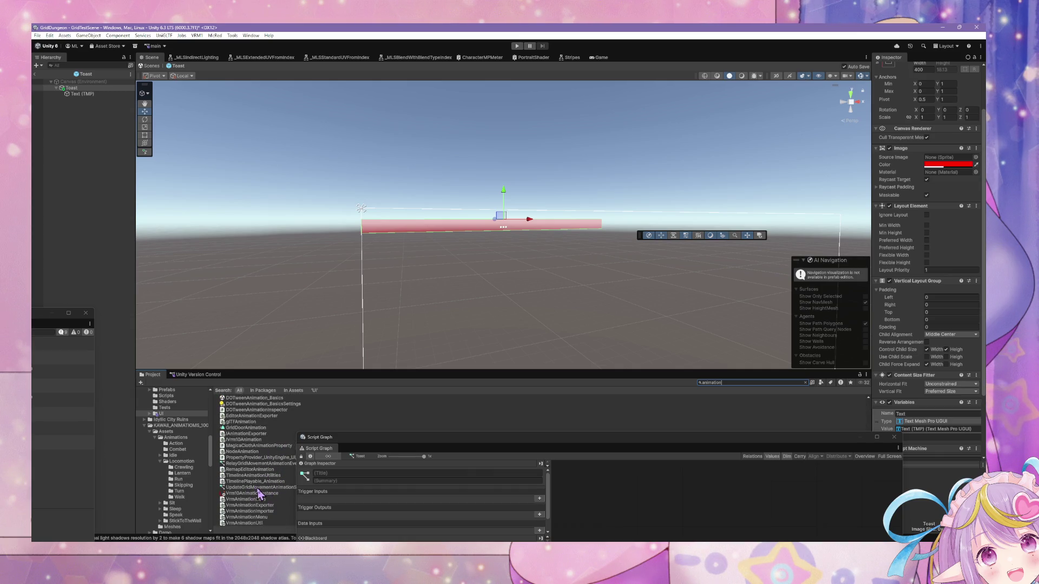
scroll(257, 474, "up", 5)
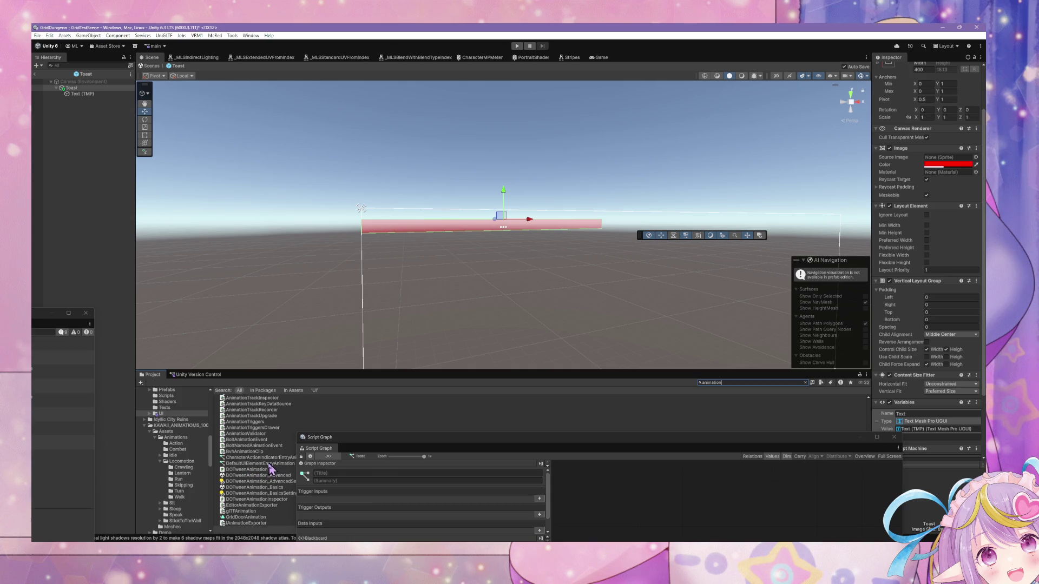
left_click(263, 464)
left_click_drag(515, 446, 382, 287)
scroll(557, 393, "down", 2)
key("ctrl+a")
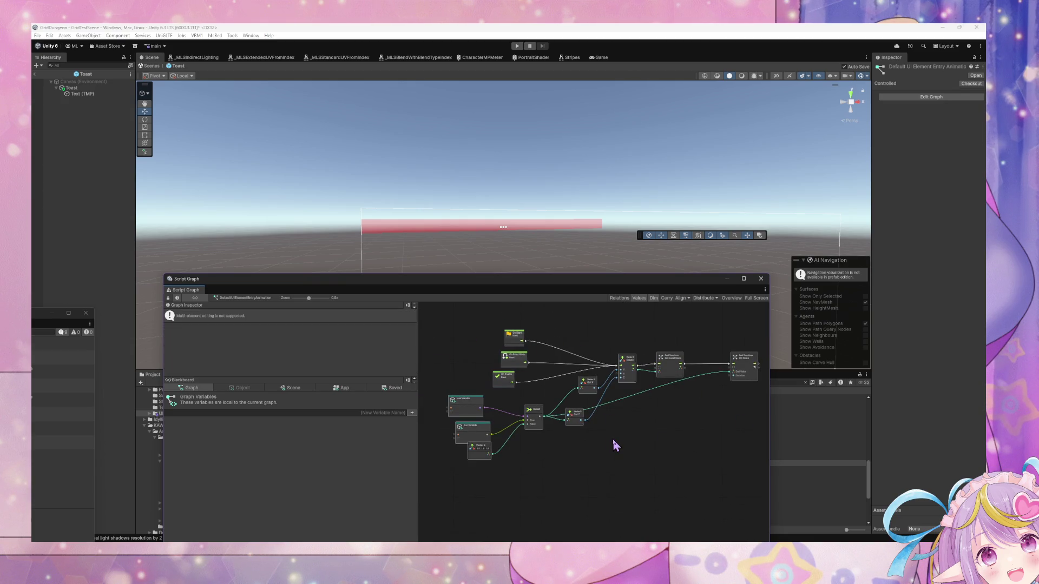
Paste the copied animation nodes into the Toast graph and place the Custom Event above On Start.
left_click(81, 88)
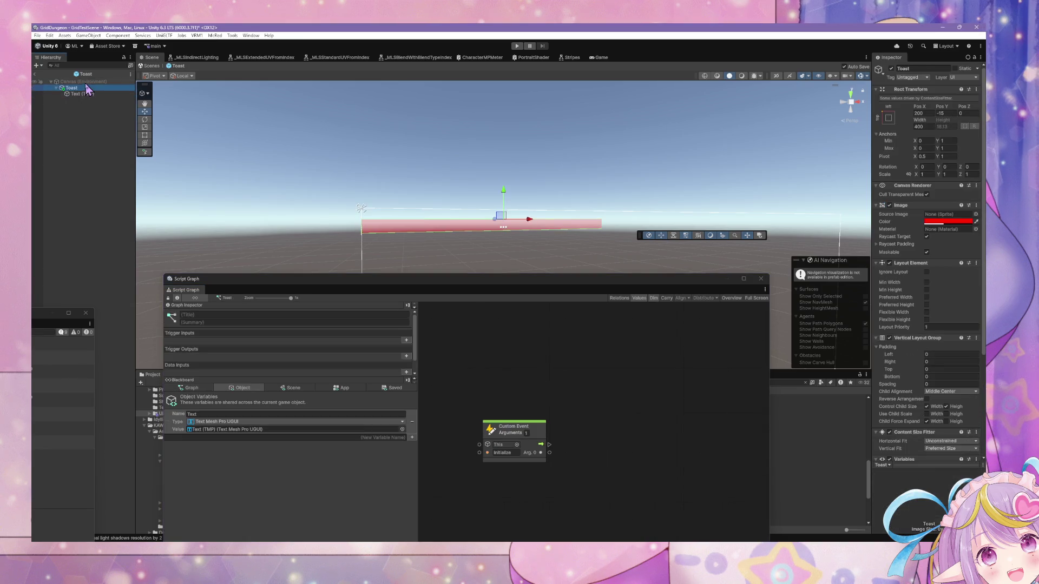
left_click(544, 435)
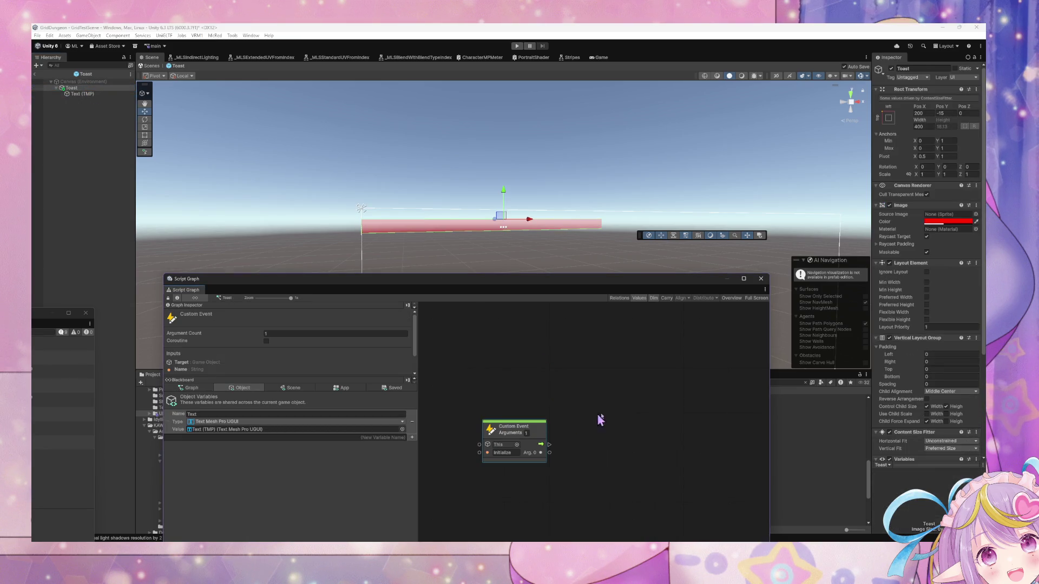
scroll(600, 420, "down", 5)
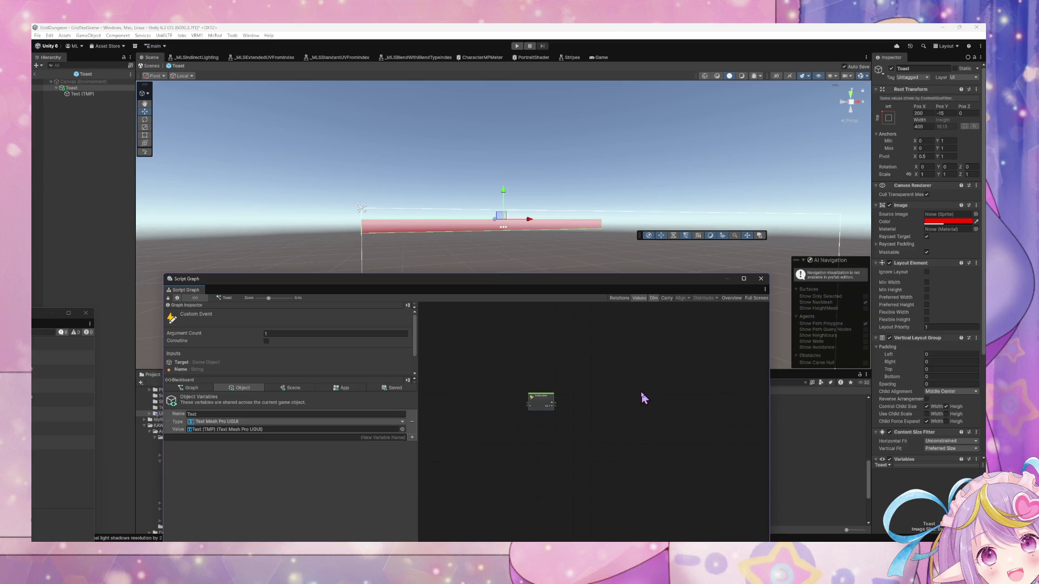
key("ctrl+a")
scroll(611, 439, "up", 5)
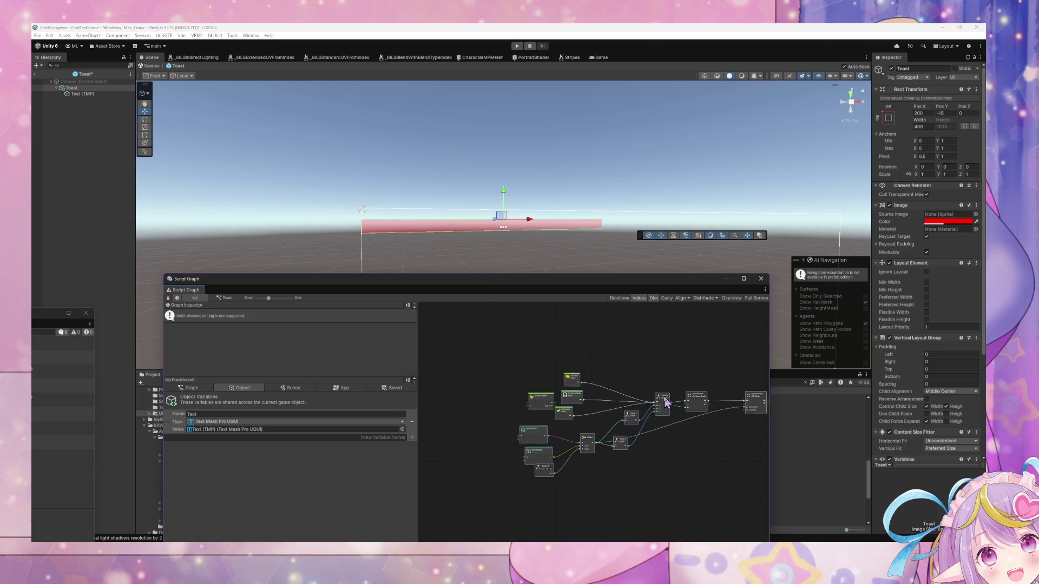
left_click_drag(630, 395, 597, 469)
mouse_move(489, 423)
left_mouse_down()
mouse_move(631, 330)
mouse_move(552, 341)
mouse_move(492, 395)
left_mouse_up()
mouse_move(509, 443)
left_mouse_down()
mouse_move(543, 408)
mouse_move(514, 364)
mouse_move(541, 363)
left_mouse_up()
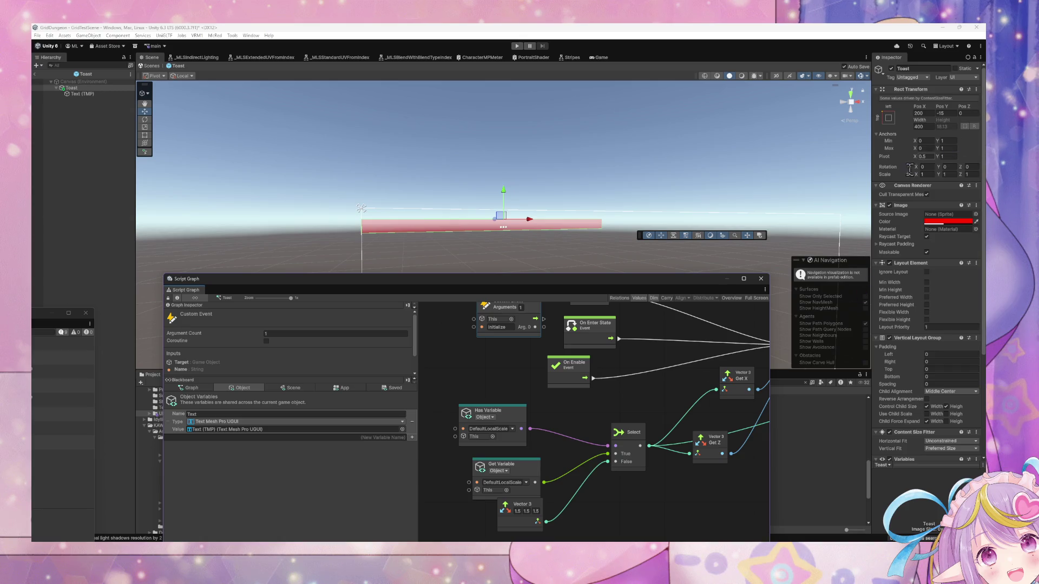
Delete the Has Variable, Select and Get Variable scale-variable nodes.
scroll(580, 472, "right", 3)
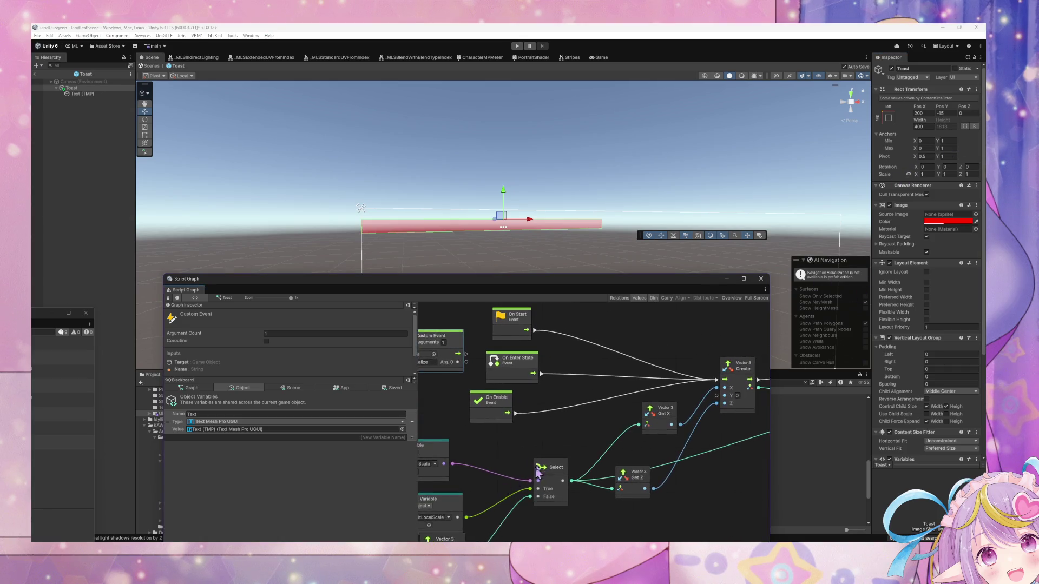
scroll(568, 455, "up", 1)
scroll(559, 437, "down", 2)
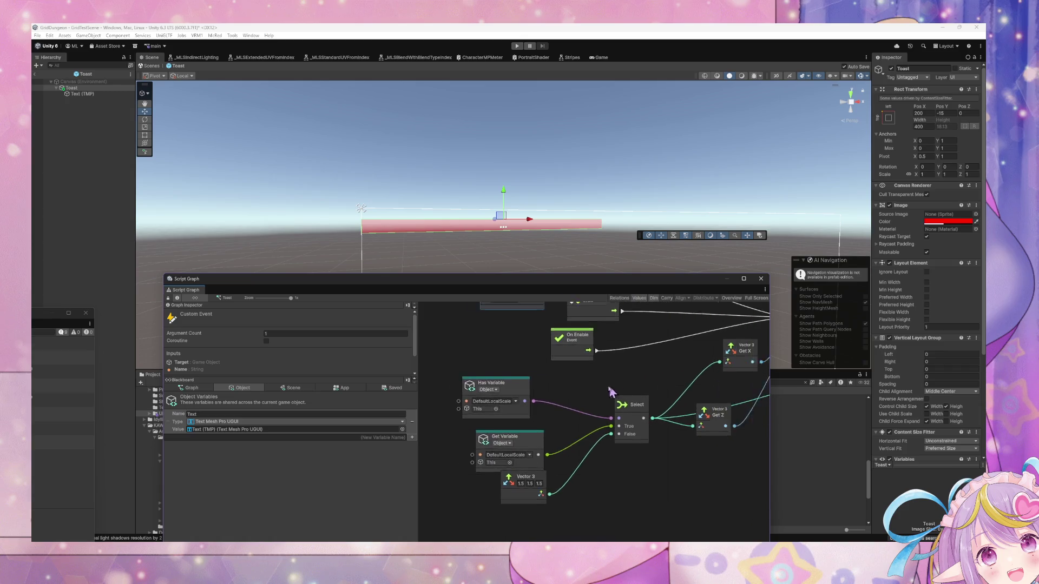
left_click(487, 466)
left_click_drag(592, 461, 426, 402)
key("Delete")
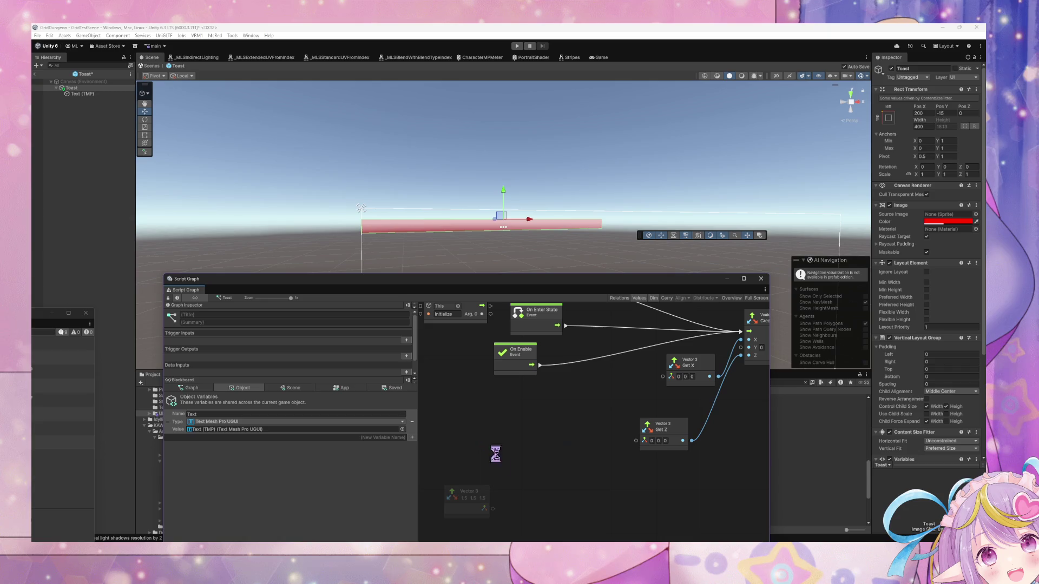
Move the Vector 3 node and set its X, Y and Z to 1, 1, 1.
left_click_drag(471, 492, 559, 406)
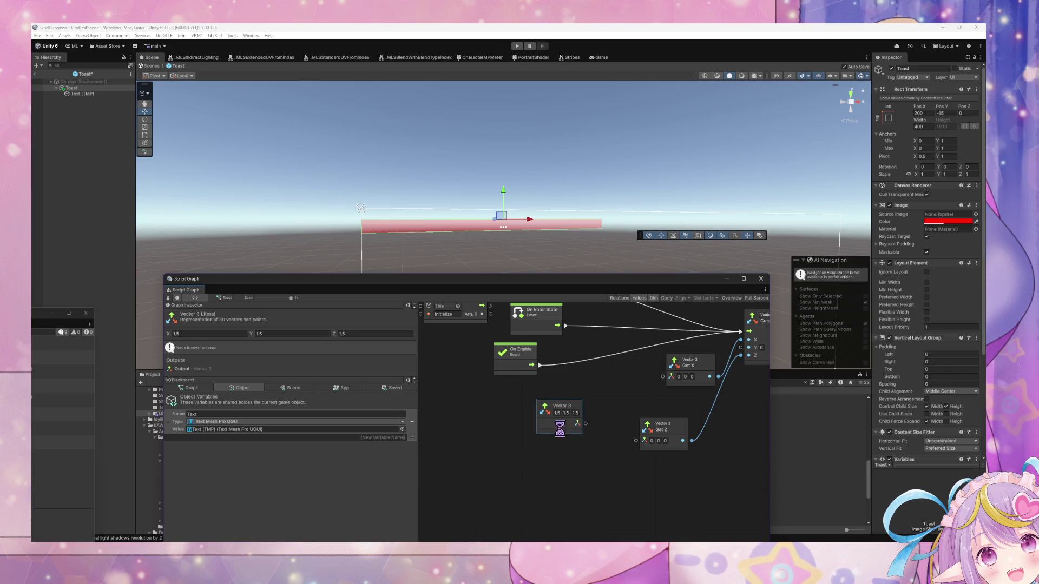
left_click(555, 413)
type("1")
left_click(563, 413)
type("1")
left_click(571, 413)
type("1")
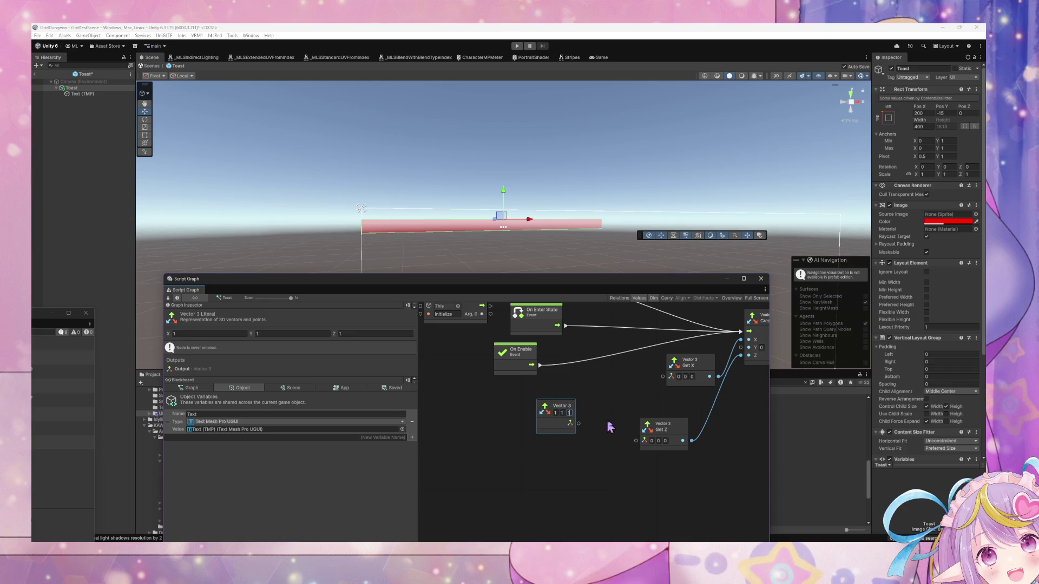
Delete the Get X and Get Z nodes and reposition the Custom Event node.
scroll(570, 432, "right", 3)
left_click(557, 447)
scroll(558, 447, "right", 3)
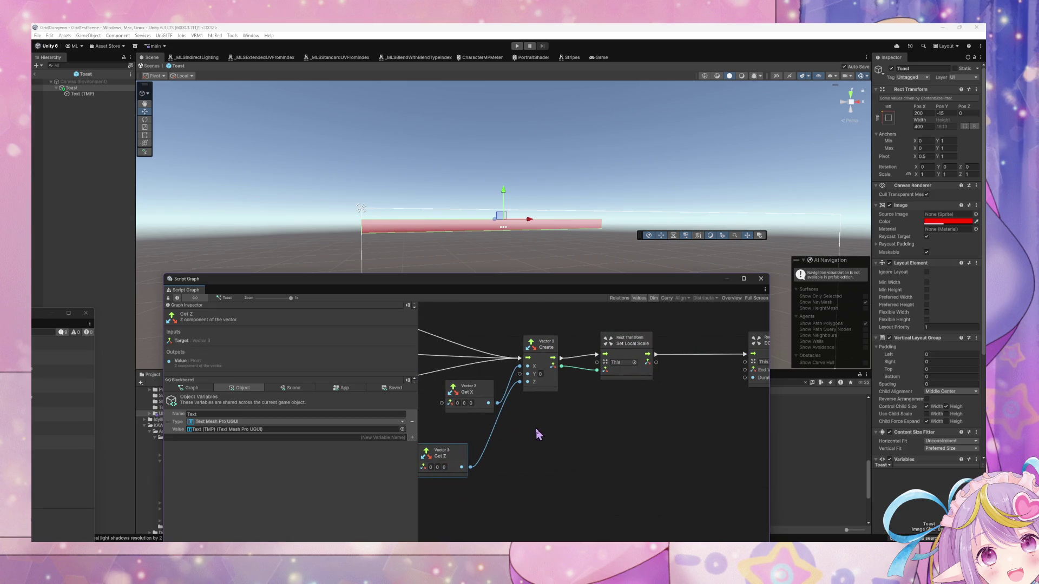
scroll(603, 399, "left", 2)
mouse_move(624, 510)
left_mouse_down()
mouse_move(497, 412)
mouse_move(698, 413)
left_mouse_up()
key("Delete")
scroll(618, 405, "left", 2)
left_click(554, 359)
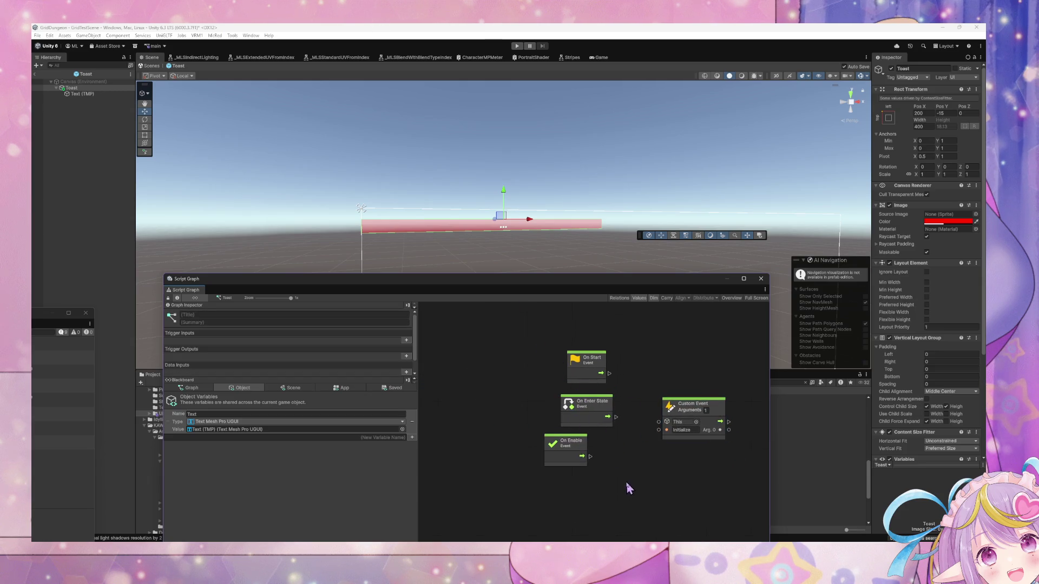
Move the DO Scale node next to Set Local Scale, near the event nodes.
mouse_move(626, 483)
left_mouse_down()
mouse_move(545, 351)
mouse_move(627, 468)
left_mouse_up()
left_click_drag(679, 405, 516, 391)
left_click_drag(764, 402, 487, 401)
left_click(692, 403)
left_click_drag(692, 403, 572, 404)
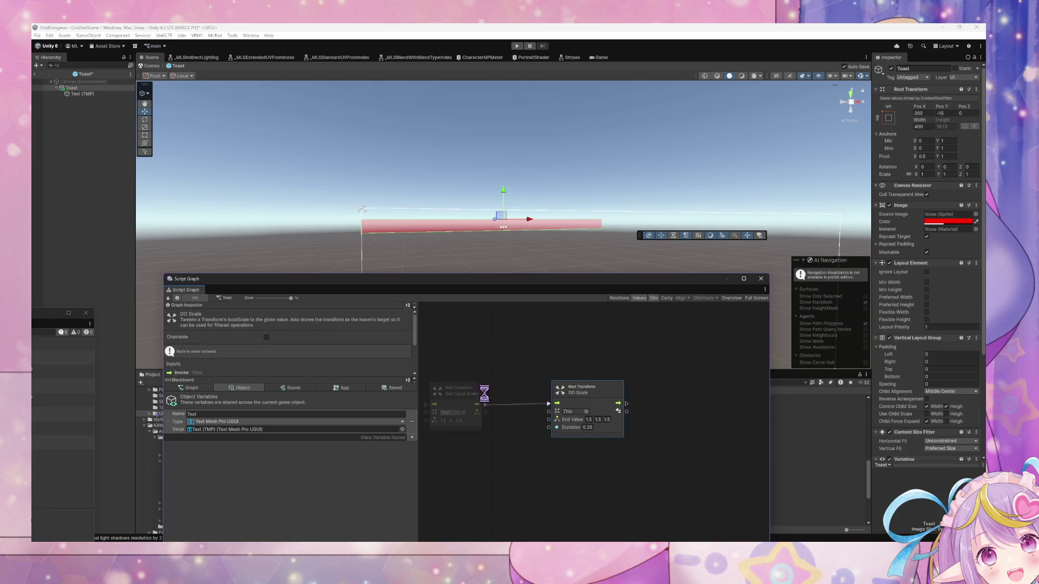
left_click_drag(466, 401, 640, 403)
mouse_move(467, 368)
left_mouse_down()
mouse_move(660, 386)
mouse_move(599, 378)
left_mouse_up()
Zero Set Local Scale's scale (0 0), paste a copy of the node, and save the graph.
left_click(683, 431)
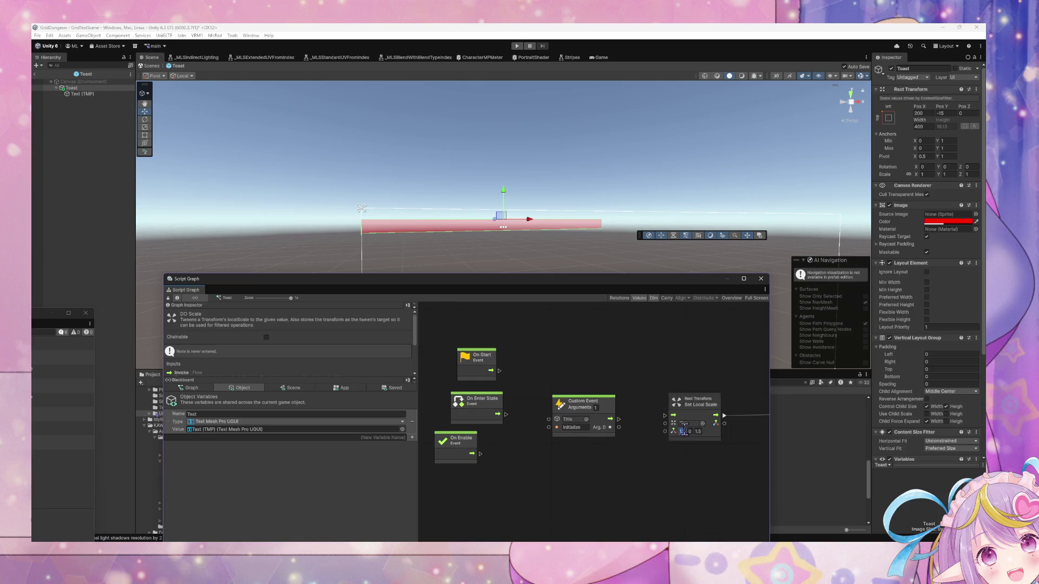
type("0 0")
left_click(704, 407)
key("ctrl+c")
left_click(628, 451)
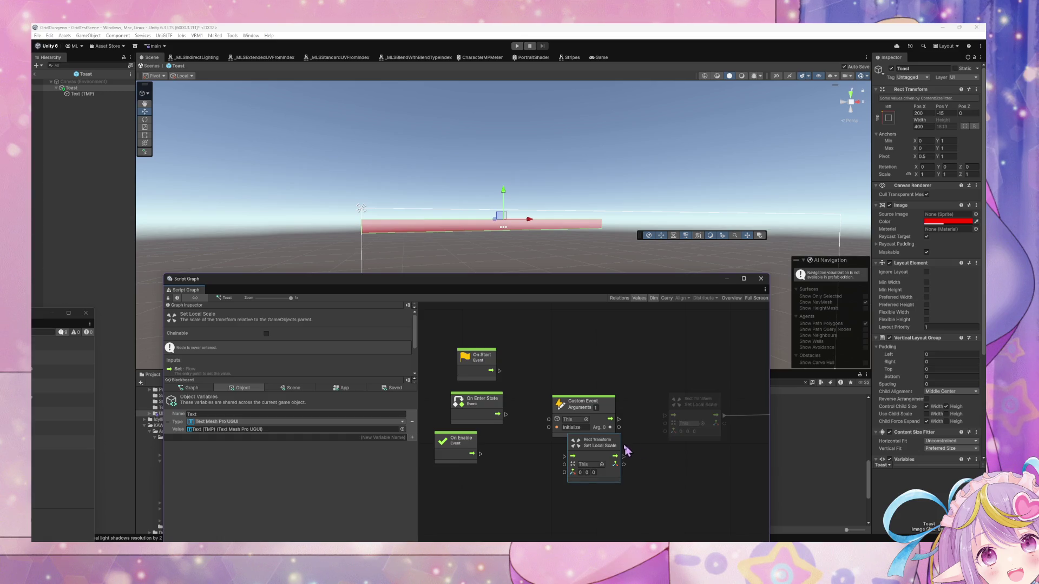
key("ctrl+v")
key("ctrl+s")
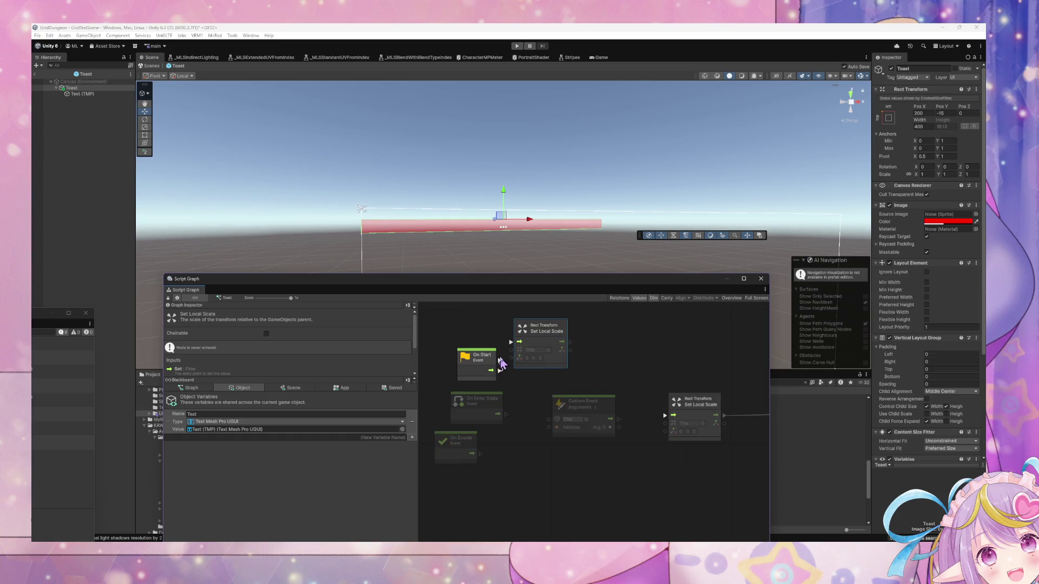
Wire On Start and On Enter State into Set Local Scale and tidy the event nodes.
mouse_move(470, 362)
left_mouse_down()
mouse_move(454, 340)
mouse_move(513, 350)
left_mouse_up()
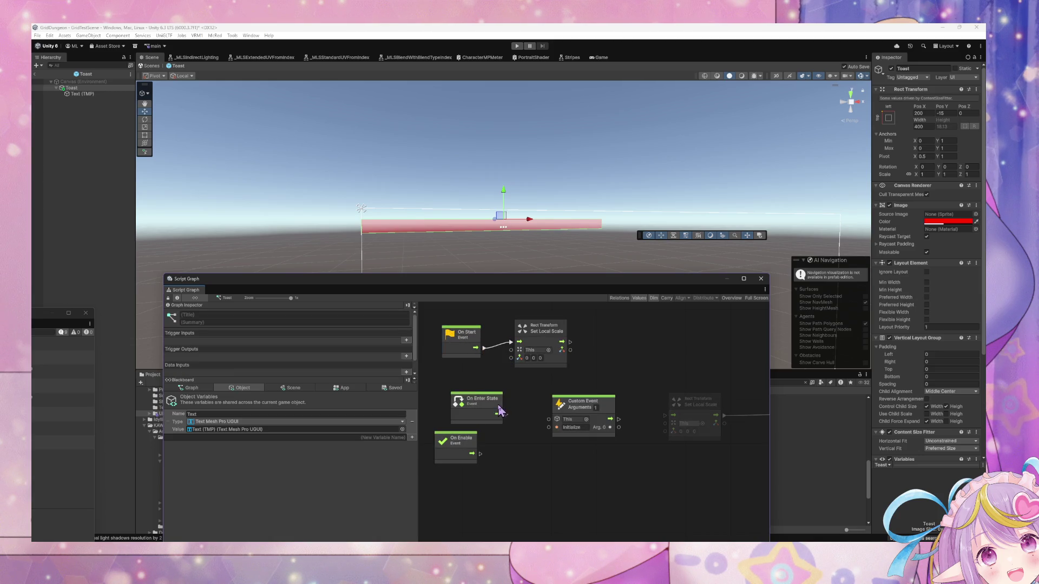
left_click(500, 411)
mouse_move(500, 412)
left_mouse_down()
mouse_move(469, 386)
mouse_move(511, 360)
left_mouse_up()
mouse_move(469, 452)
left_mouse_down()
mouse_move(523, 495)
mouse_move(523, 352)
mouse_move(565, 385)
left_mouse_up()
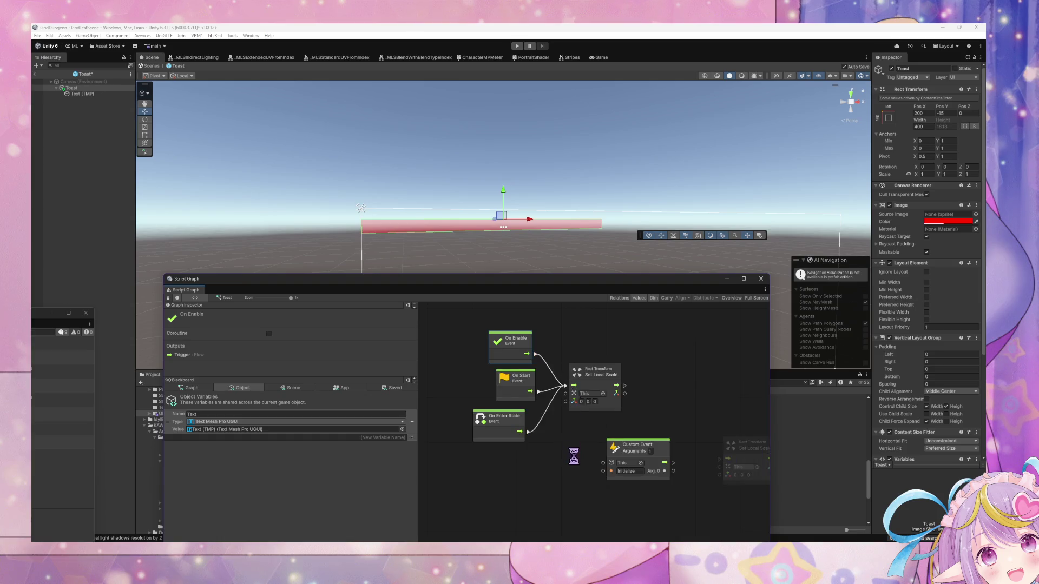
left_click_drag(573, 456, 555, 438)
mouse_move(498, 361)
left_mouse_down()
mouse_move(527, 321)
mouse_move(479, 366)
left_mouse_up()
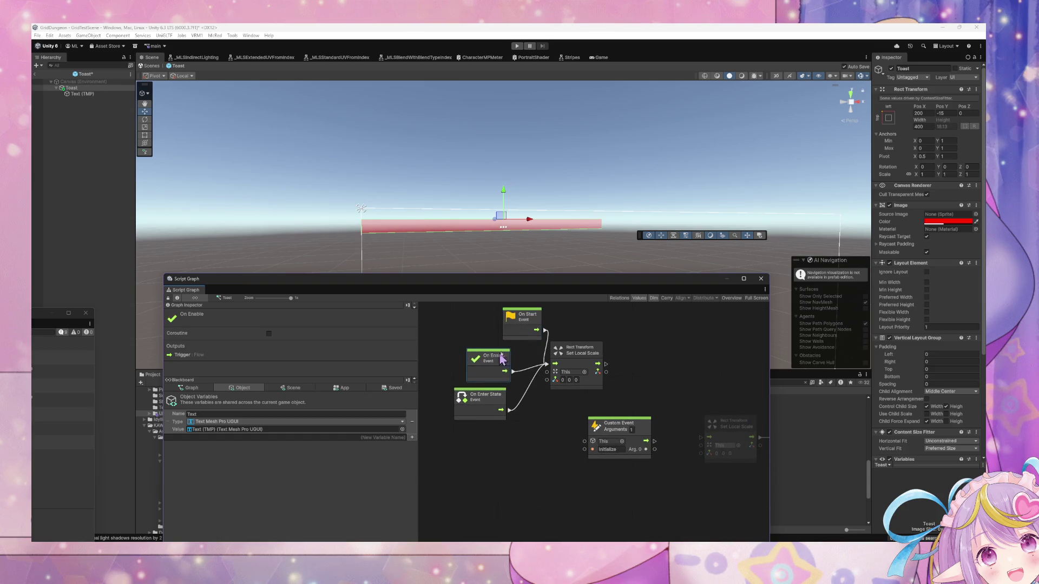
mouse_move(518, 335)
left_mouse_down()
mouse_move(479, 336)
mouse_move(567, 387)
mouse_move(452, 376)
left_mouse_up()
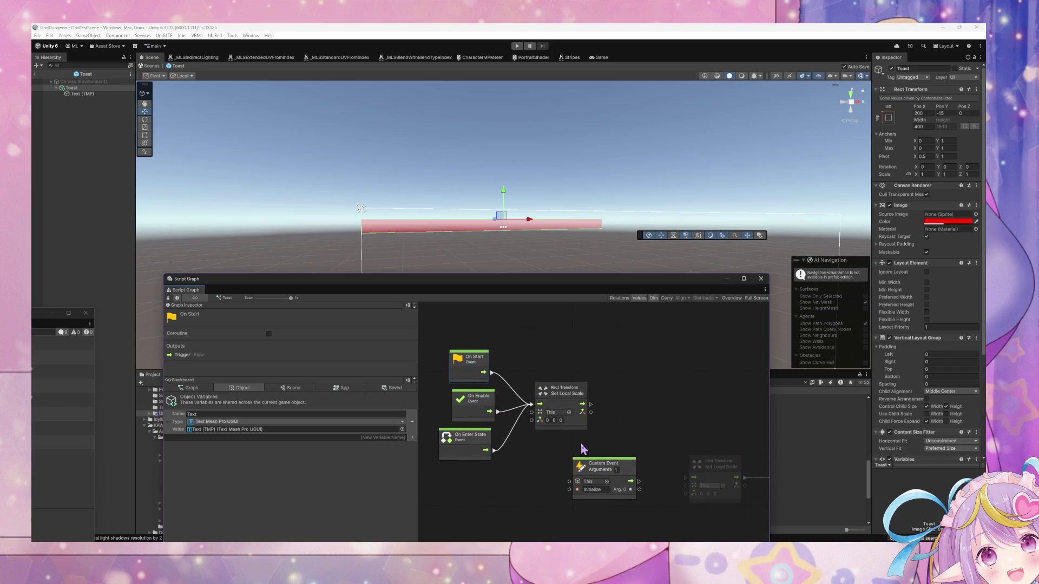
left_click_drag(585, 450, 509, 390)
left_click_drag(552, 431, 599, 428)
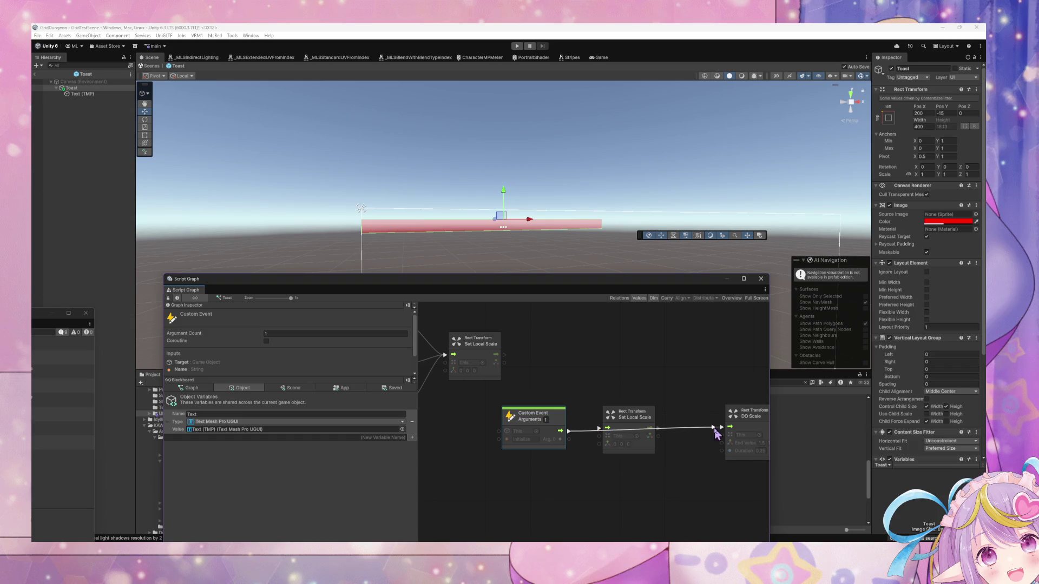
Delete the extra Set Local Scale and wire Custom Event into DO Scale with End Value 1 1 1.
left_click(640, 426)
key("Delete")
left_click_drag(533, 416, 616, 416)
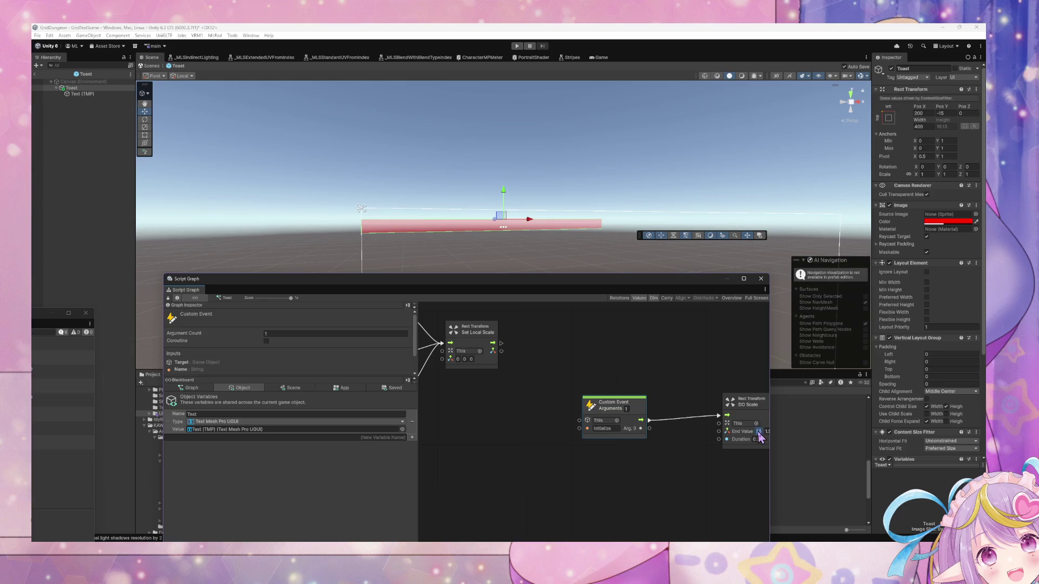
left_click(675, 420)
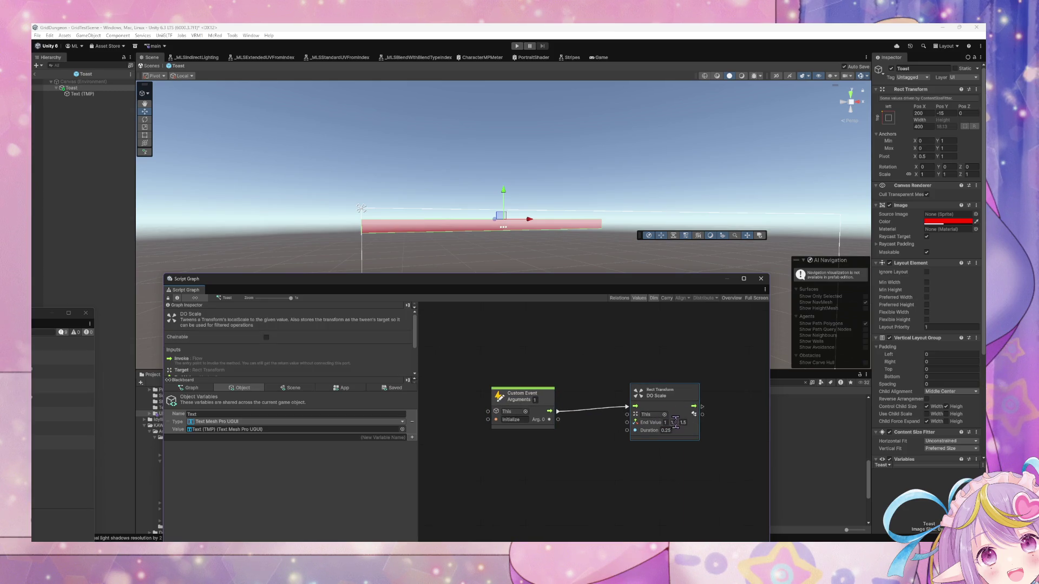
key("Escape")
Adjust Set Local Scale's X value, leaving it at 0.
left_click_drag(565, 388, 645, 396)
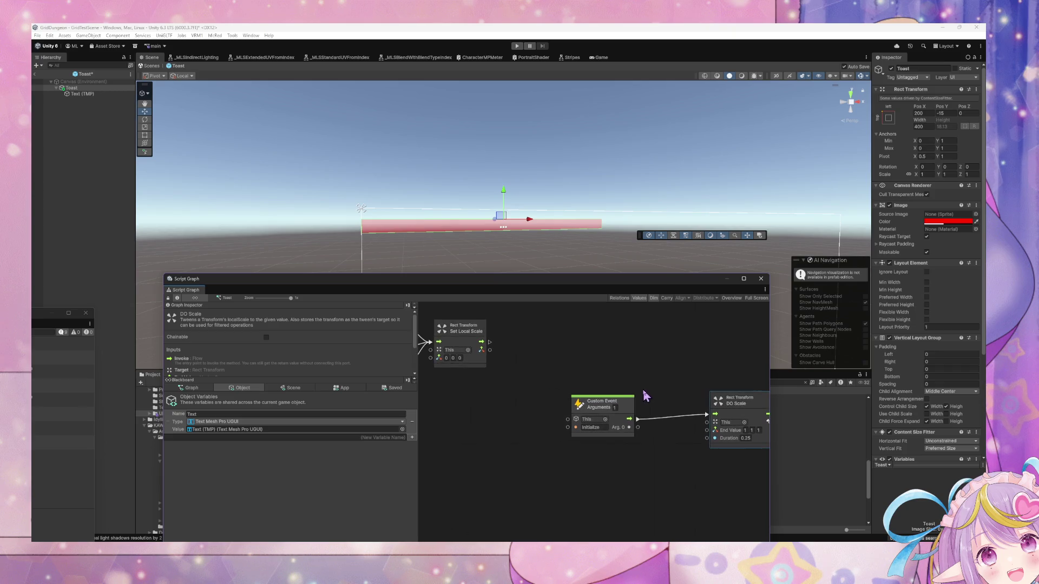
type("1")
left_click(460, 358)
left_click(446, 358)
type("0")
left_click(460, 358)
scroll(596, 378, "right", 5)
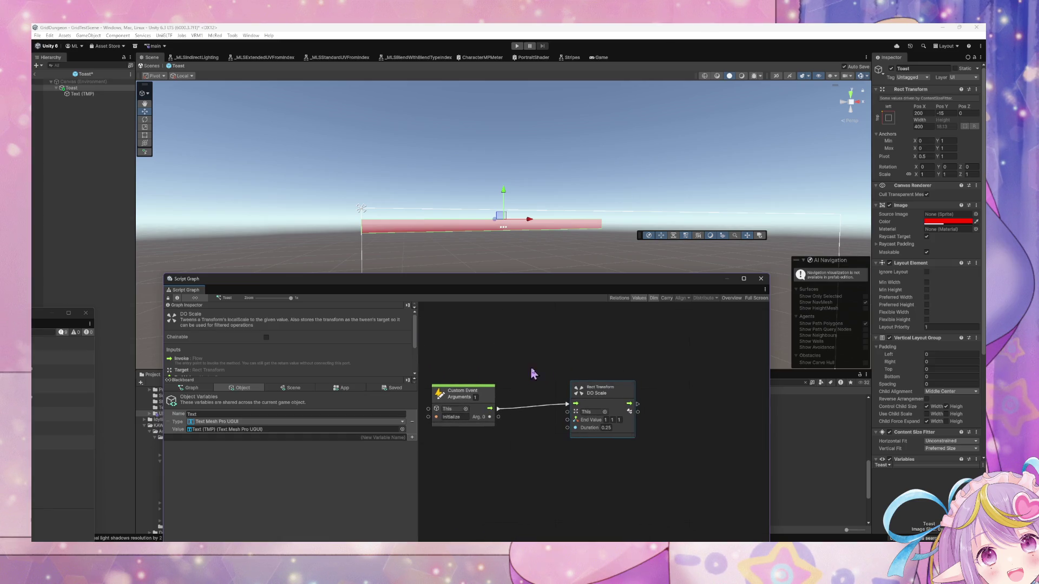
scroll(610, 371, "left", 4)
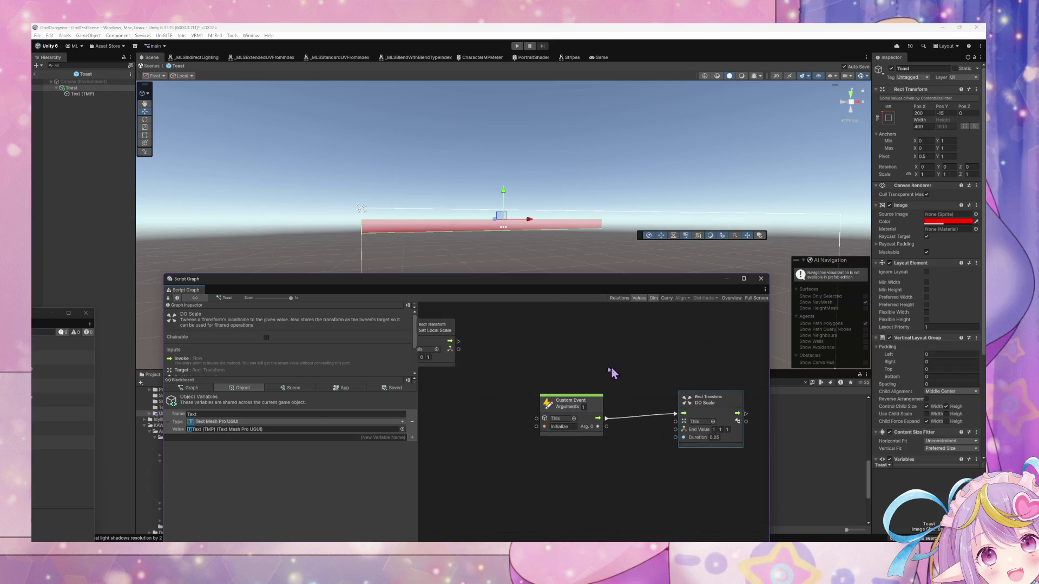
scroll(649, 378, "right", 7)
Add a 2-second Wait For Seconds node after DO Scale and connect it.
right_click(579, 362)
left_click(487, 364)
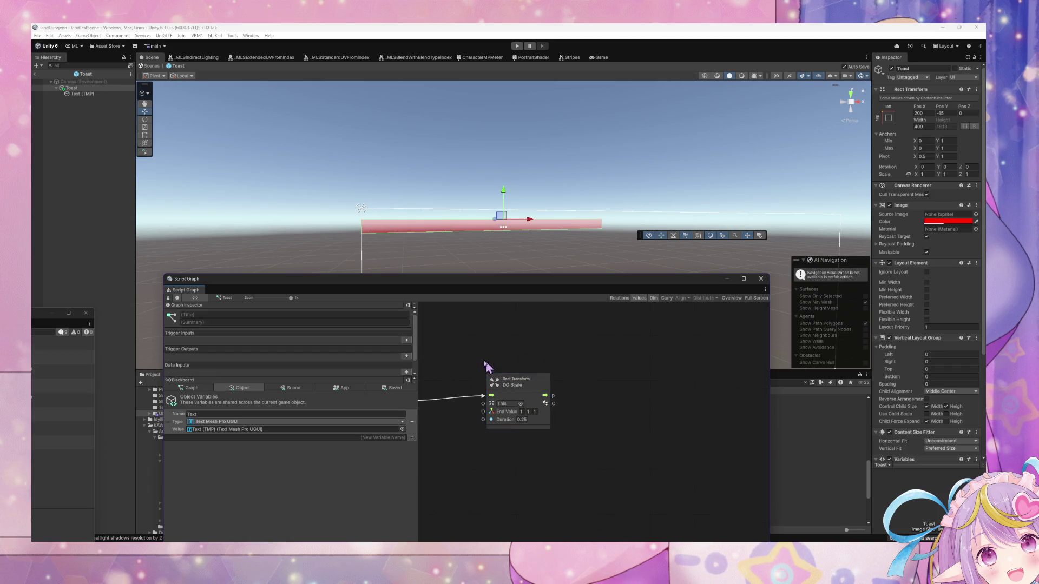
scroll(498, 371, "left", 2)
left_click(433, 387)
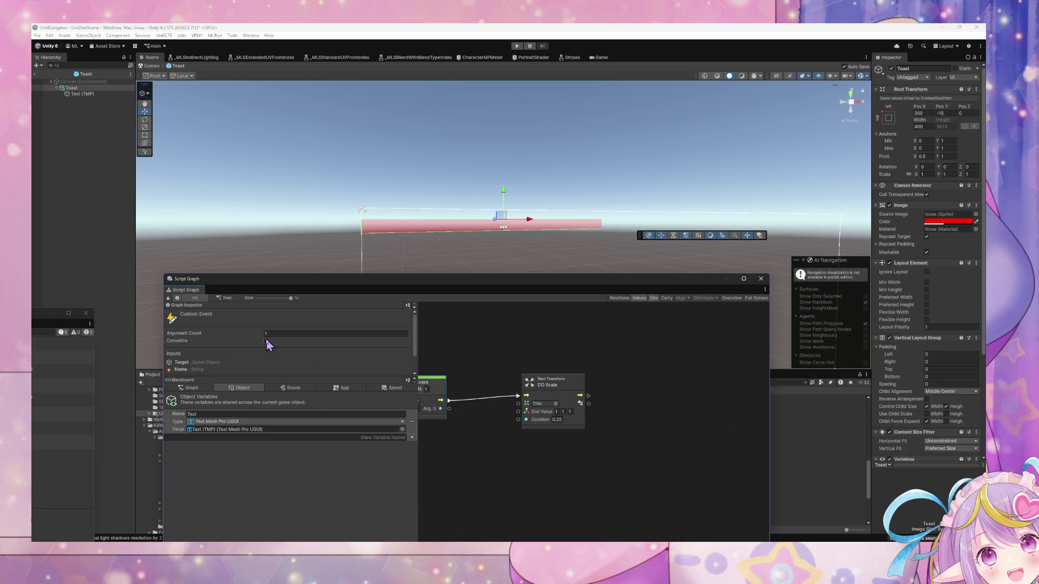
right_click(636, 394)
left_click(660, 396)
type("wait for")
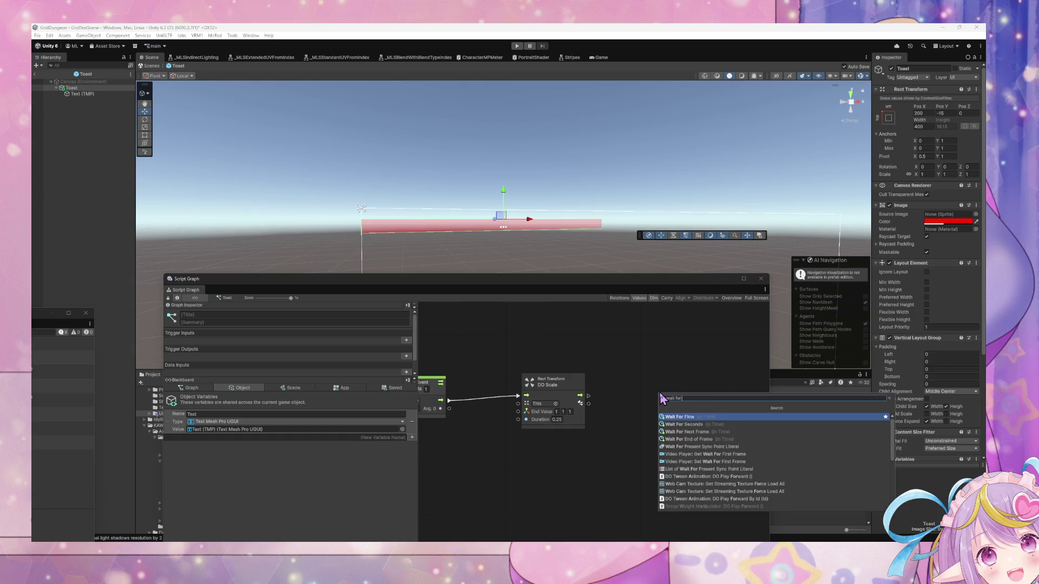
key("Down")
key("Down")
key("Return")
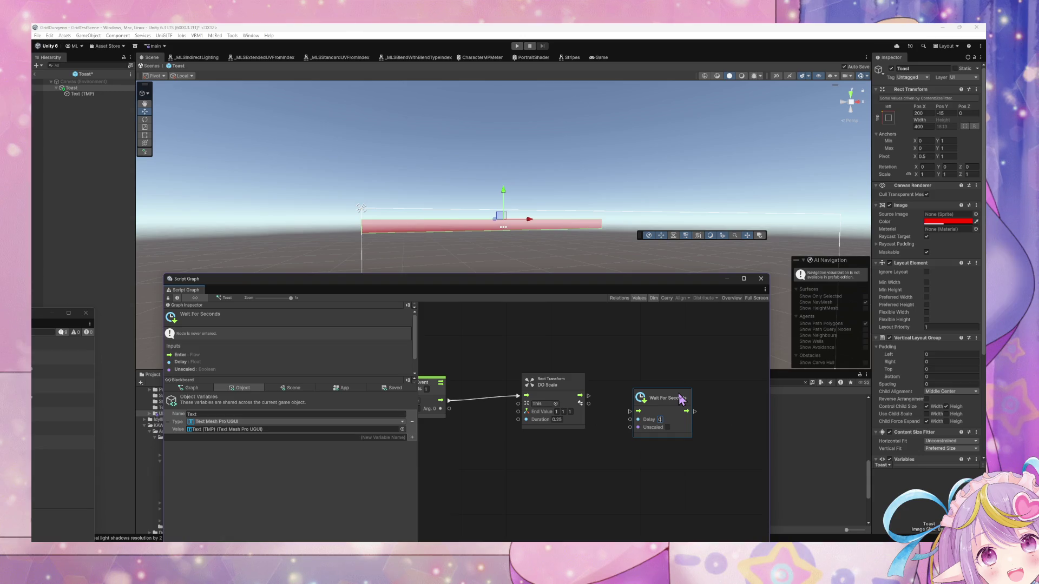
left_click_drag(680, 400, 662, 386)
left_click_drag(580, 396, 616, 403)
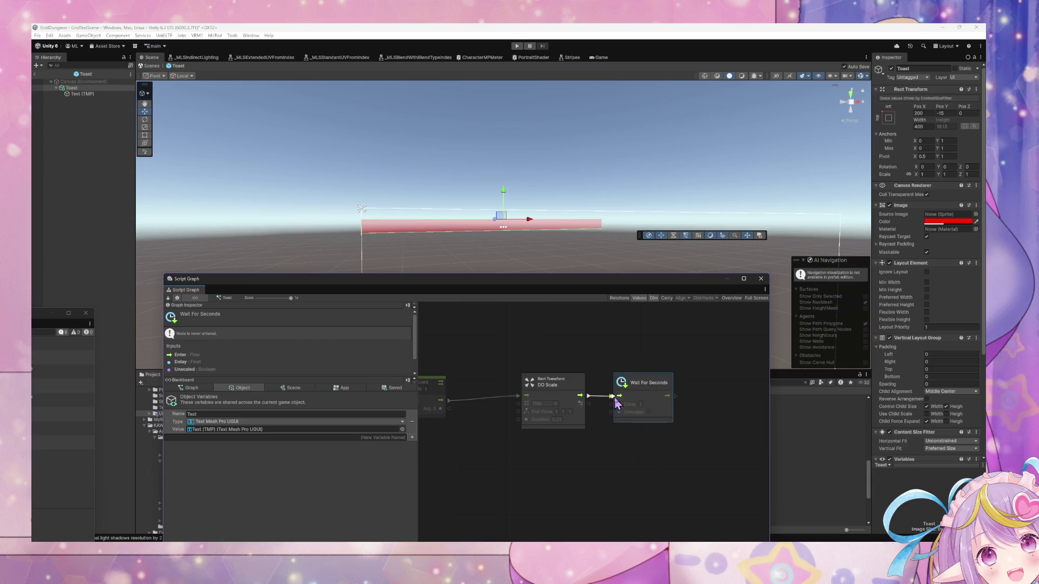
left_click(667, 437)
Duplicate DO Scale after the wait and give the copy End Value 1 0 1.
left_click(588, 390)
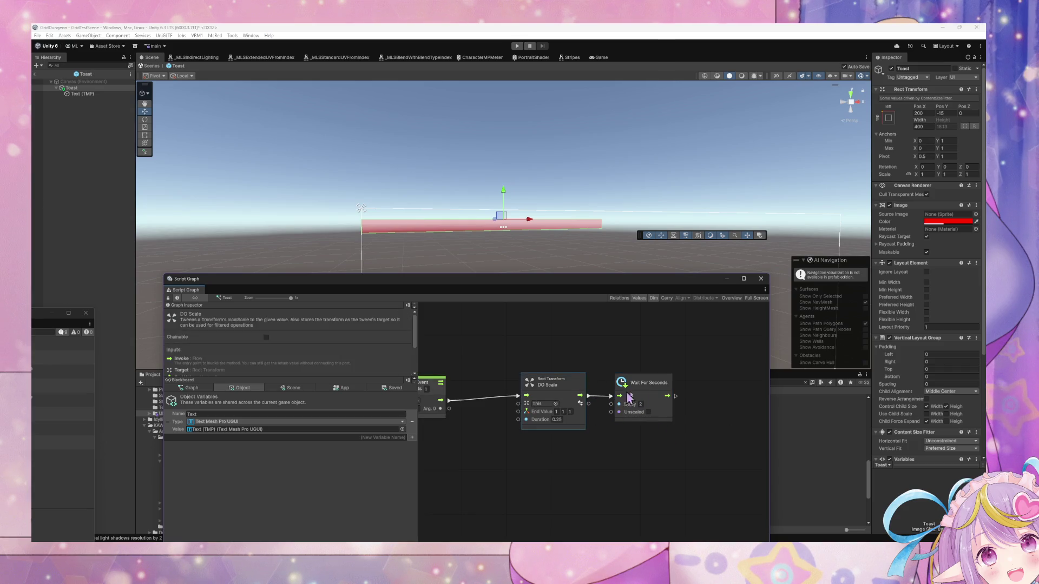
key("ctrl+d")
mouse_move(614, 448)
left_mouse_down()
mouse_move(748, 378)
mouse_move(749, 391)
left_mouse_up()
left_click_drag(675, 396, 695, 397)
key("Home")
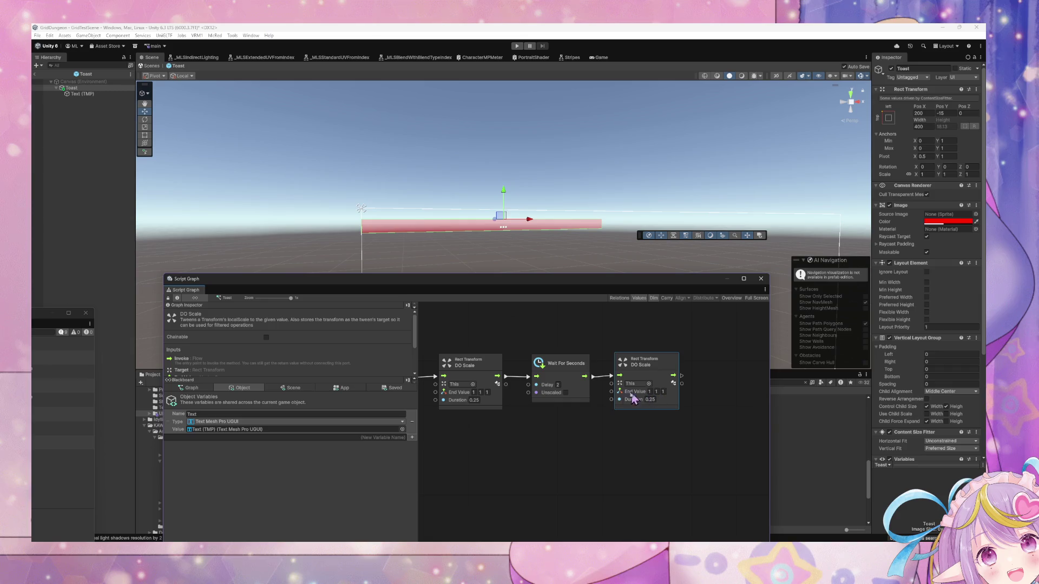
key("Home")
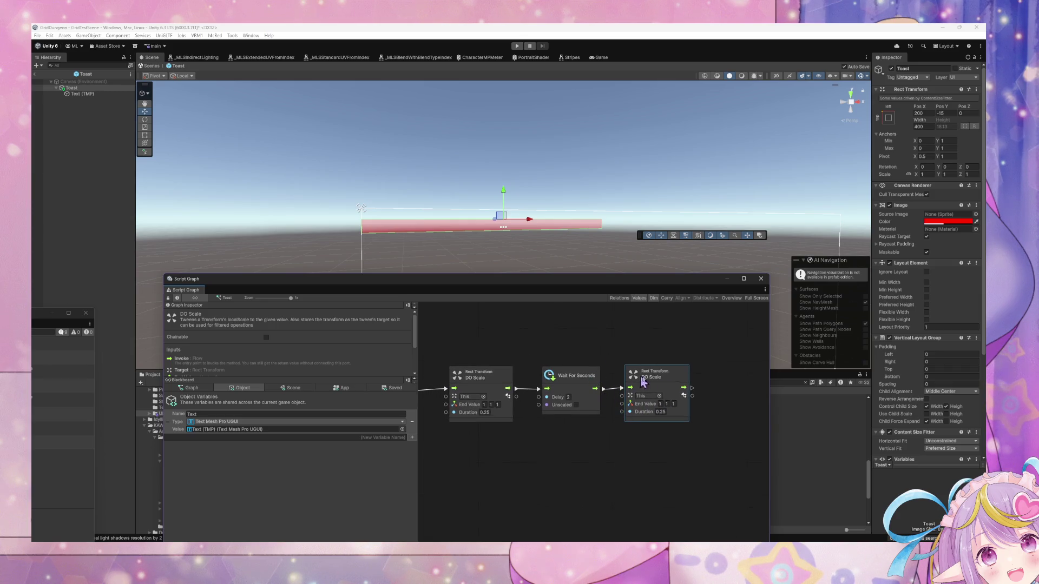
left_click(663, 404)
Duplicate the wait after the second DO Scale as a 0.5-second delay.
mouse_move(575, 421)
left_mouse_down()
mouse_move(725, 424)
mouse_move(596, 413)
mouse_move(659, 410)
mouse_move(535, 394)
left_mouse_up()
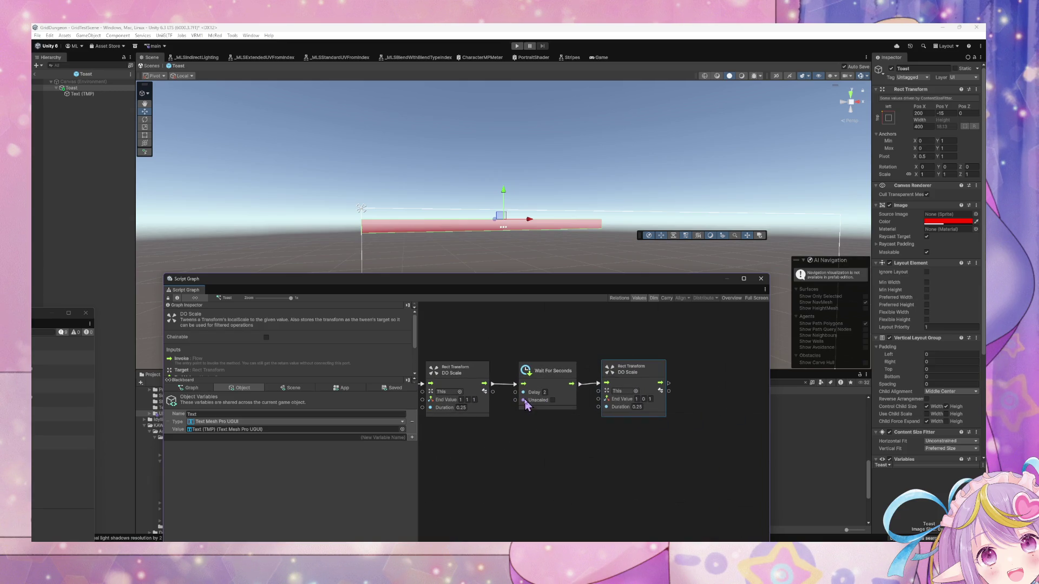
left_click(561, 379)
key("ctrl+d")
mouse_move(561, 460)
left_mouse_down()
mouse_move(682, 385)
mouse_move(670, 383)
left_mouse_up()
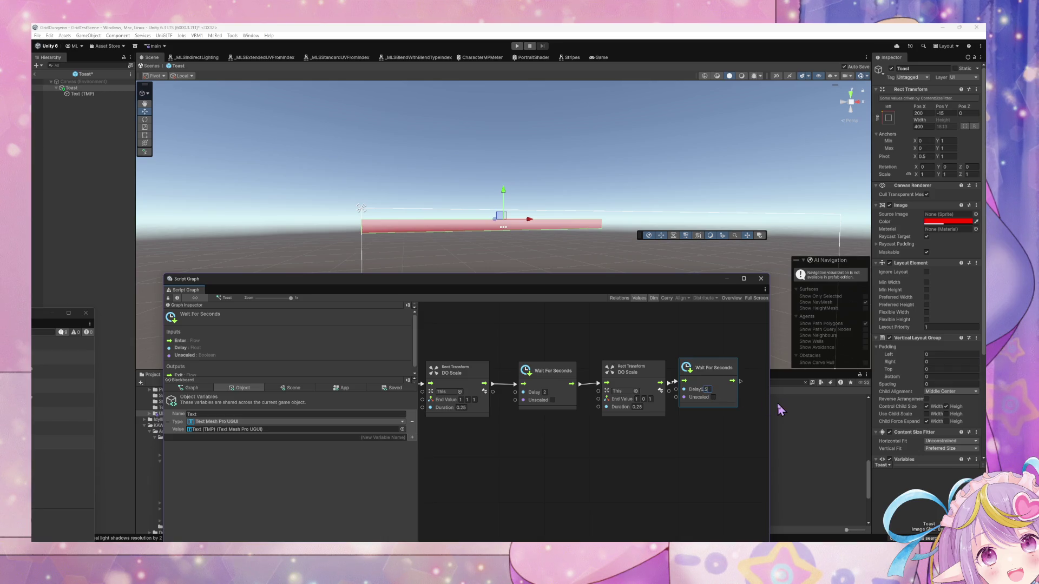
mouse_move(704, 385)
left_mouse_down()
mouse_move(677, 436)
mouse_move(661, 401)
left_mouse_up()
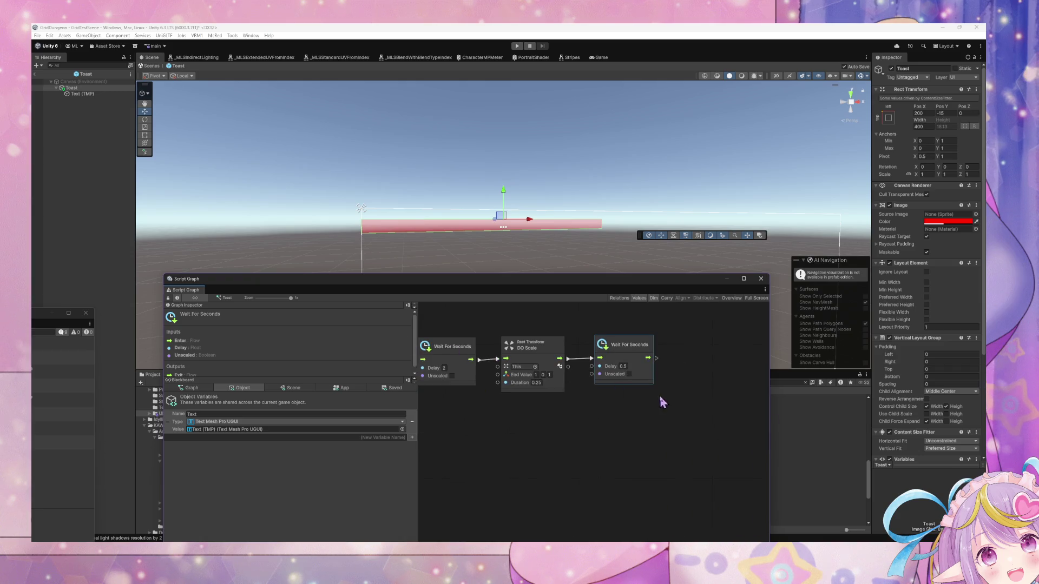
right_click(661, 402)
left_click(689, 407)
type("destroy")
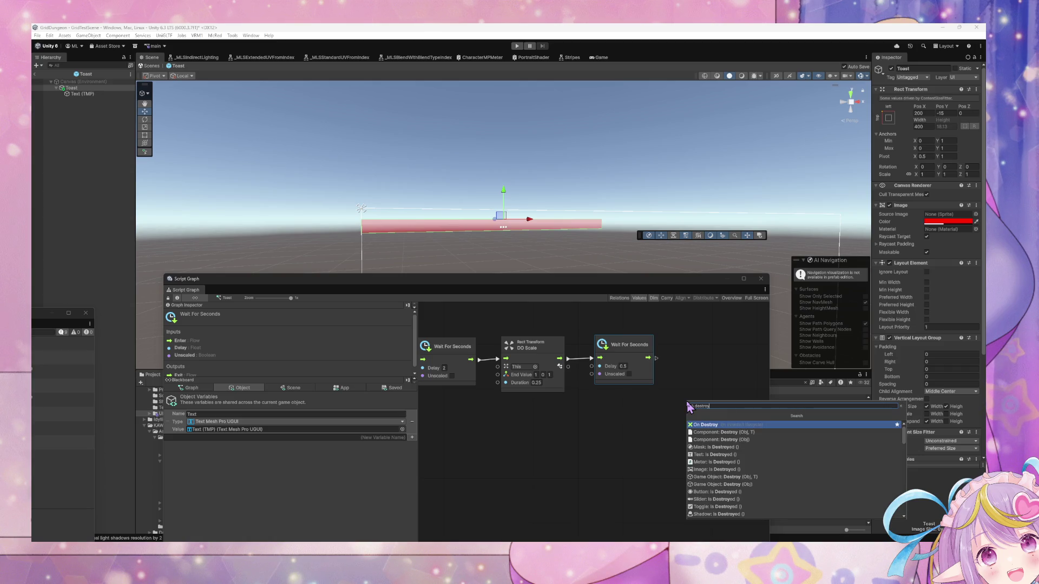
key("Down")
key("Down")
key("Down")
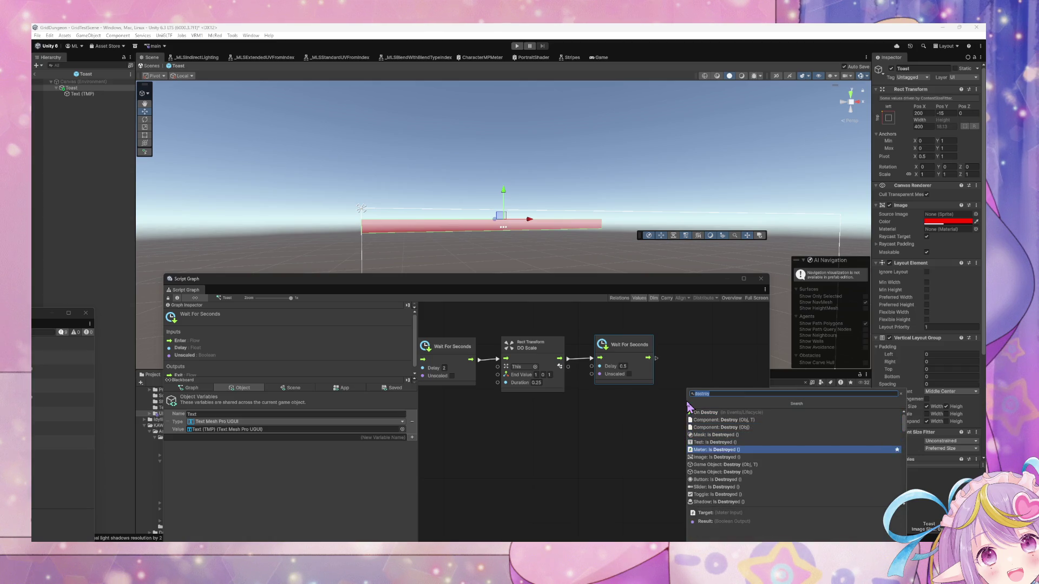
key("Return")
mouse_move(690, 406)
left_mouse_down()
mouse_move(722, 355)
mouse_move(704, 354)
mouse_move(653, 402)
left_mouse_up()
left_click(660, 362)
left_click(680, 367)
type("this")
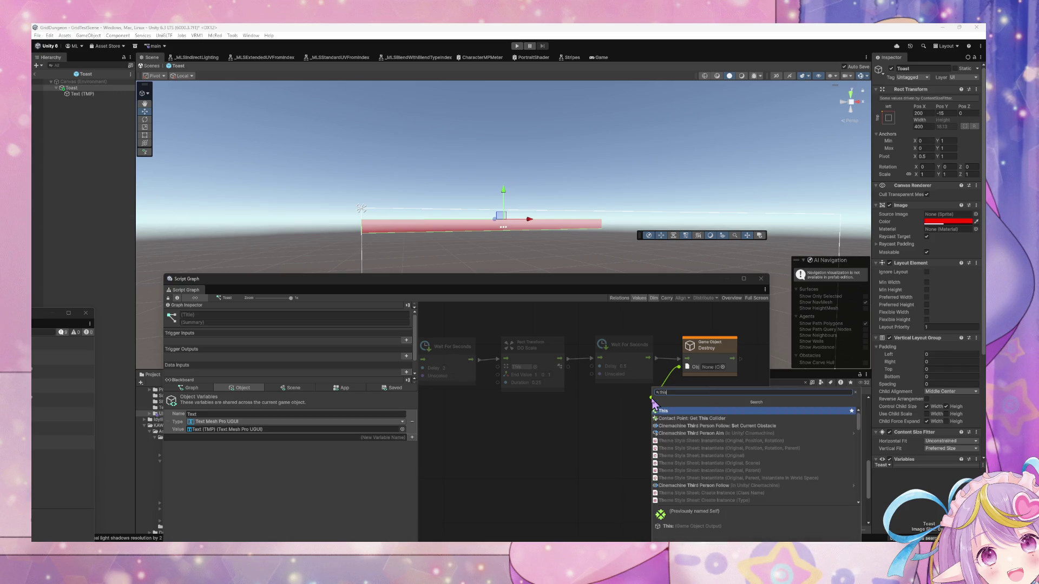
key("Return")
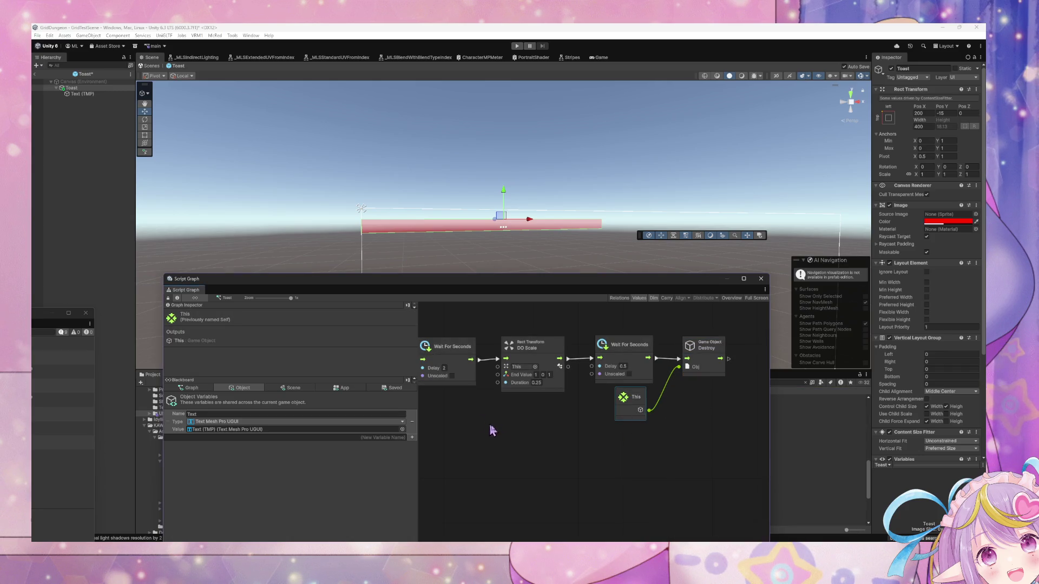
mouse_move(493, 430)
left_mouse_down()
mouse_move(707, 424)
mouse_move(689, 406)
mouse_move(540, 447)
mouse_move(565, 437)
left_mouse_up()
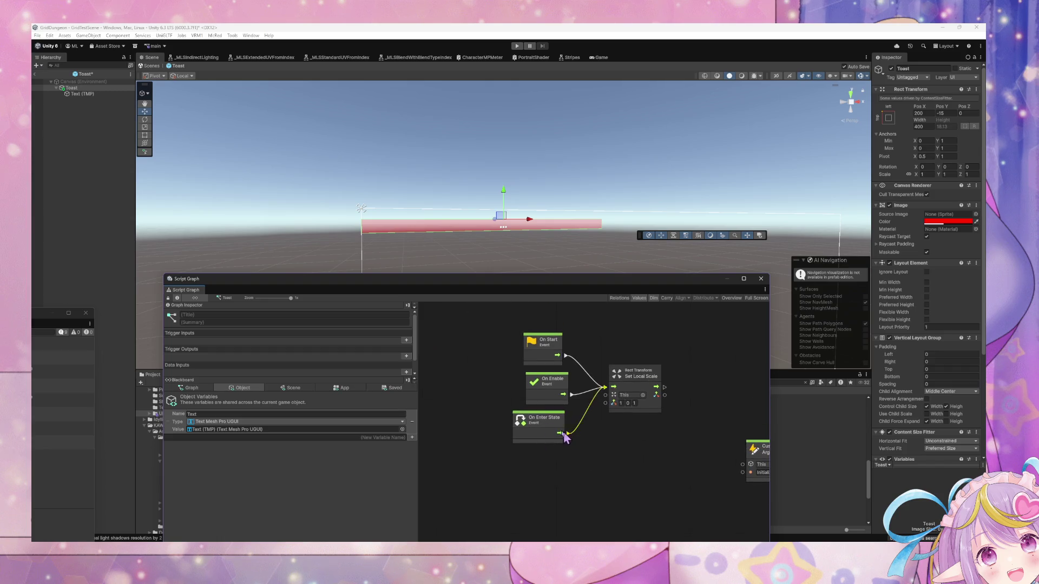
scroll(565, 437, "right", 10)
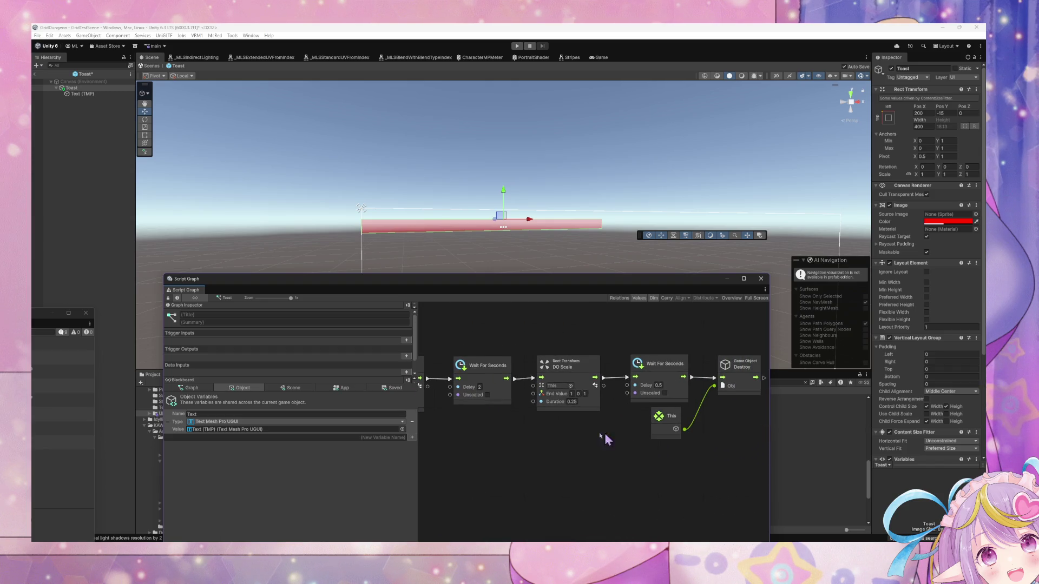
scroll(606, 439, "right", 5)
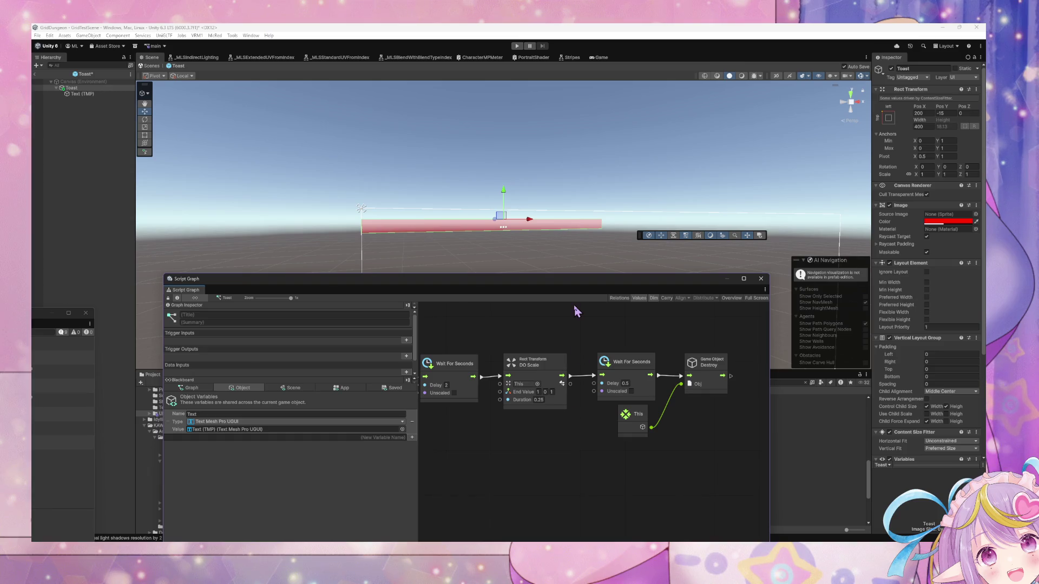
scroll(521, 332, "left", 4)
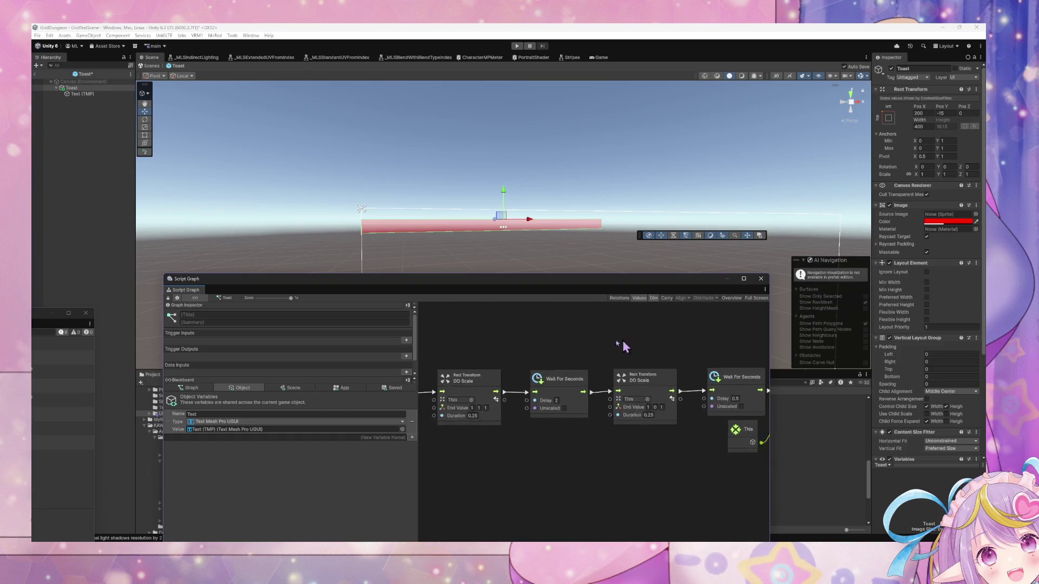
scroll(623, 346, "right", 3)
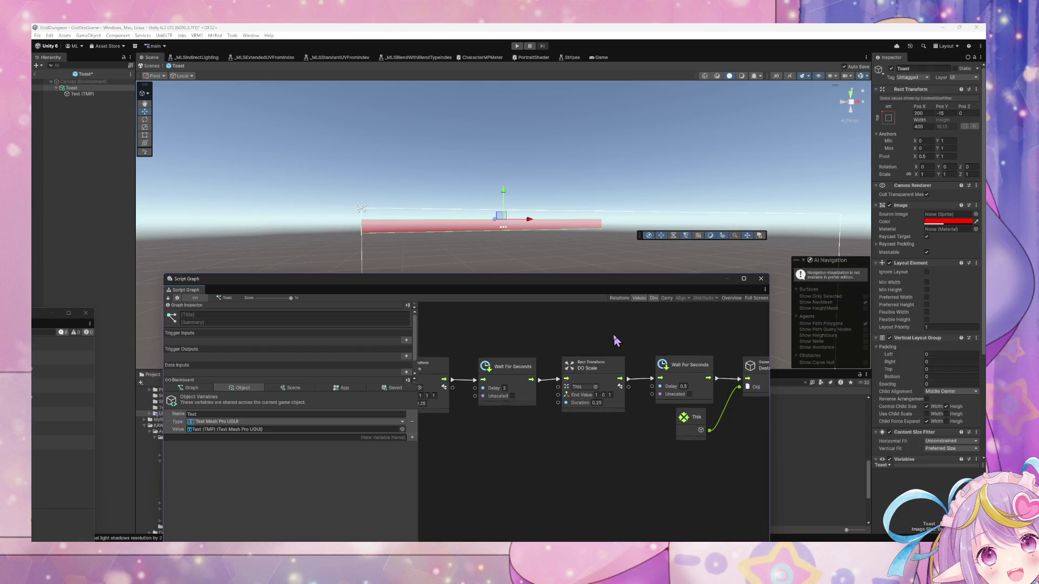
scroll(615, 340, "left", 3)
scroll(593, 338, "left", 6)
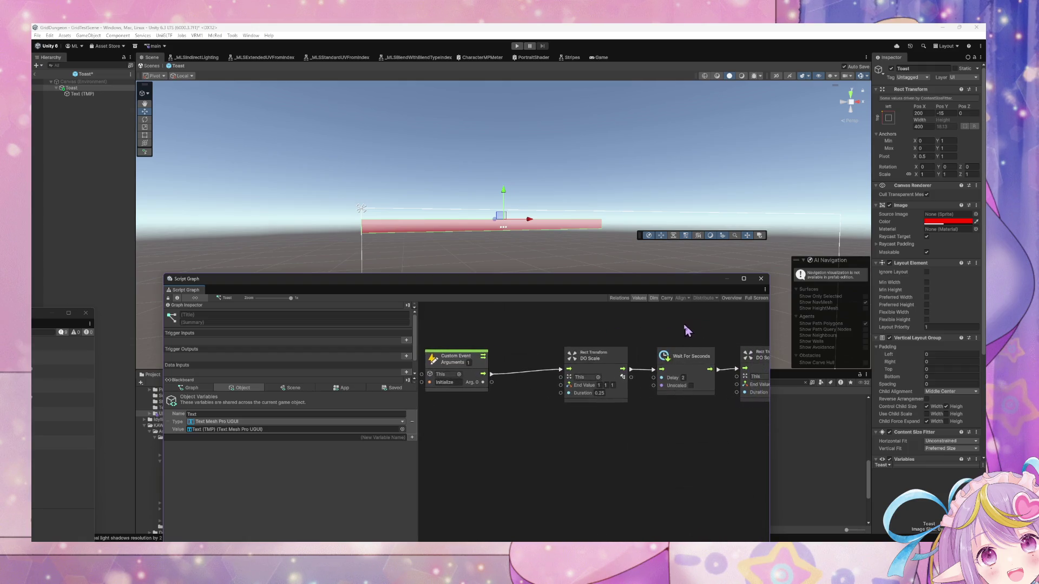
Add a Get Variable node for the Text variable from the Blackboard.
left_click_drag(535, 350, 485, 348)
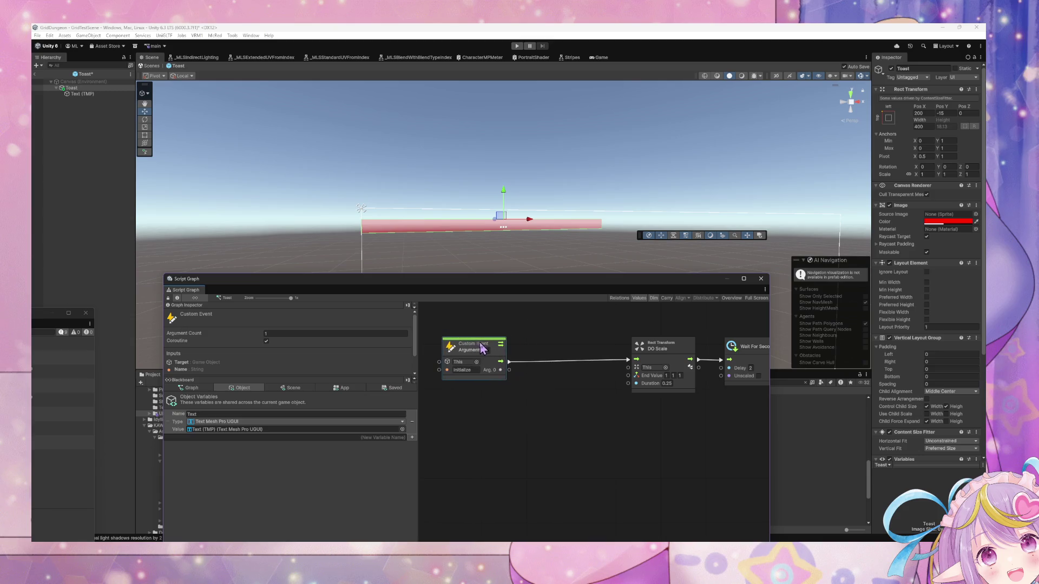
right_click(553, 399)
left_click(565, 404)
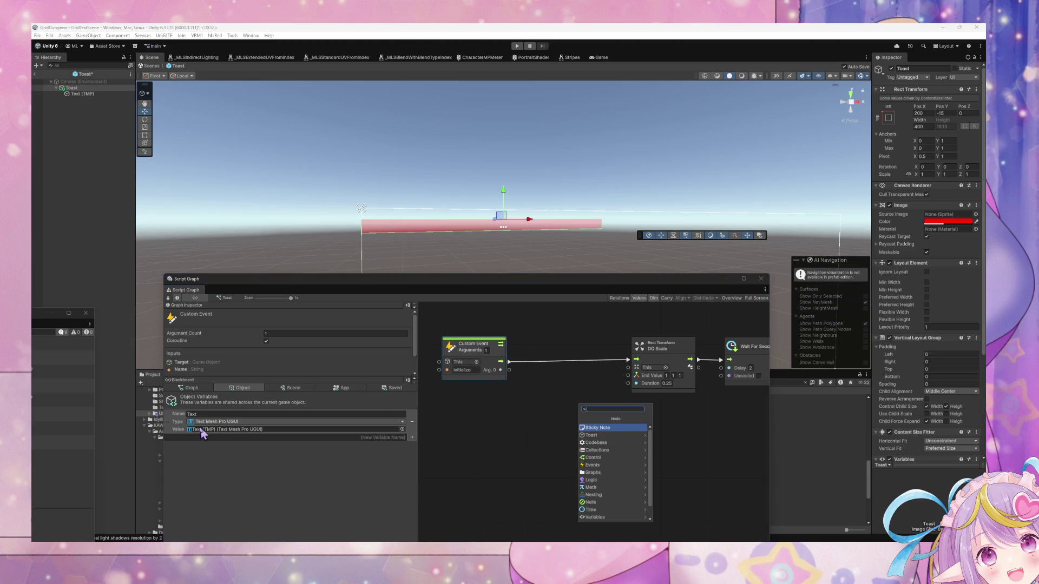
mouse_move(197, 427)
left_mouse_down()
mouse_move(472, 407)
mouse_move(466, 414)
left_mouse_up()
Add a TextMeshProUGUI Set Text (Source Text) node beside DO Scale.
right_click(594, 410)
left_click(595, 411)
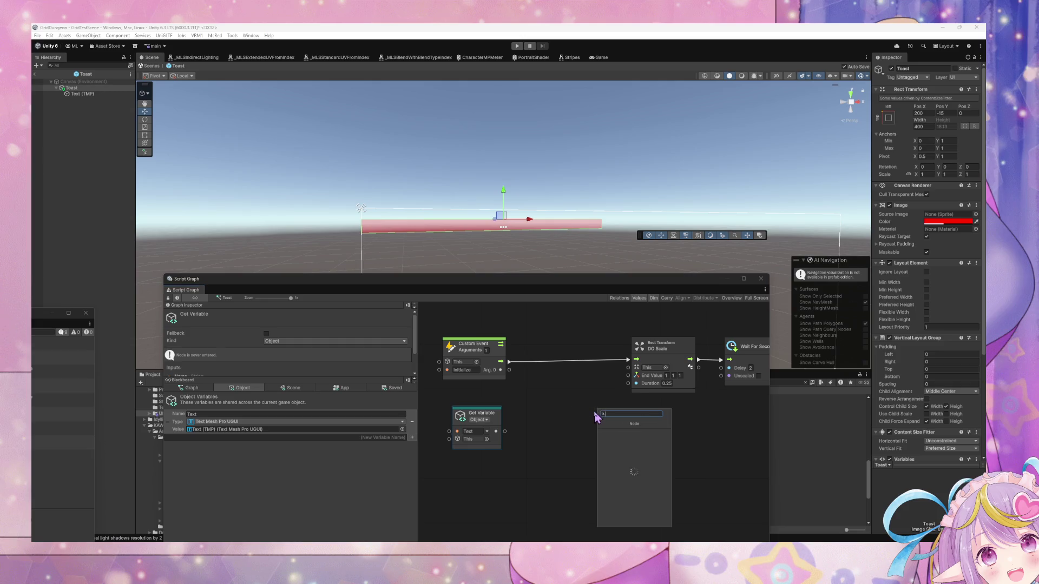
type("set text")
right_click(595, 416)
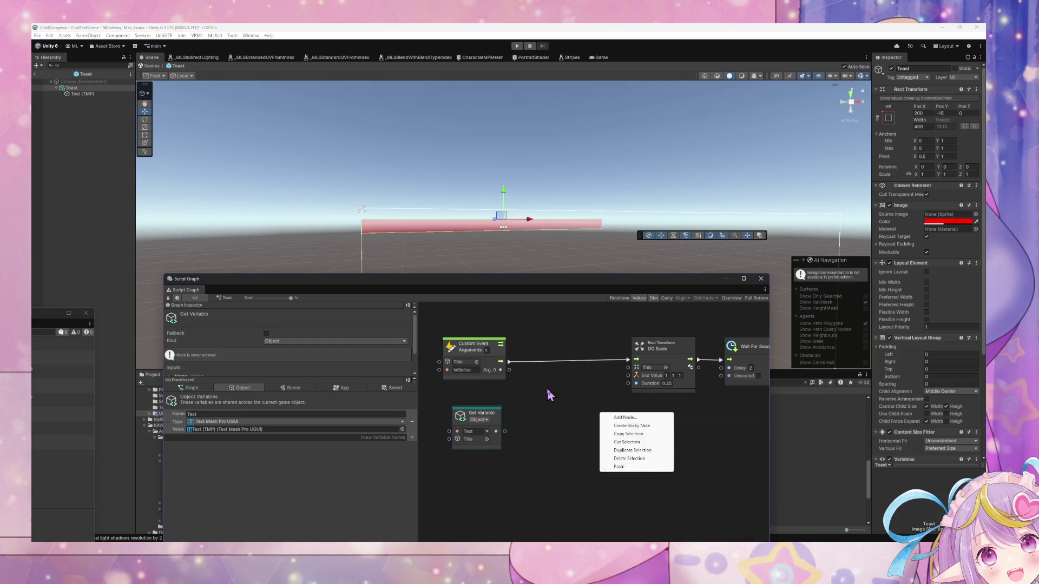
right_click(563, 398)
type("ugui set text")
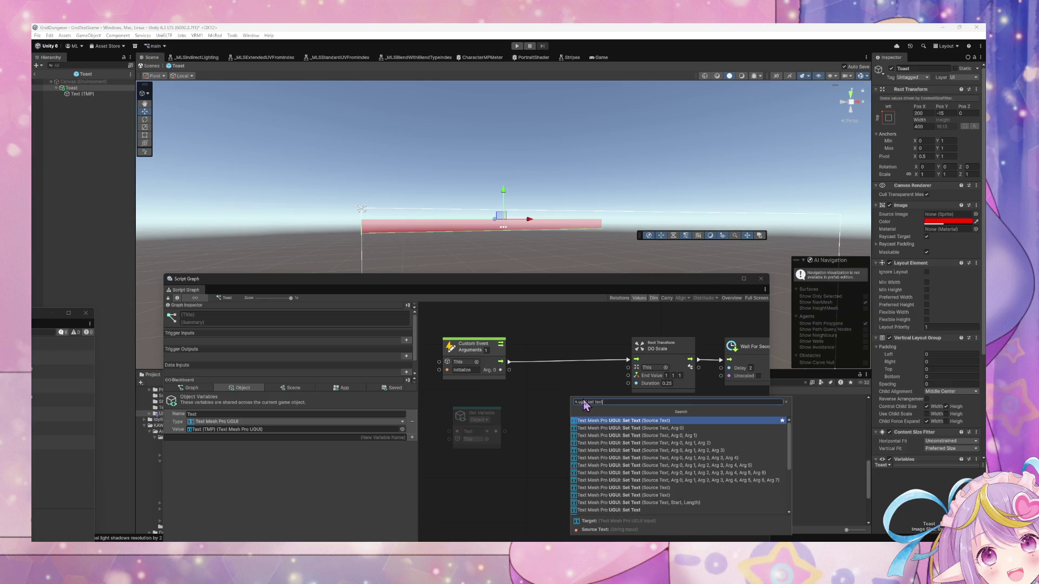
left_click(602, 421)
left_click_drag(584, 399, 584, 364)
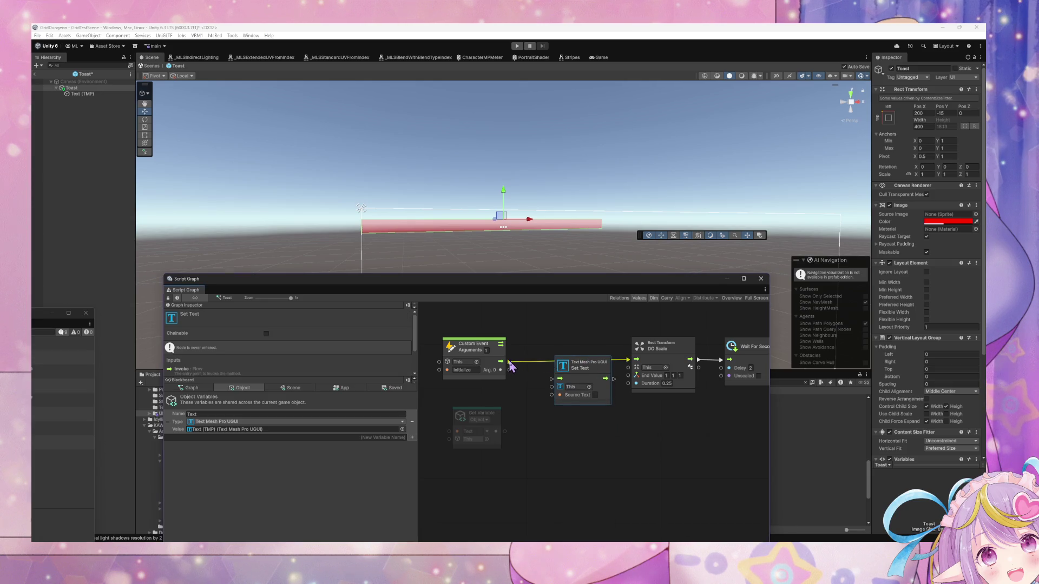
Route Initialize through Set Text, with Text as target and Arg.0 as Source Text.
mouse_move(501, 361)
left_mouse_down()
mouse_move(552, 379)
mouse_move(630, 357)
mouse_move(573, 353)
left_mouse_up()
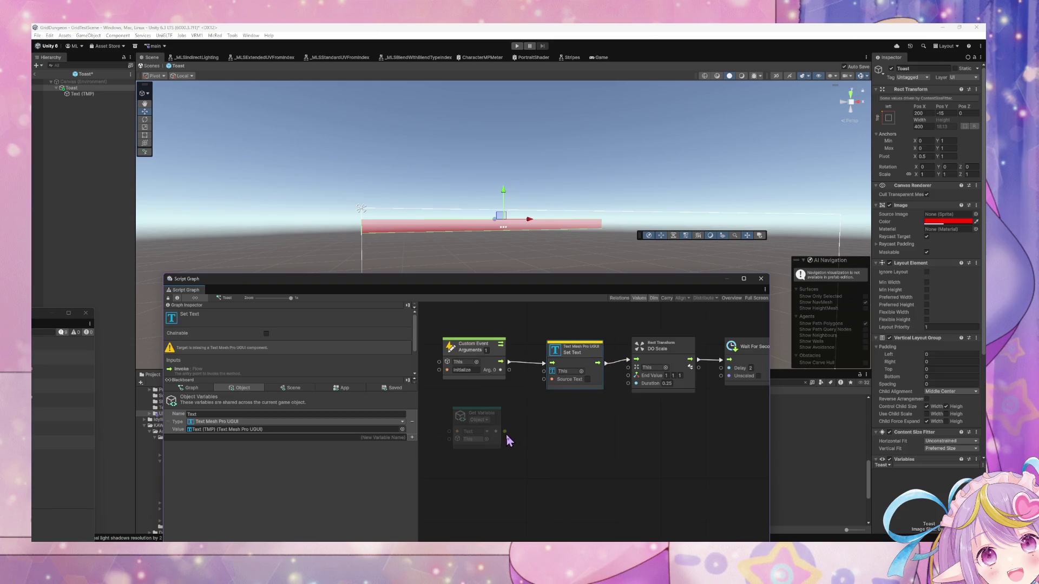
left_click_drag(504, 431, 543, 380)
left_click(517, 439)
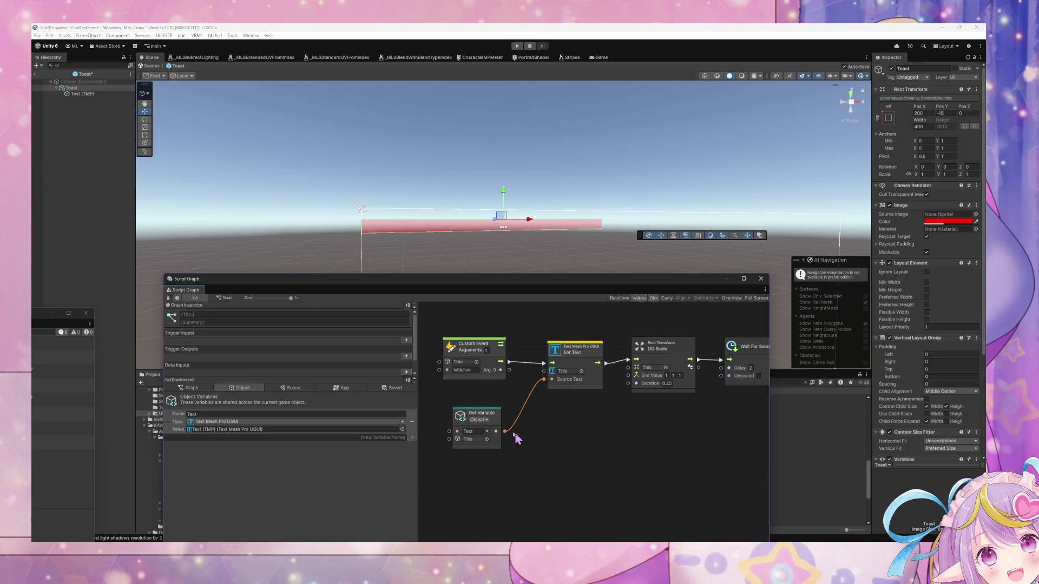
left_click_drag(504, 431, 544, 379)
left_click_drag(483, 278, 606, 219)
Move the graph window aside over the GridTestScene view.
mouse_move(548, 266)
left_mouse_down()
mouse_move(714, 316)
mouse_move(777, 378)
left_mouse_up()
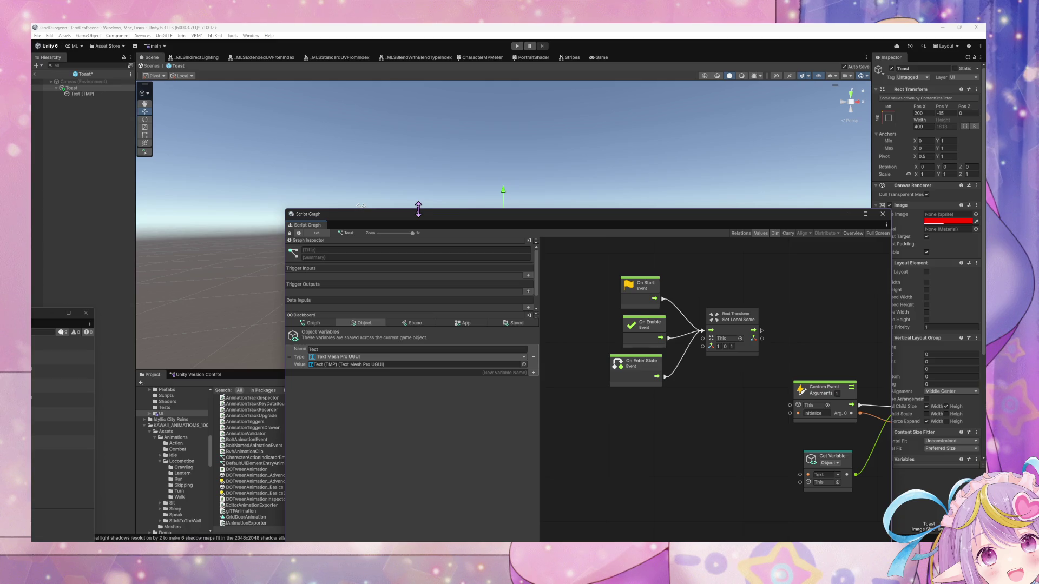
left_click_drag(490, 220, 417, 184)
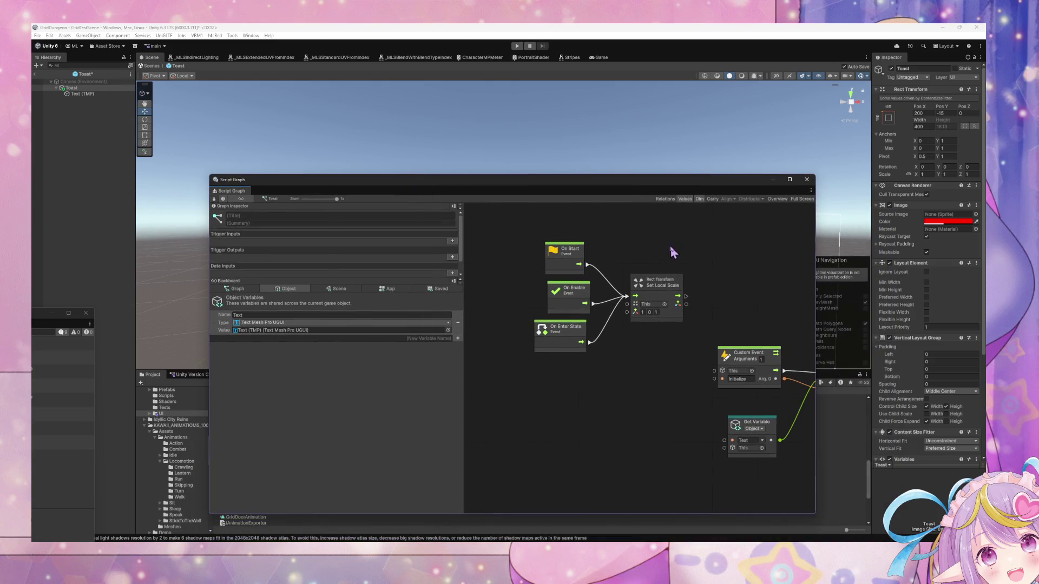
scroll(724, 286, "right", 10)
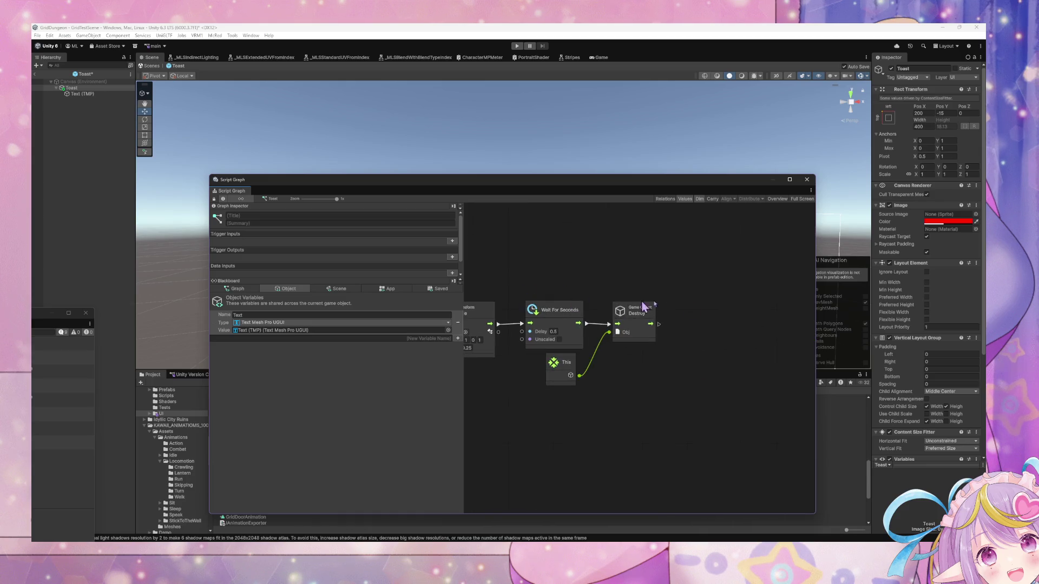
scroll(632, 304, "left", 10)
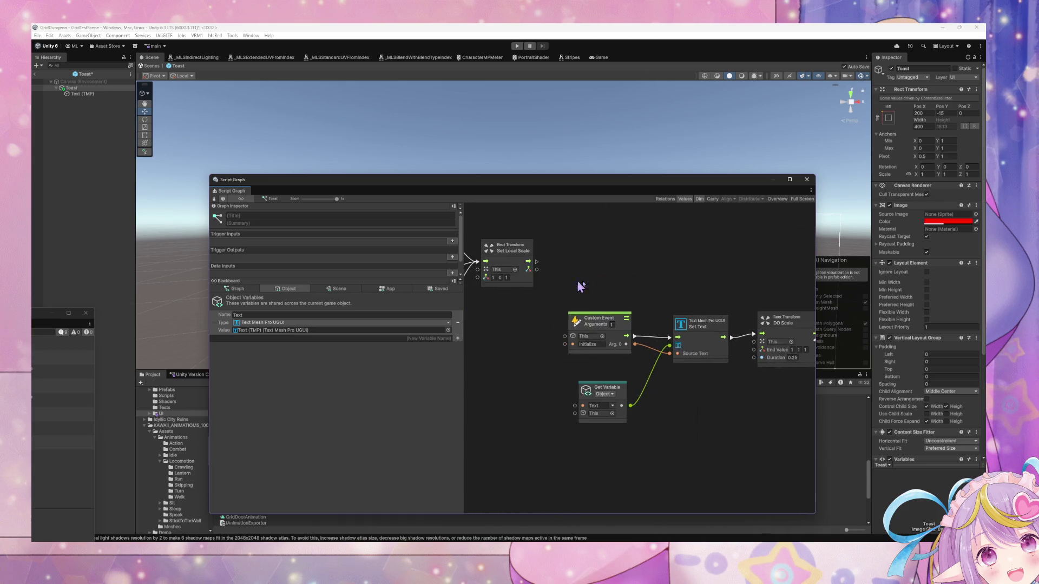
scroll(579, 285, "up", 3)
left_click_drag(285, 184, 384, 189)
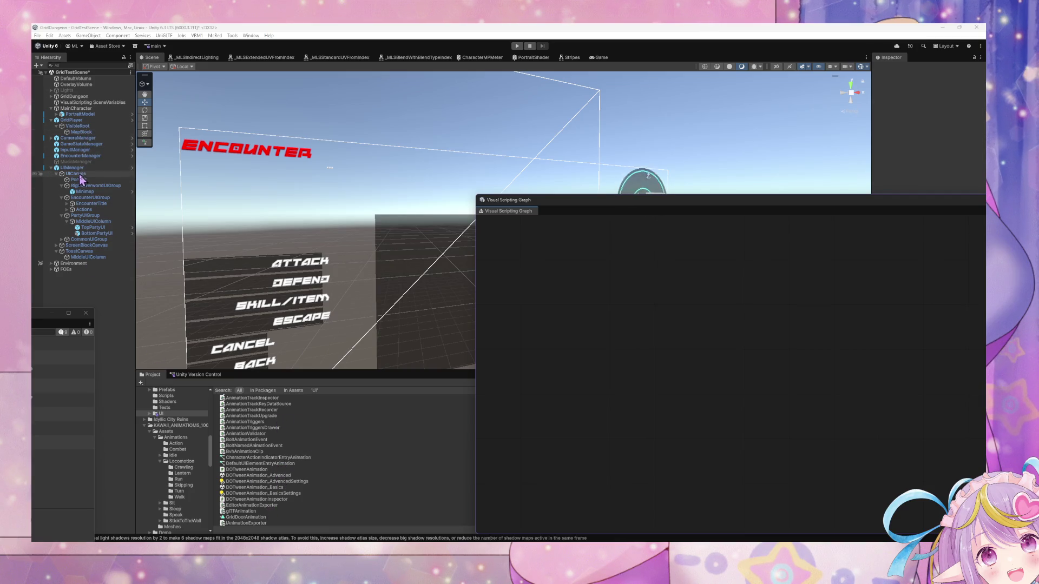
Select EncounterManager and drill through Encounter and Execute Actions into Execute Action.
left_click(85, 155)
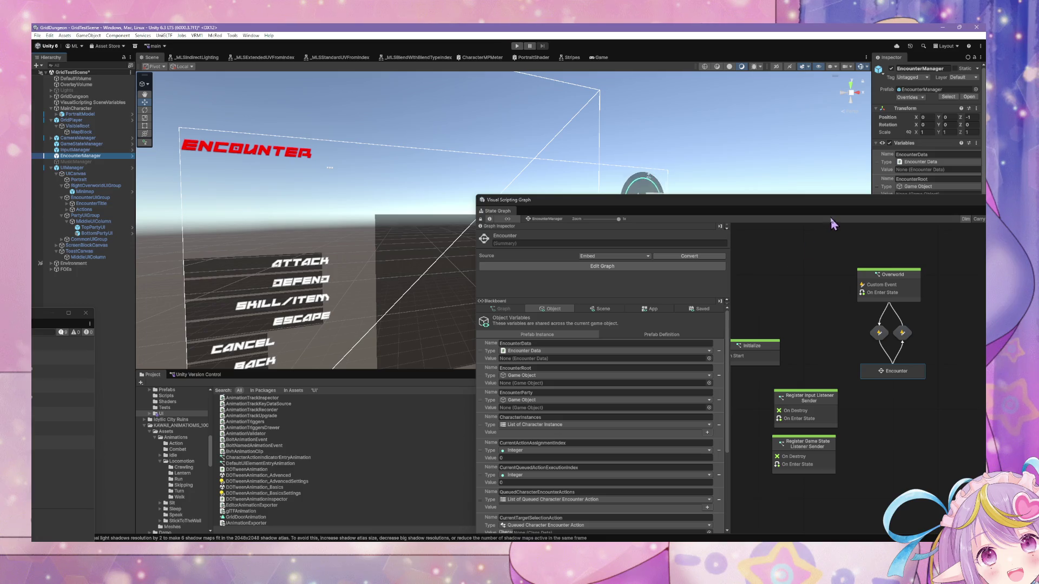
left_click_drag(758, 200, 698, 131)
double_click(707, 304)
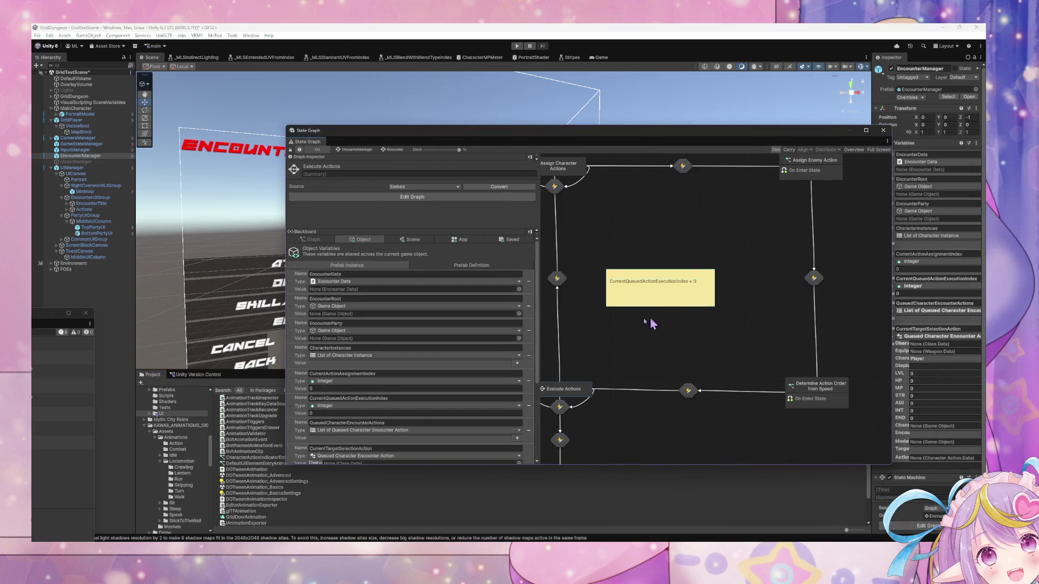
left_click_drag(612, 348, 675, 331)
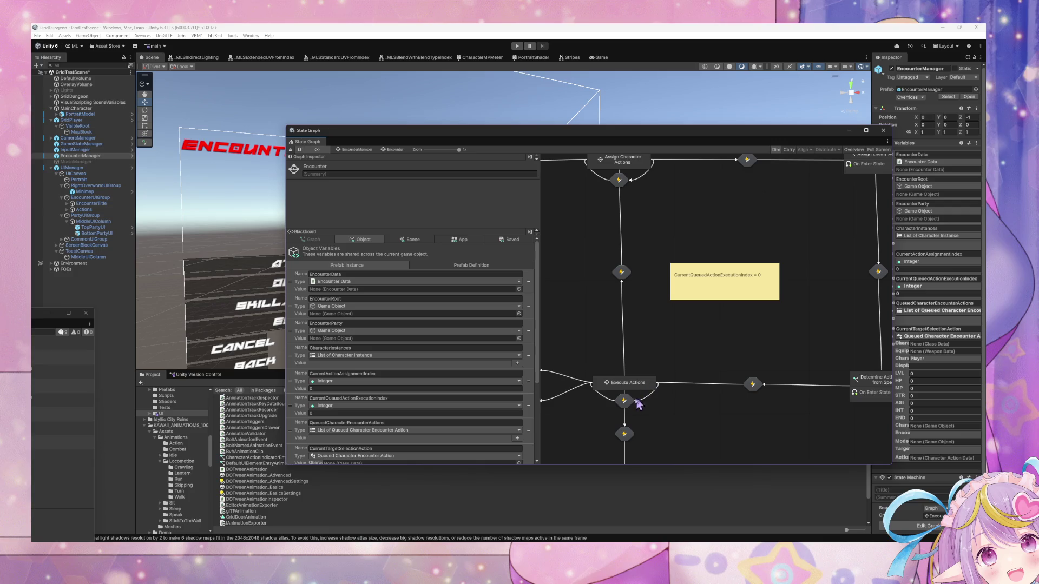
double_click(647, 385)
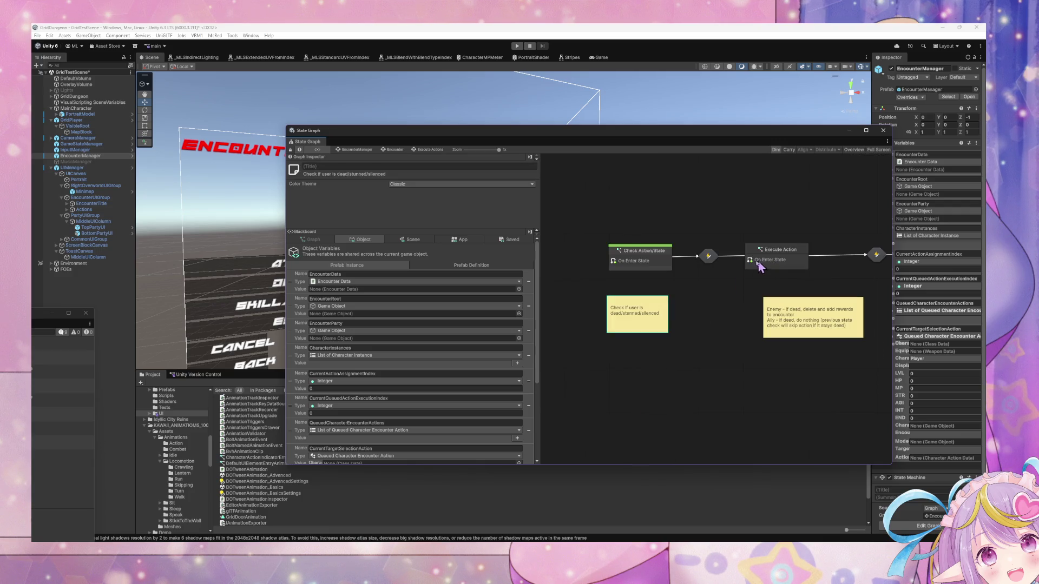
double_click(758, 262)
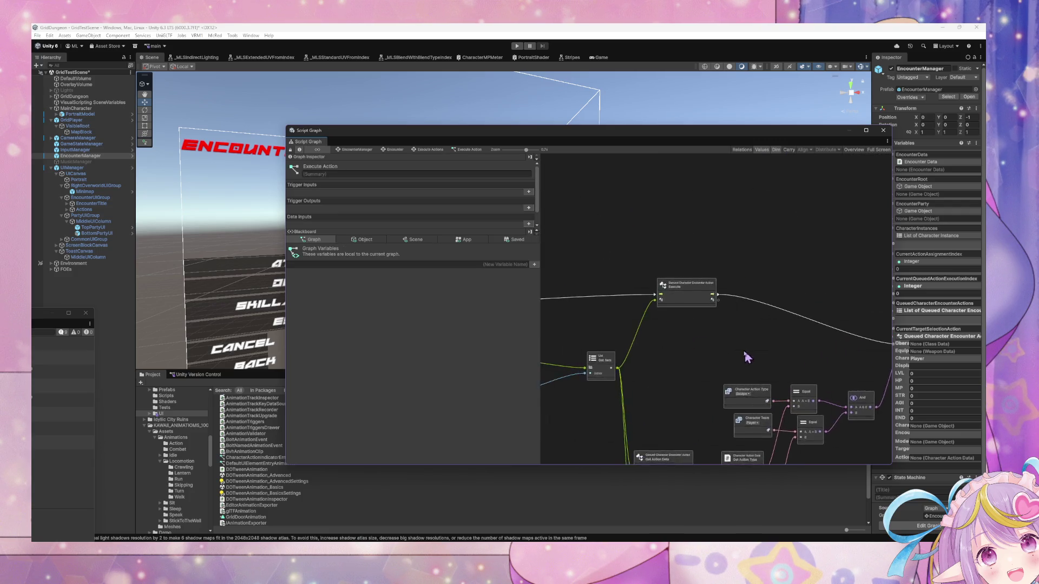
Try a connection from the Execute output, cancel it, and go to the Edit menu.
left_click_drag(686, 307, 724, 329)
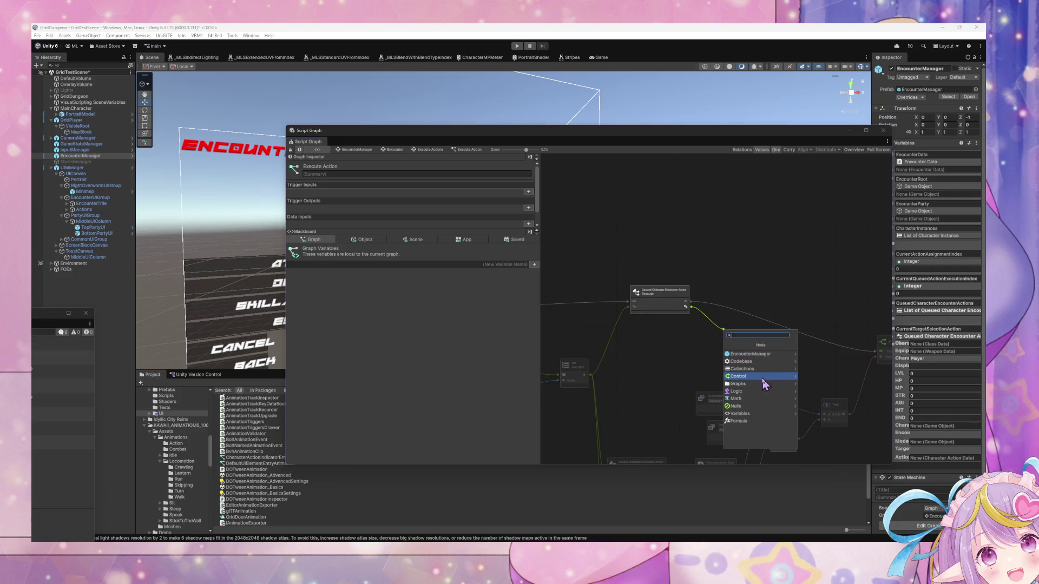
left_click(702, 340)
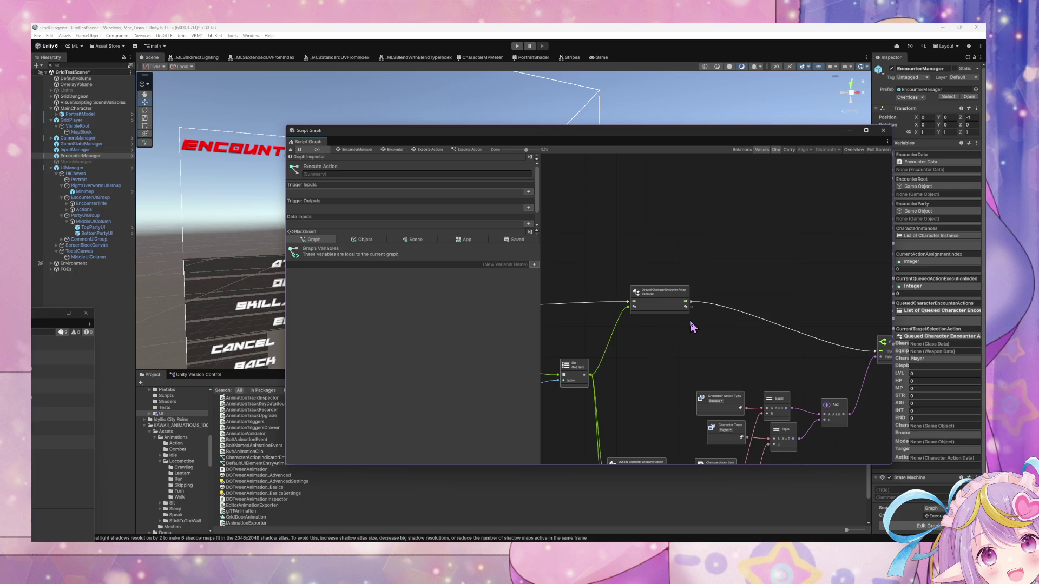
left_click(50, 35)
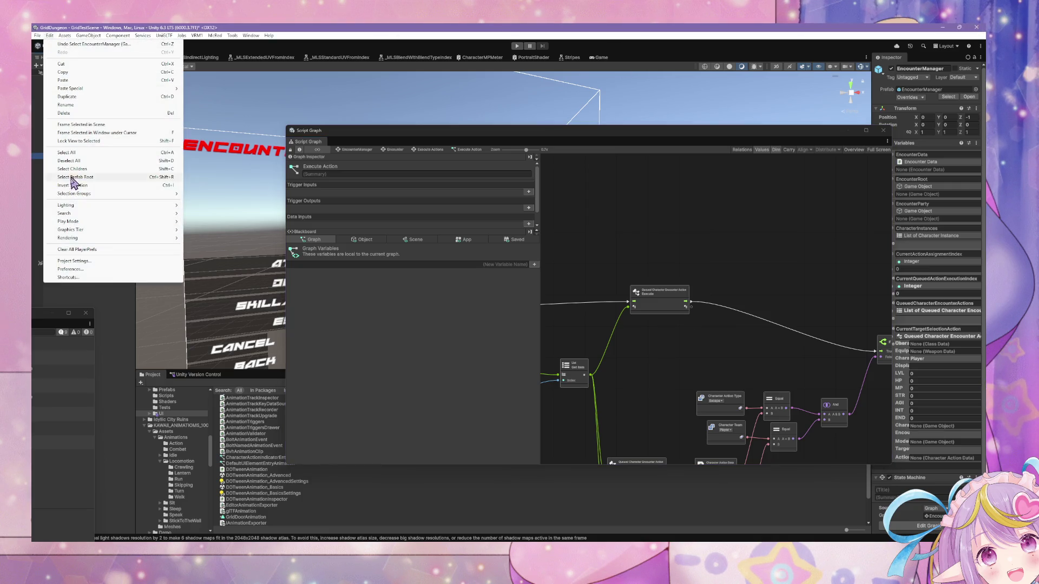
Regenerate Nodes under Project Settings > Visual Scripting, confirm, close settings, and switch to VS Code.
left_click(75, 261)
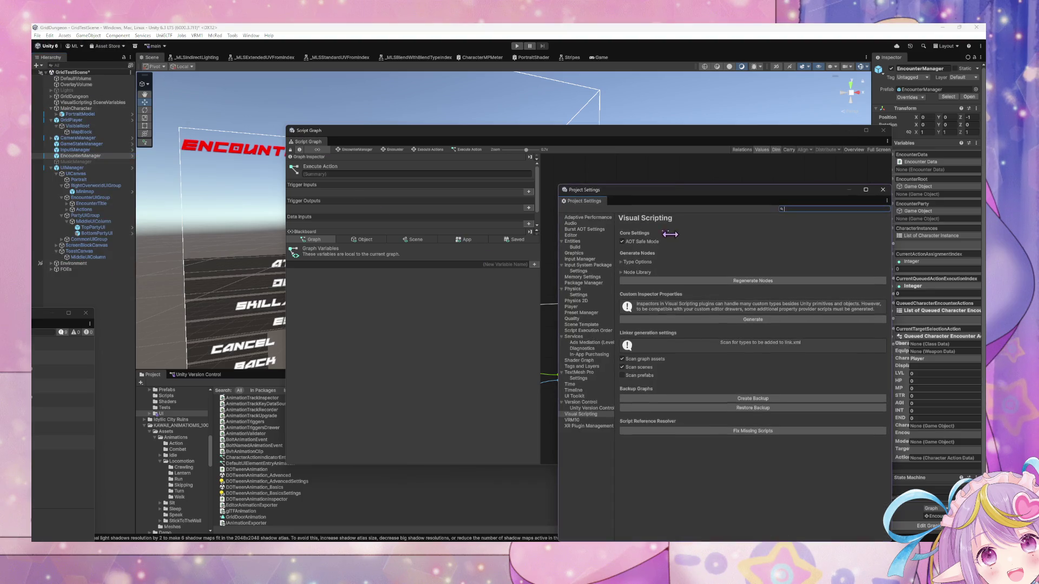
left_click(687, 281)
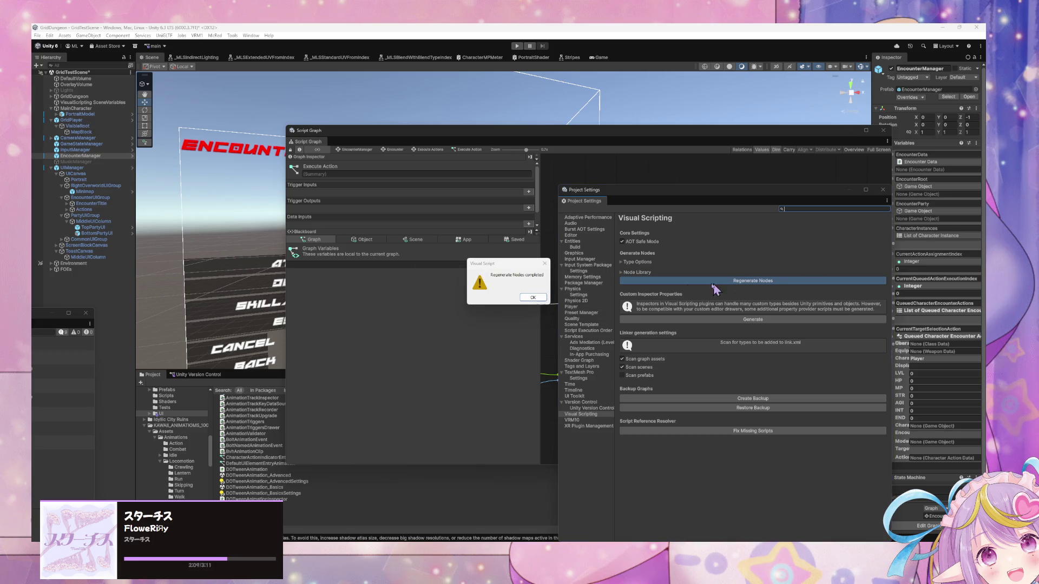
left_click(532, 297)
left_click(464, 317)
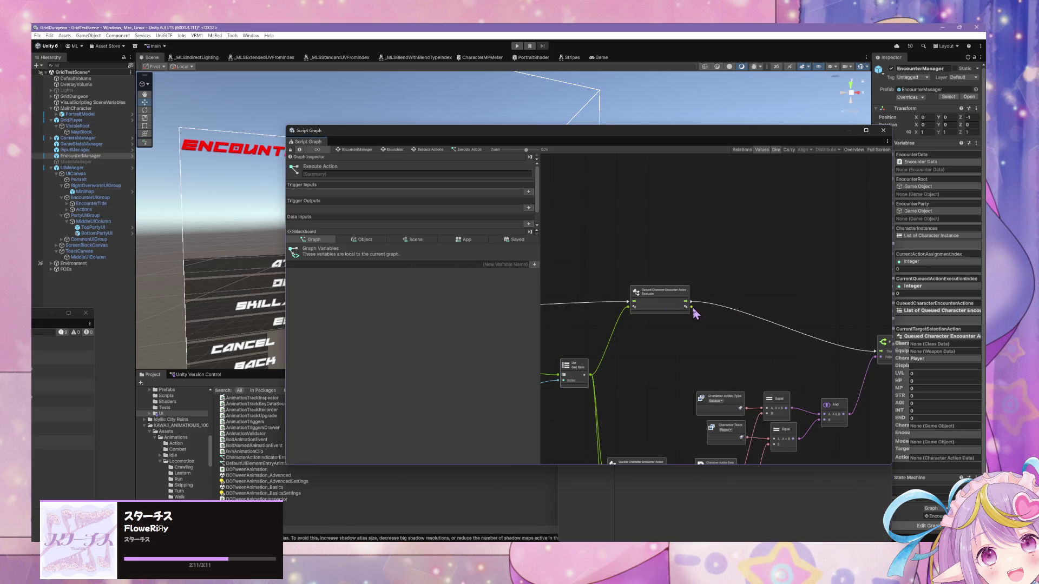
key("alt+Tab")
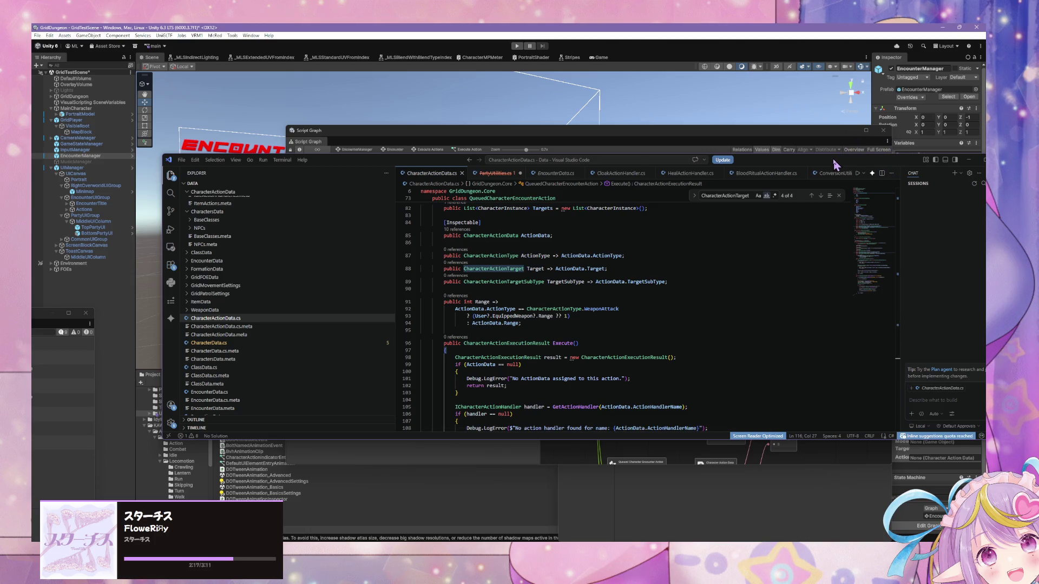
Find the CharacterActionExecutionResult class and arrange VS Code beside the script graph.
left_click_drag(834, 162, 760, 153)
scroll(589, 231, "down", 3)
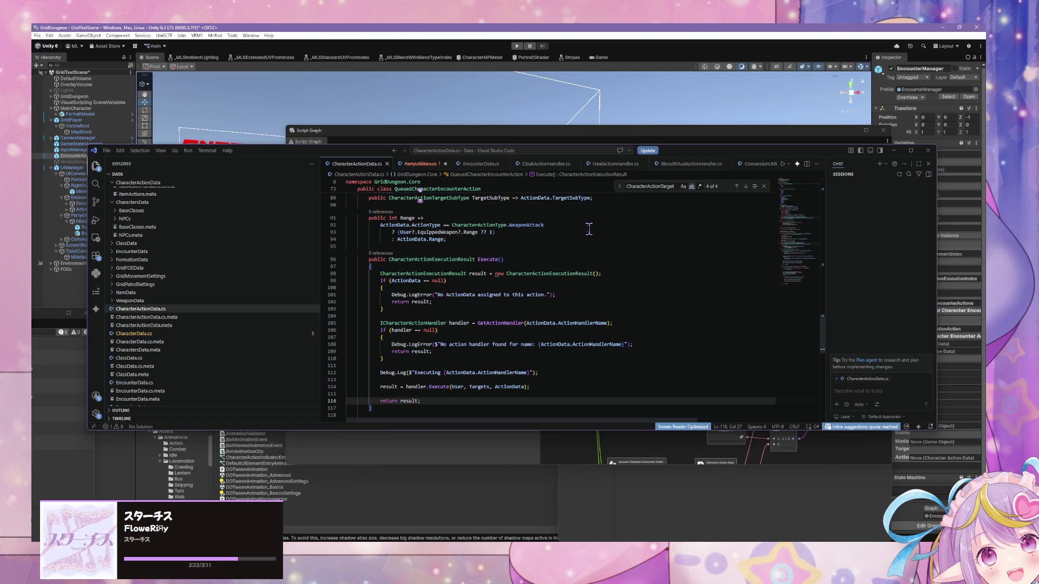
left_click(465, 260, "ctrl")
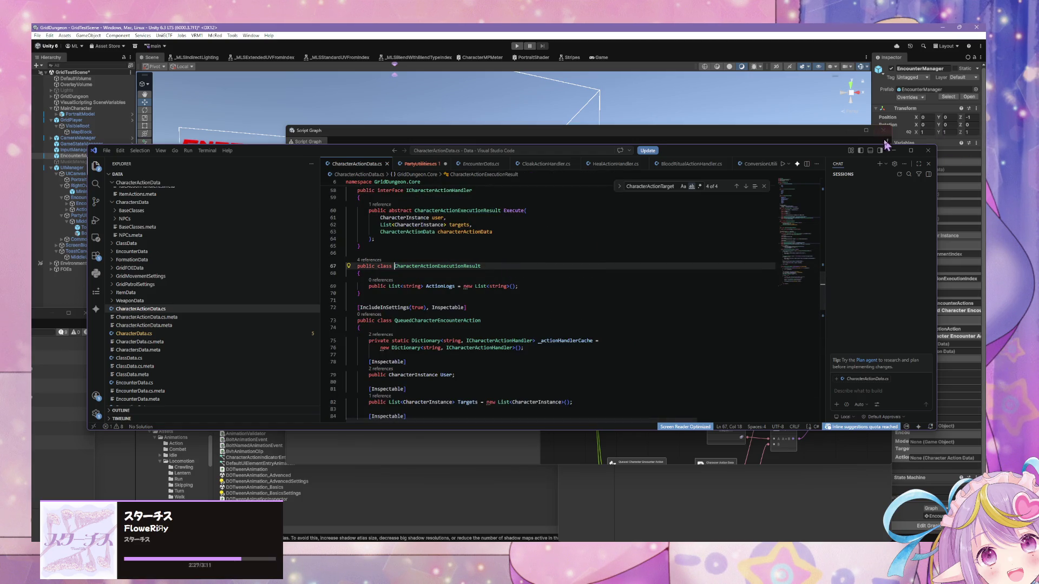
mouse_move(823, 156)
left_mouse_down()
mouse_move(432, 247)
mouse_move(514, 247)
left_mouse_up()
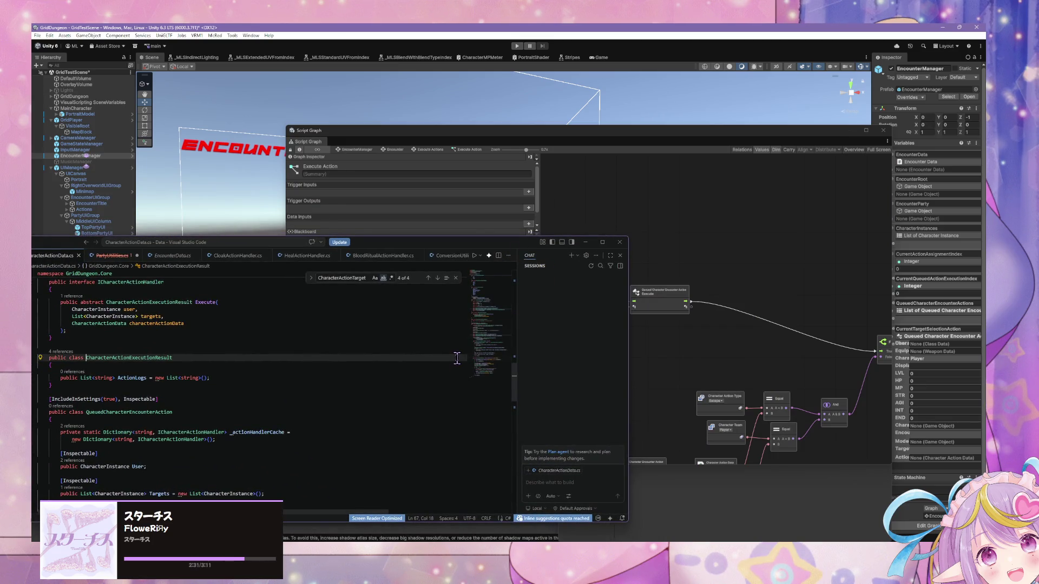
mouse_move(511, 247)
left_mouse_down()
mouse_move(790, 365)
mouse_move(838, 335)
left_mouse_up()
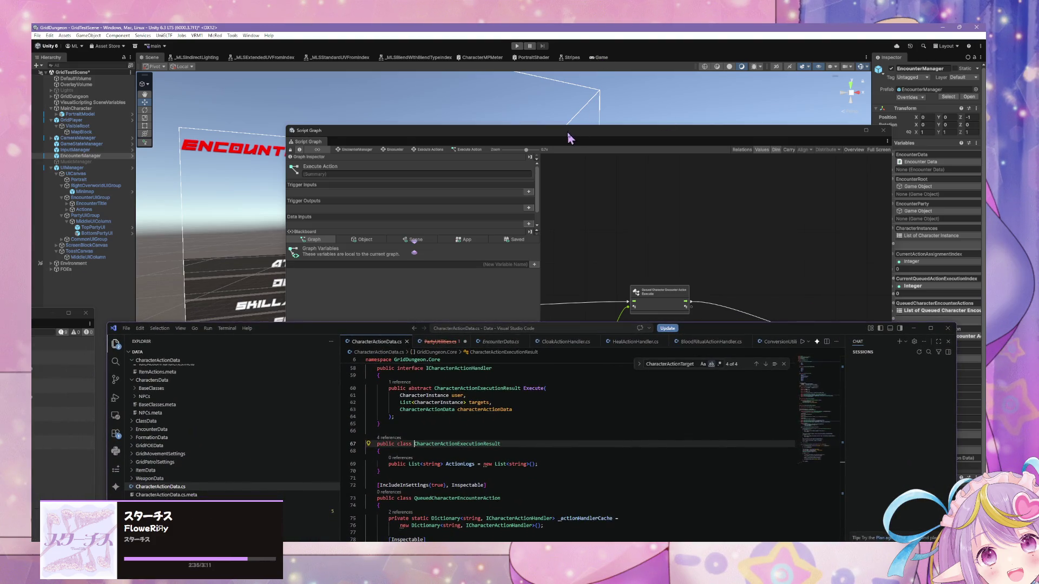
left_click_drag(569, 138, 508, 91)
key("alt+Tab")
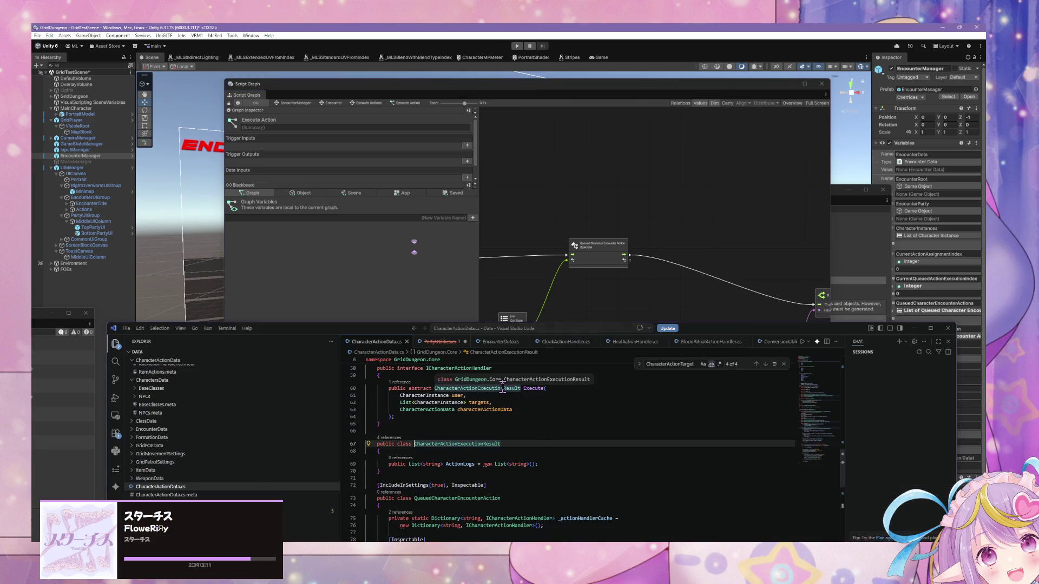
Read the ActionLogs list, then search 'actionlogs' from the Execute node's output.
left_click(392, 471)
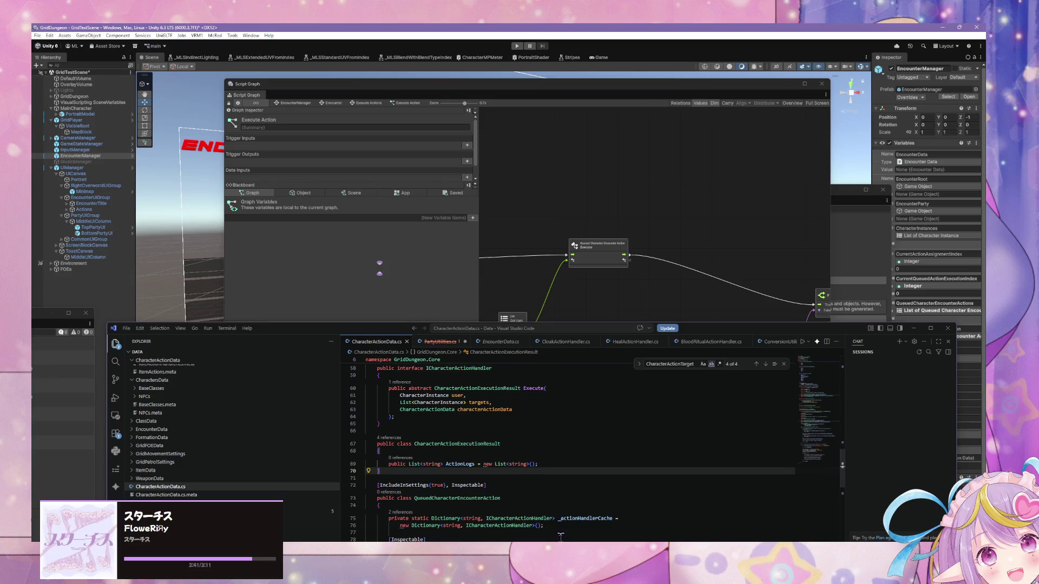
scroll(448, 443, "down", 10)
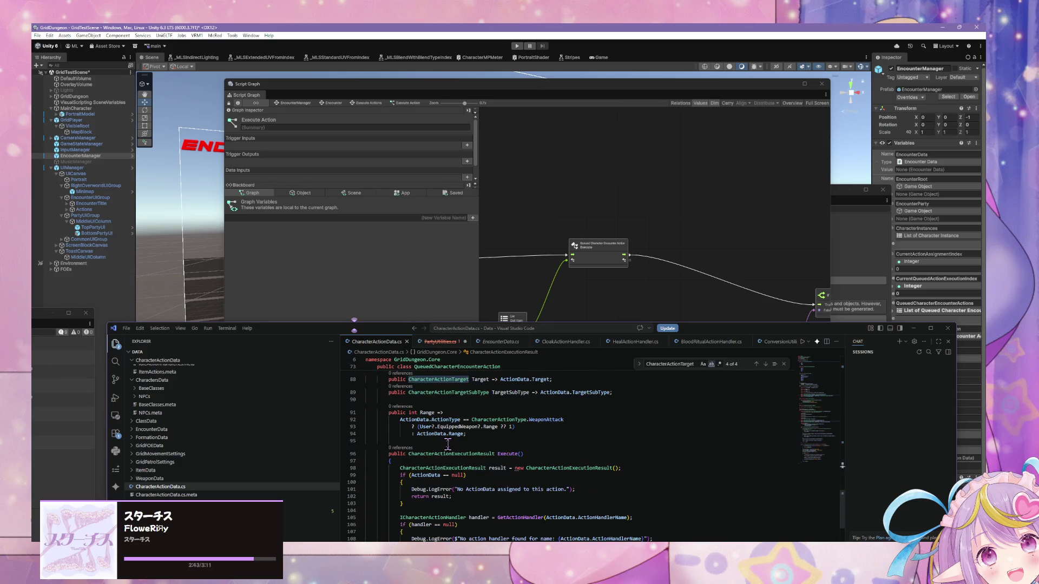
scroll(448, 444, "down", 5)
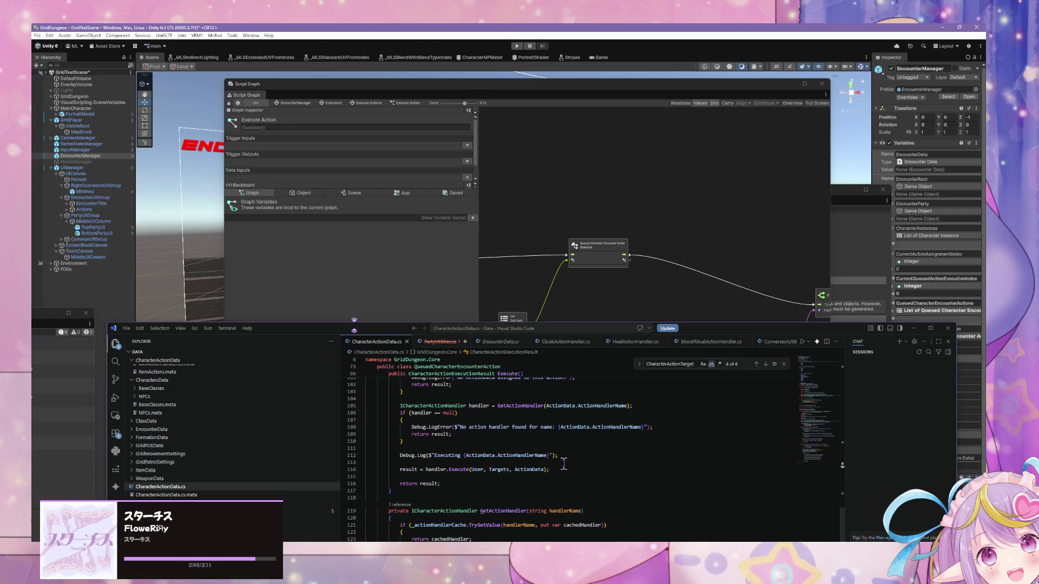
scroll(564, 464, "up", 12)
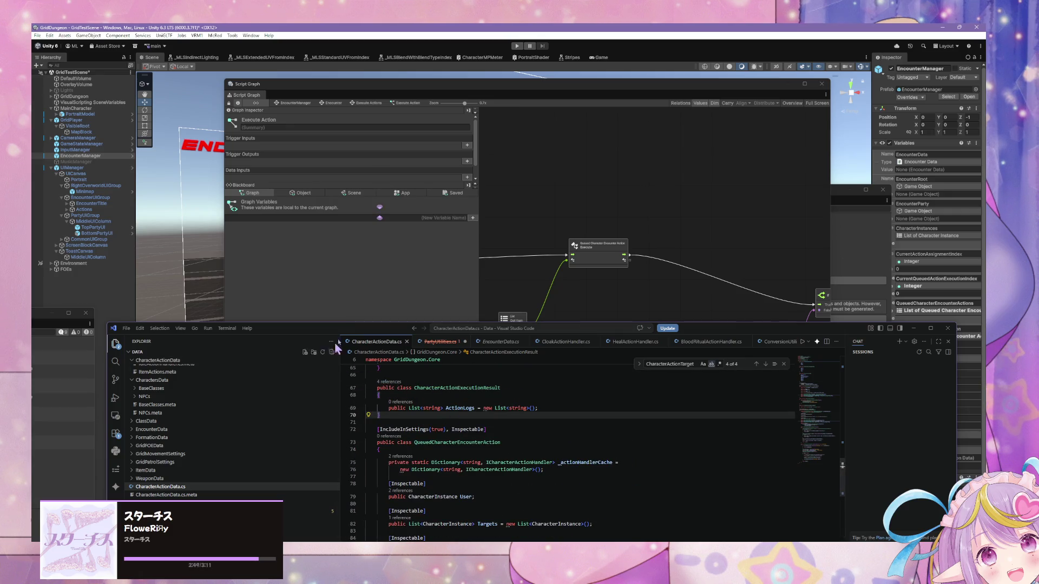
left_click_drag(625, 261, 652, 277)
type("actionlogs")
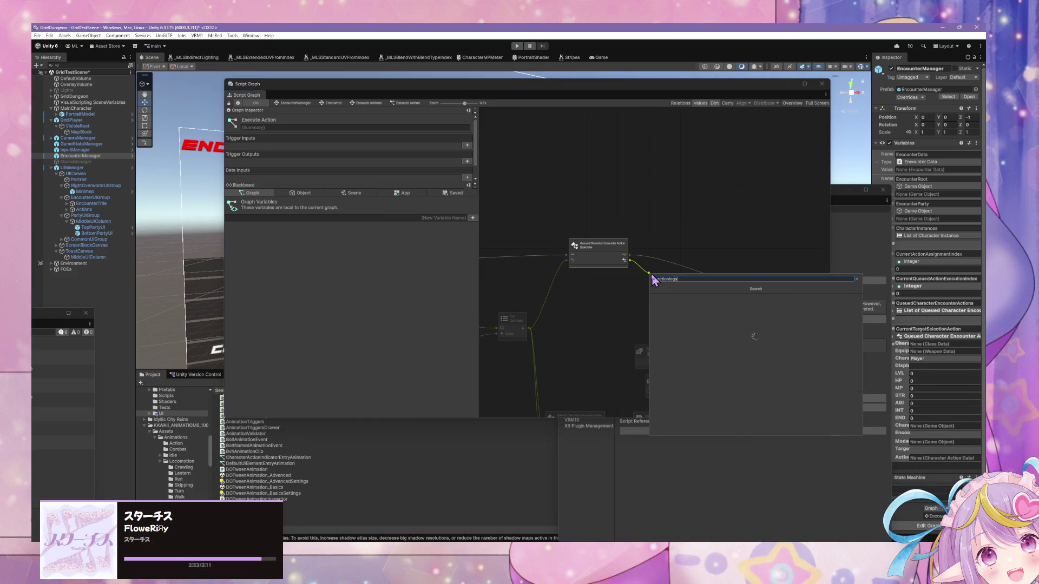
Browse Codebase > Grid Dungeon > Core in the node finder, then return to VS Code.
left_click(652, 275)
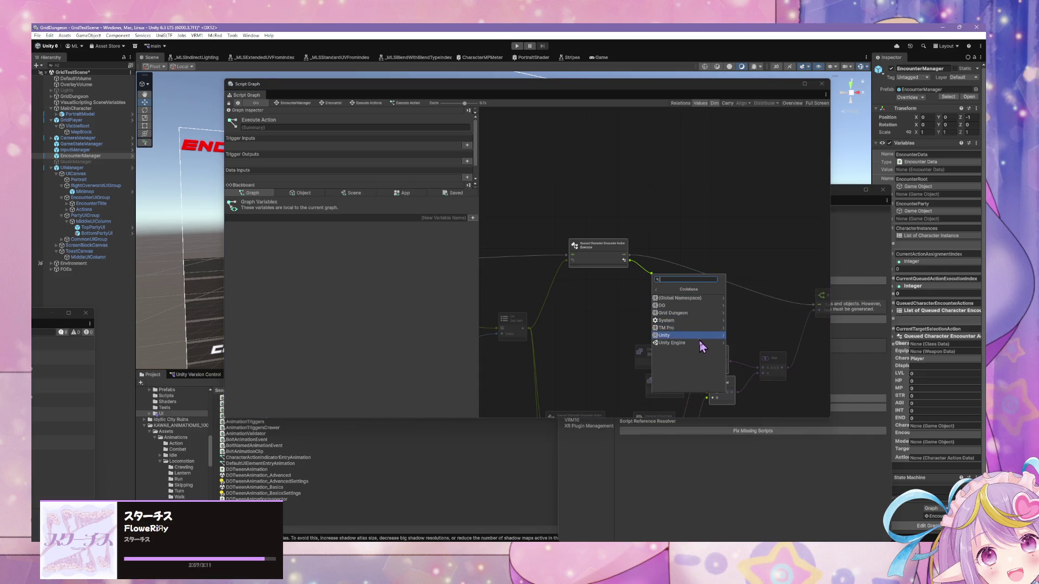
left_click(700, 313)
left_click(703, 301)
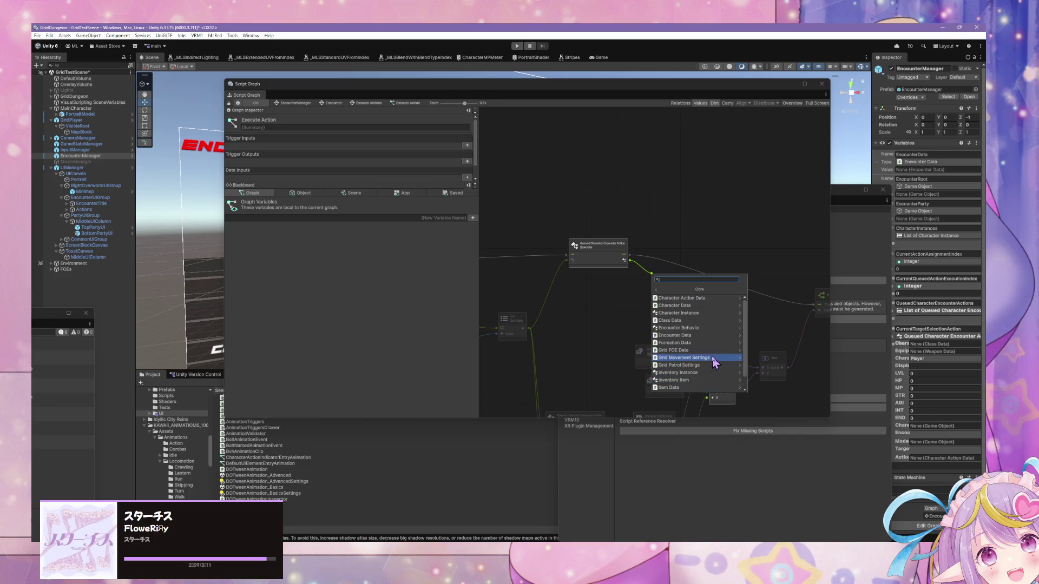
scroll(712, 355, "down", 1)
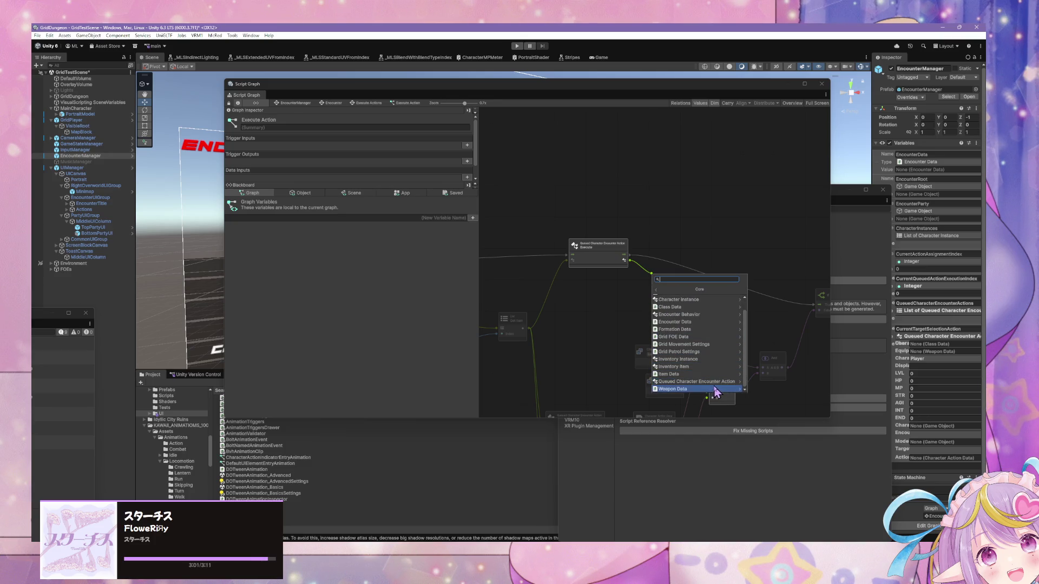
scroll(718, 385, "up", 1)
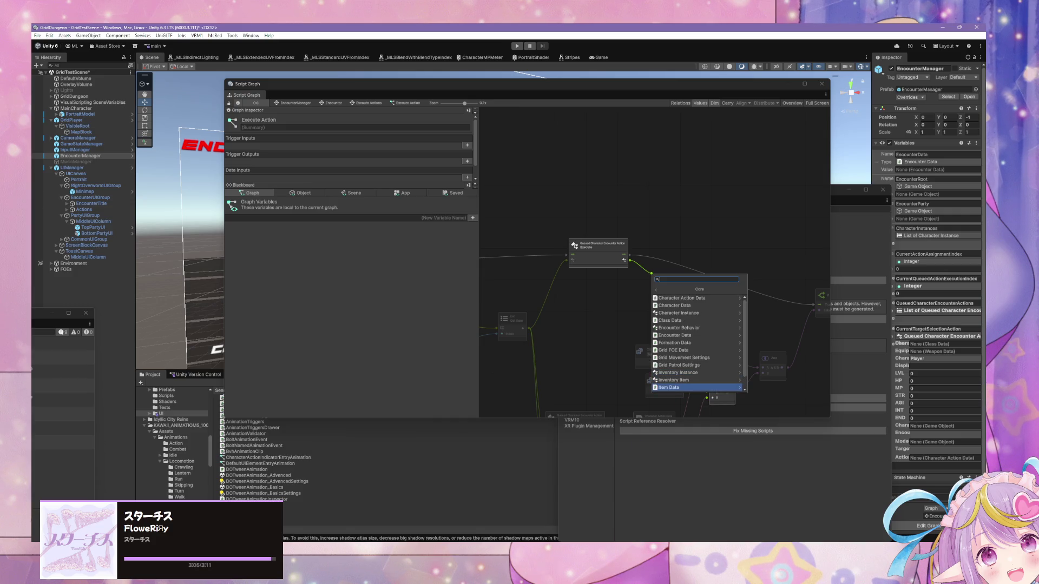
key("alt+Tab")
Paste [IncludeInSettings(true), Inspectable] above CharacterActionExecutionResult, save, and return to Unity.
left_click(509, 431)
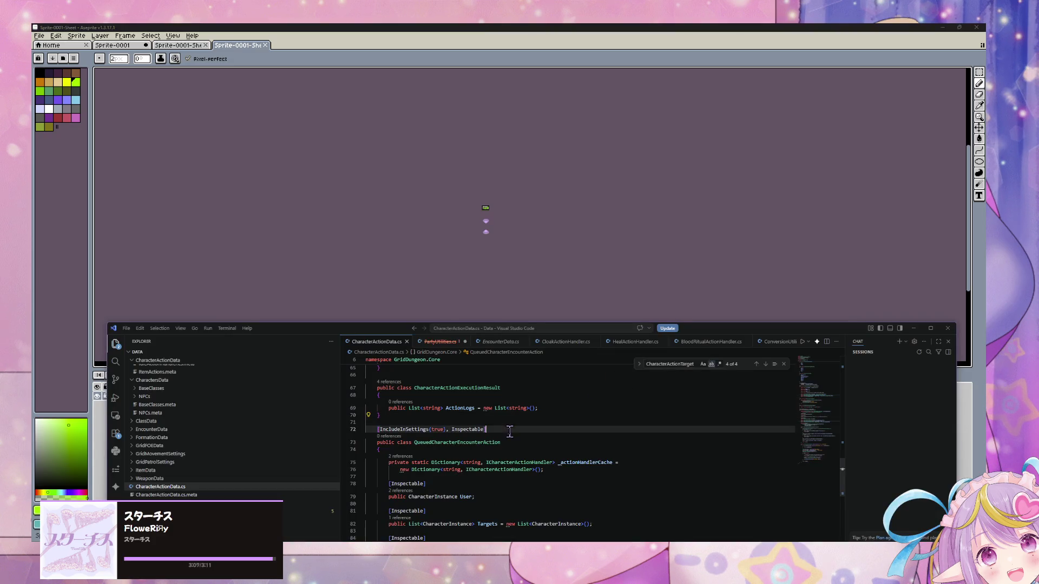
key("Escape")
scroll(529, 406, "up", 1)
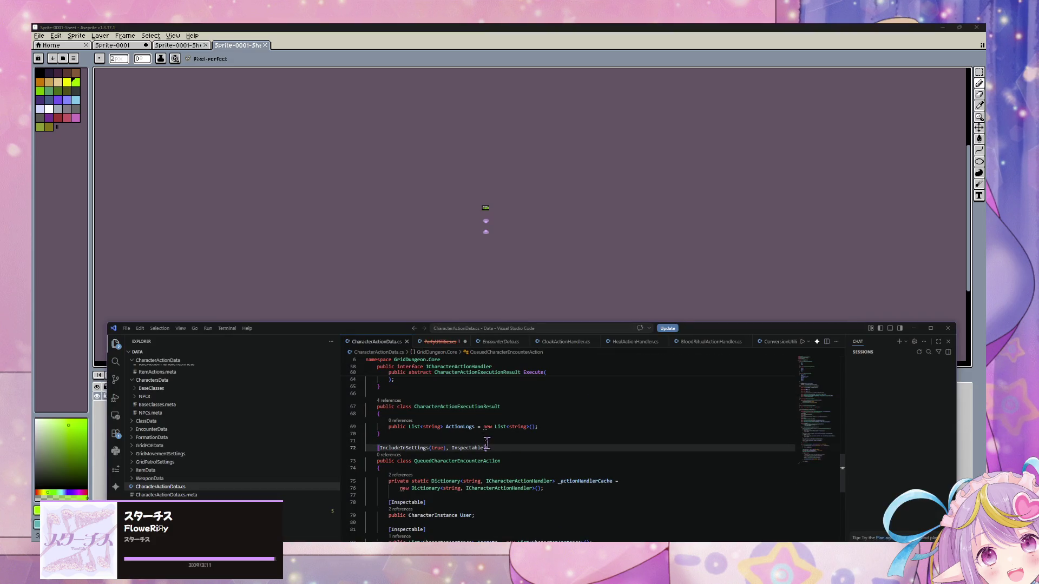
left_click_drag(487, 447, 377, 448)
key("ctrl+c")
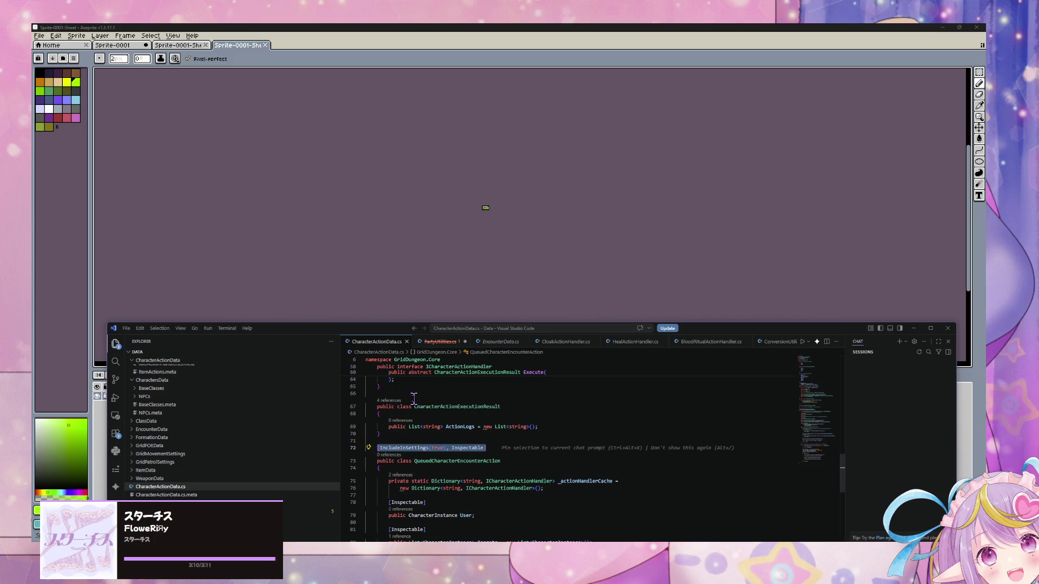
left_click(414, 399)
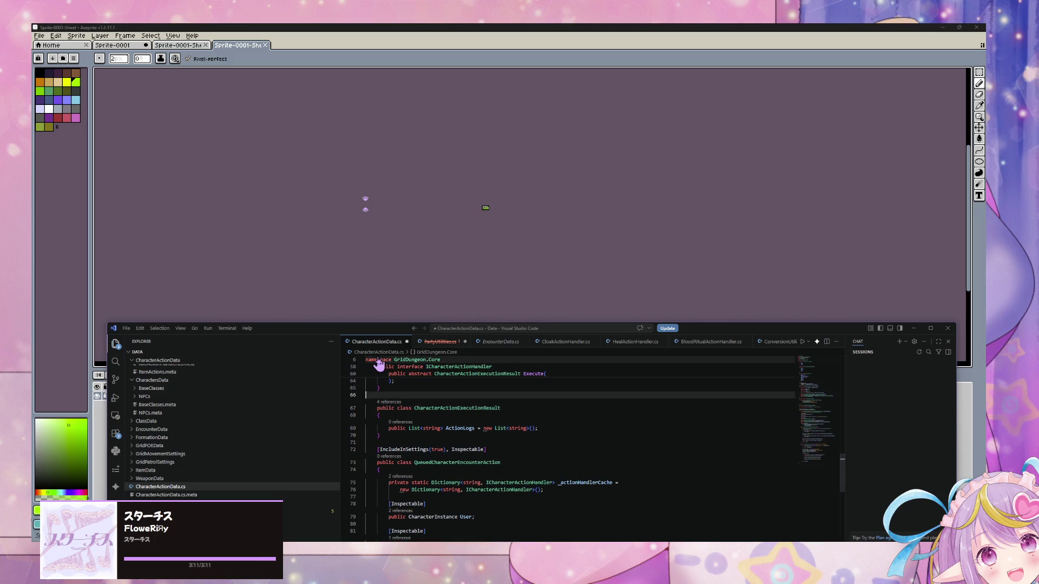
key("Return")
key("ctrl+v")
key("ctrl+s")
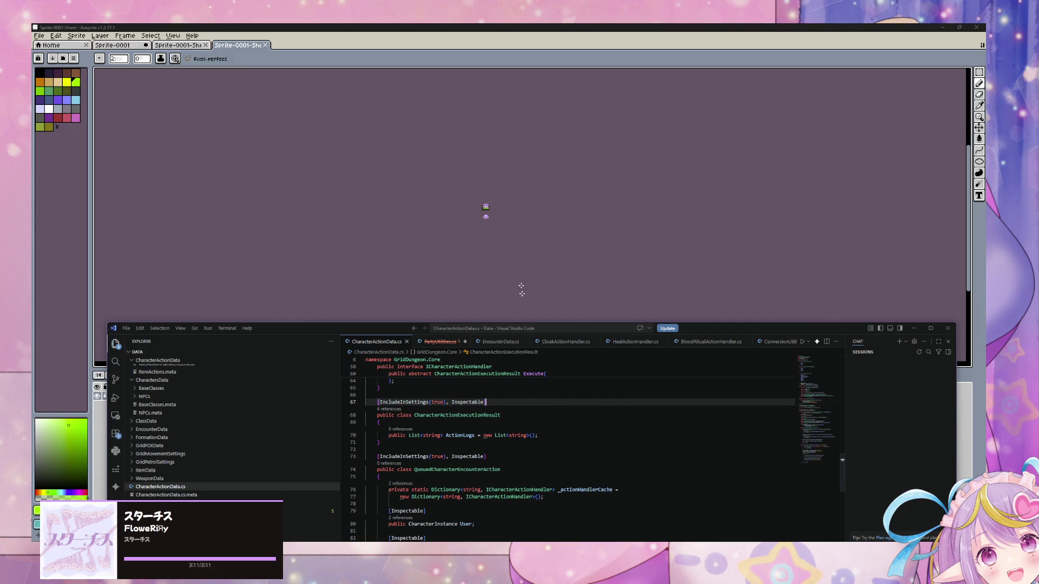
key("alt+Tab")
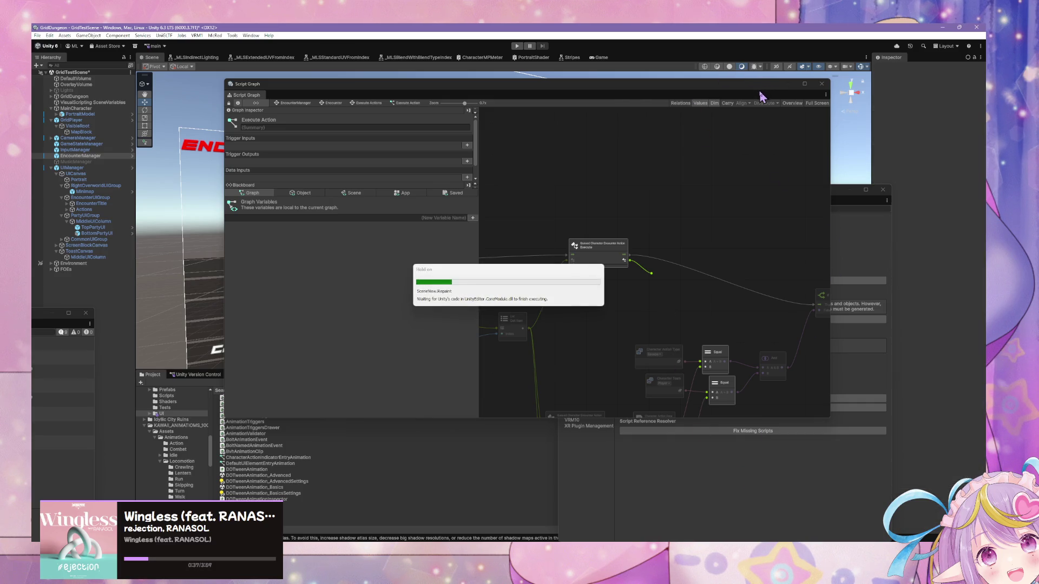
Regenerate Visual Scripting nodes again, then drag from Execute's output to find Character Action Execution Result.
left_click(761, 280)
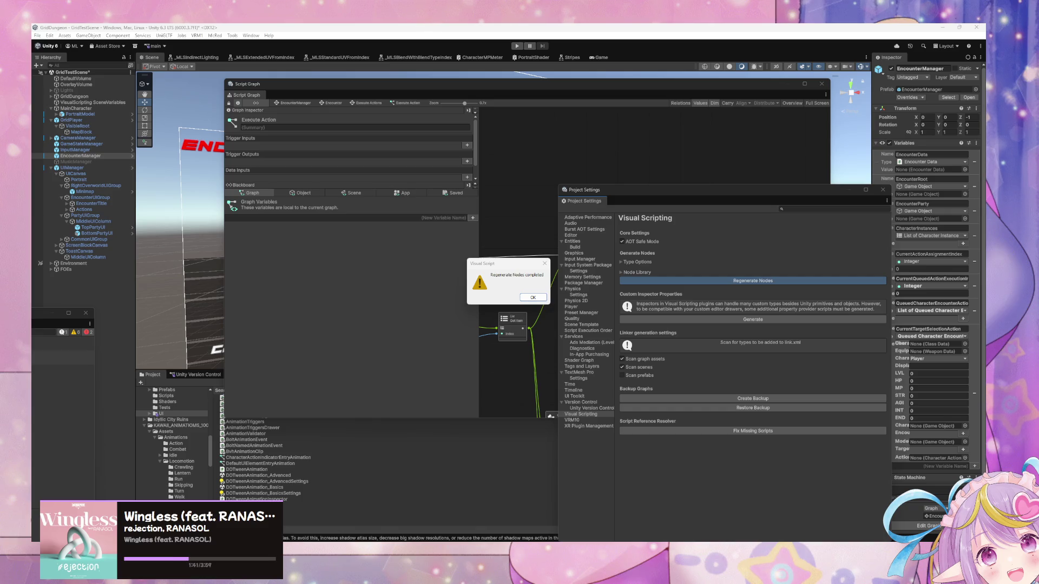
left_click(535, 299)
left_click_drag(736, 192, 809, 286)
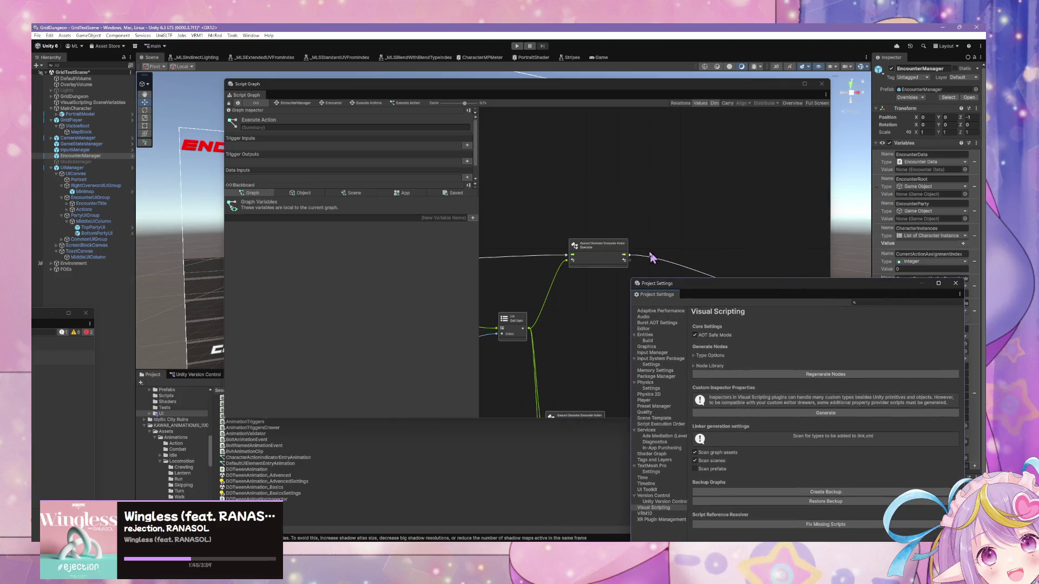
left_click_drag(623, 261, 648, 284)
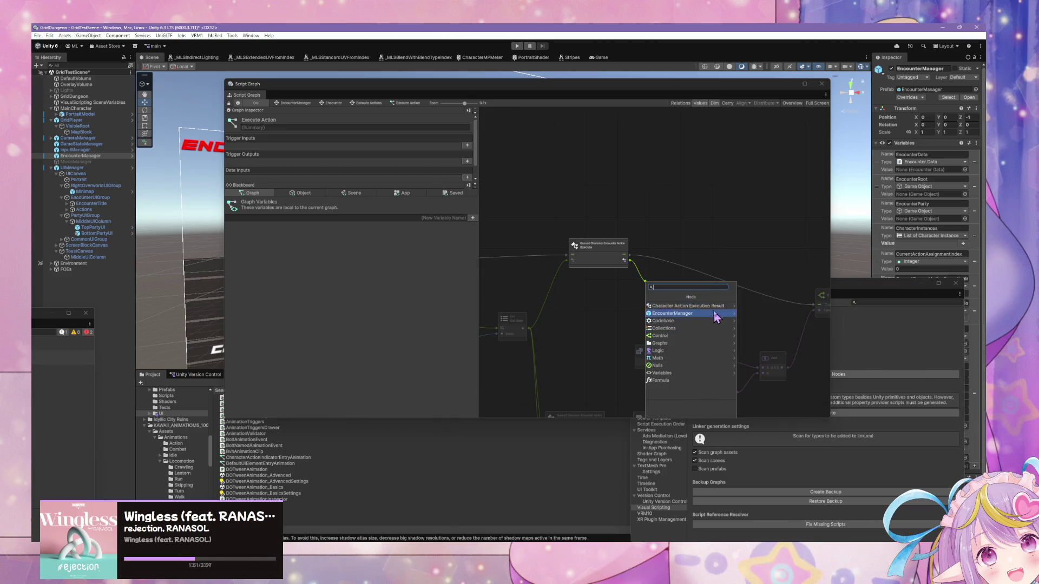
Add a Get Action Logs node from Character Action Execution Result and a For Each Loop node.
left_click(704, 307)
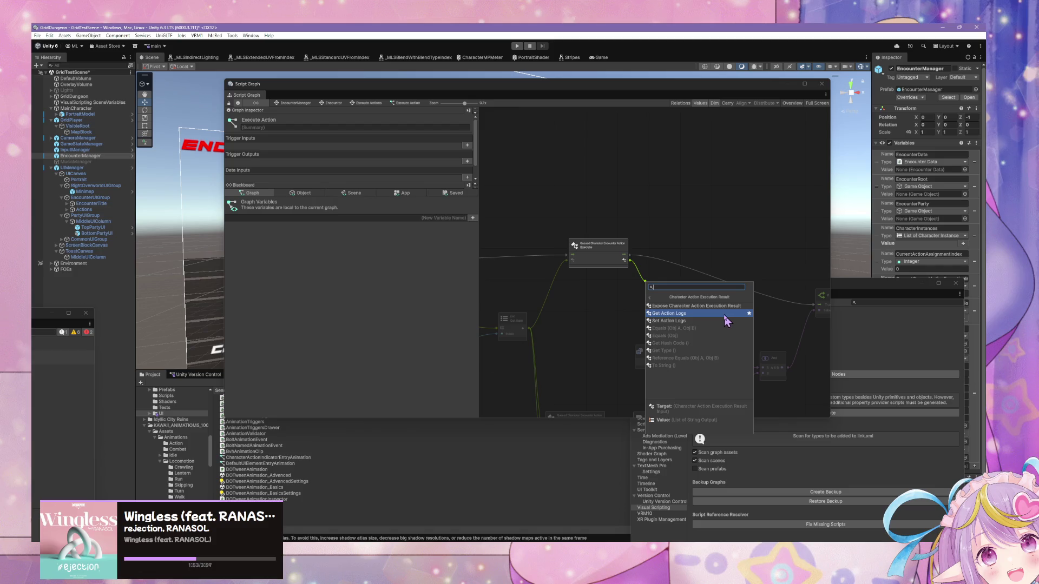
left_click(725, 319)
scroll(676, 331, "up", 3)
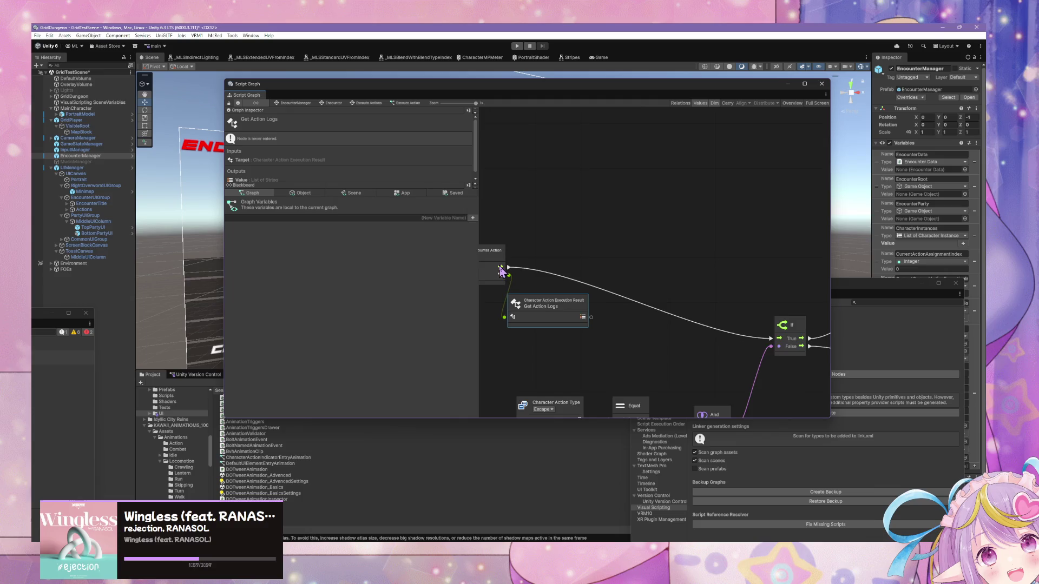
mouse_move(647, 297)
left_mouse_down()
mouse_move(671, 250)
mouse_move(636, 312)
left_mouse_up()
right_click(667, 276)
left_click(697, 282)
type("for each")
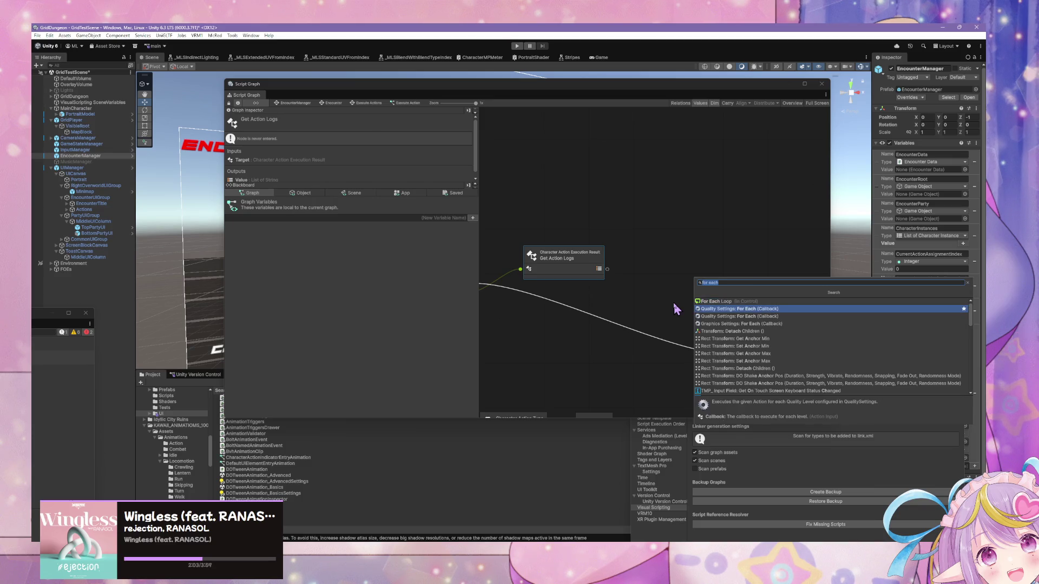
key("Return")
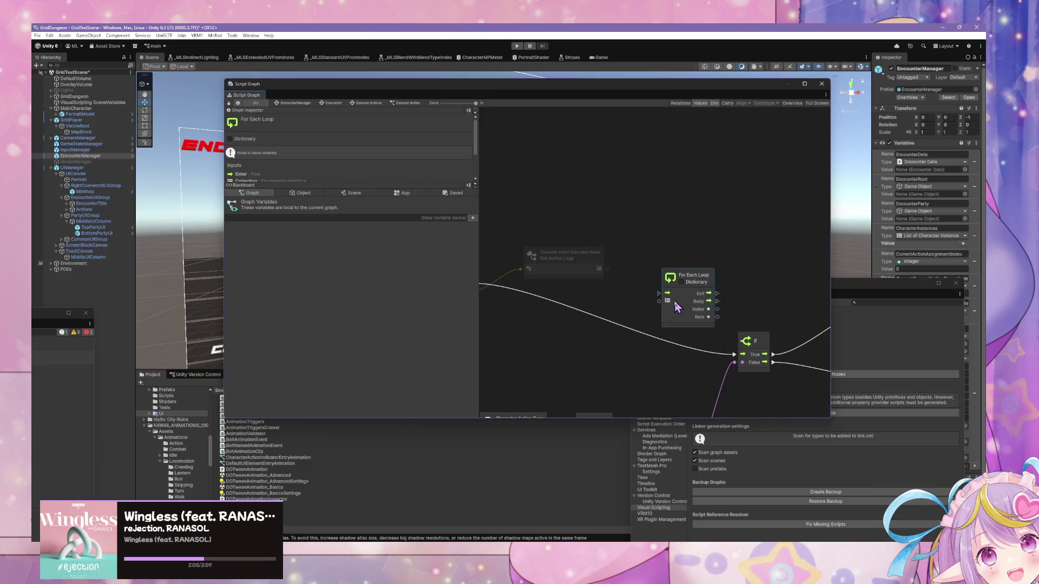
Wire the action logs into the loop's Collection, execution into Enter, and Exit into the If node.
mouse_move(676, 308)
left_mouse_down()
mouse_move(657, 283)
mouse_move(607, 268)
mouse_move(565, 313)
left_mouse_up()
mouse_move(490, 292)
left_mouse_down()
mouse_move(587, 292)
mouse_move(734, 269)
mouse_move(579, 261)
left_mouse_up()
left_click_drag(698, 337, 786, 324)
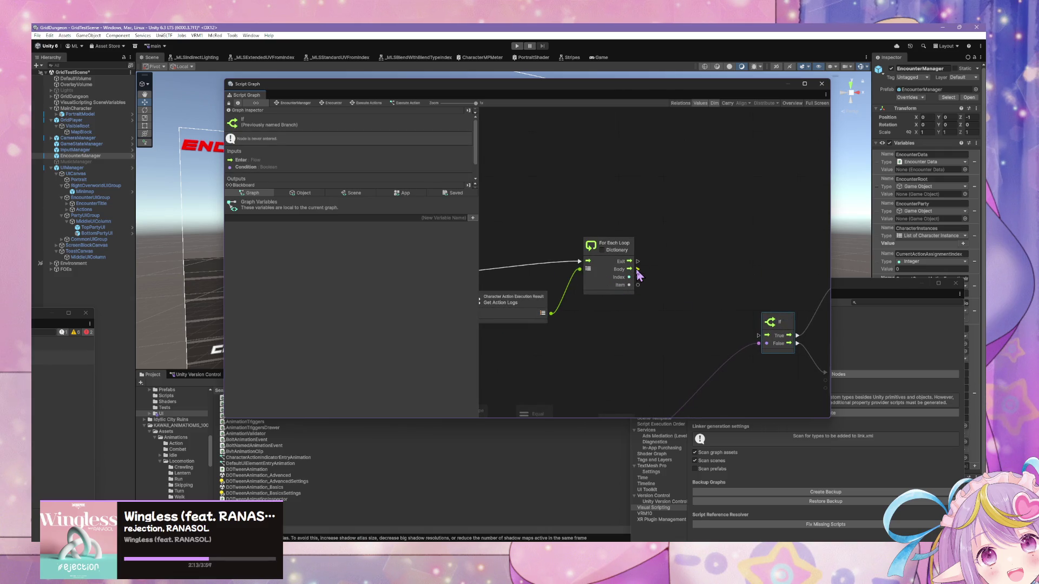
left_click_drag(638, 261, 761, 335)
left_click_drag(612, 246, 603, 259)
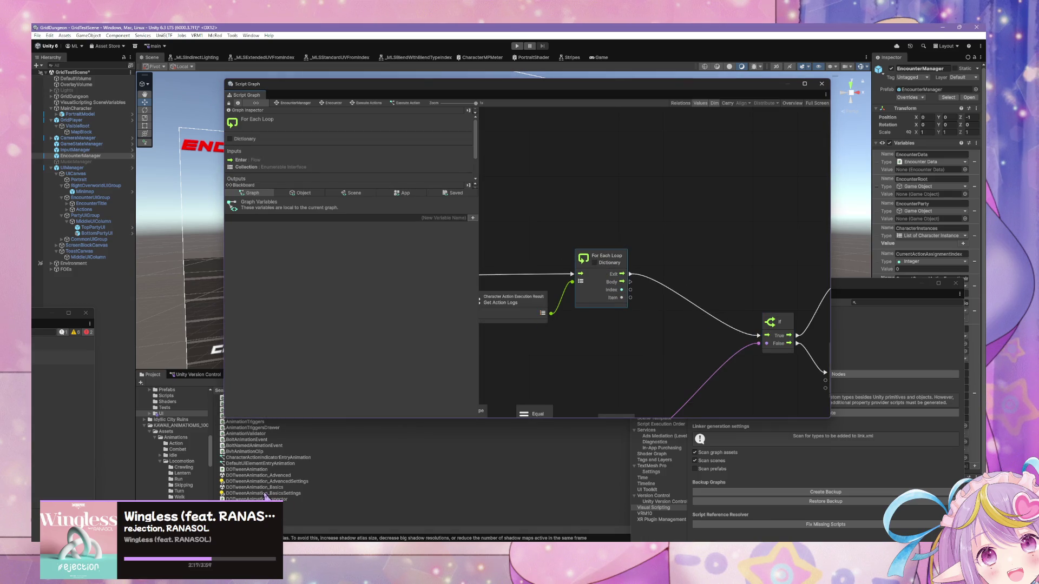
scroll(259, 476, "down", 2)
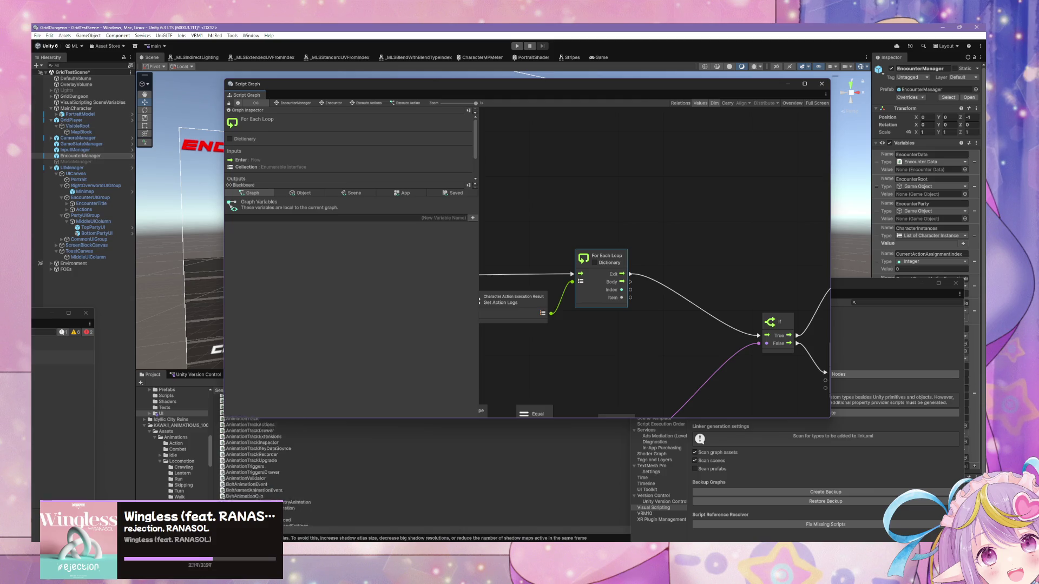
Close the Project Settings window and find the DisplayToast graph asset by searching 'toast'.
left_click(260, 476)
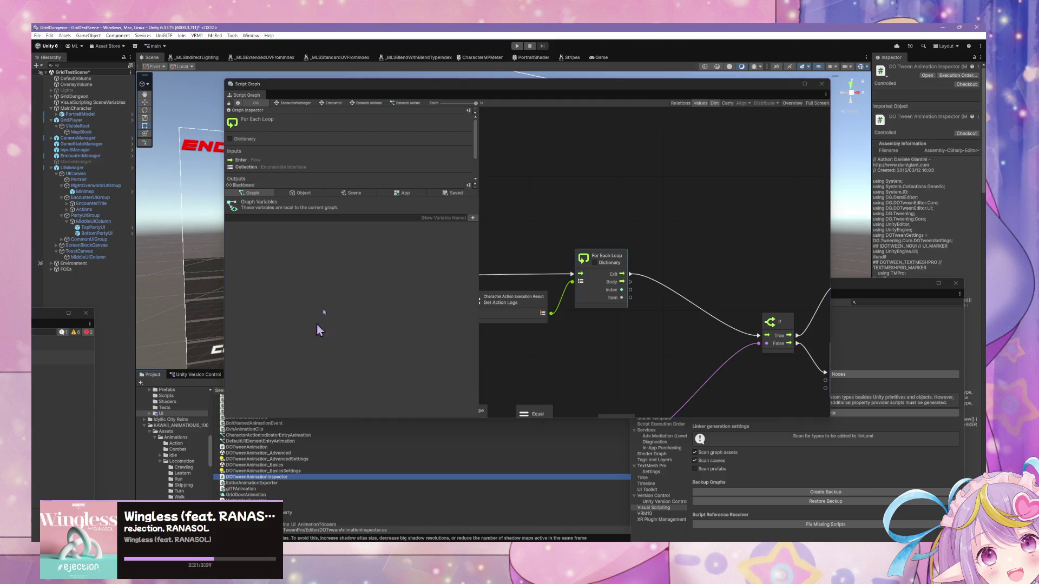
mouse_move(414, 92)
left_mouse_down()
mouse_move(660, 359)
mouse_move(610, 439)
left_mouse_up()
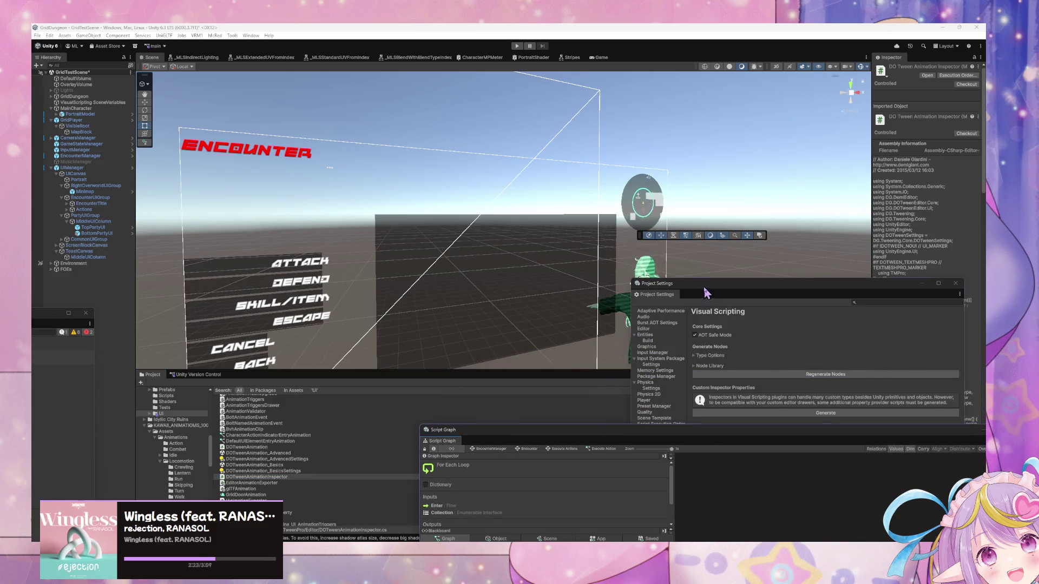
left_click_drag(935, 290, 621, 309)
left_click(621, 308)
double_click(724, 382)
type("toast")
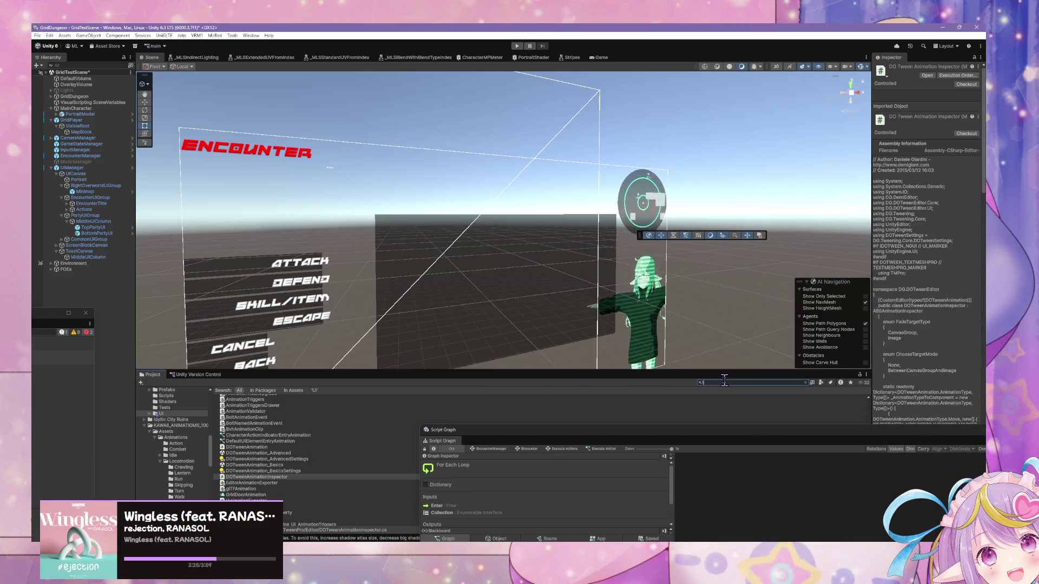
double_click(671, 398)
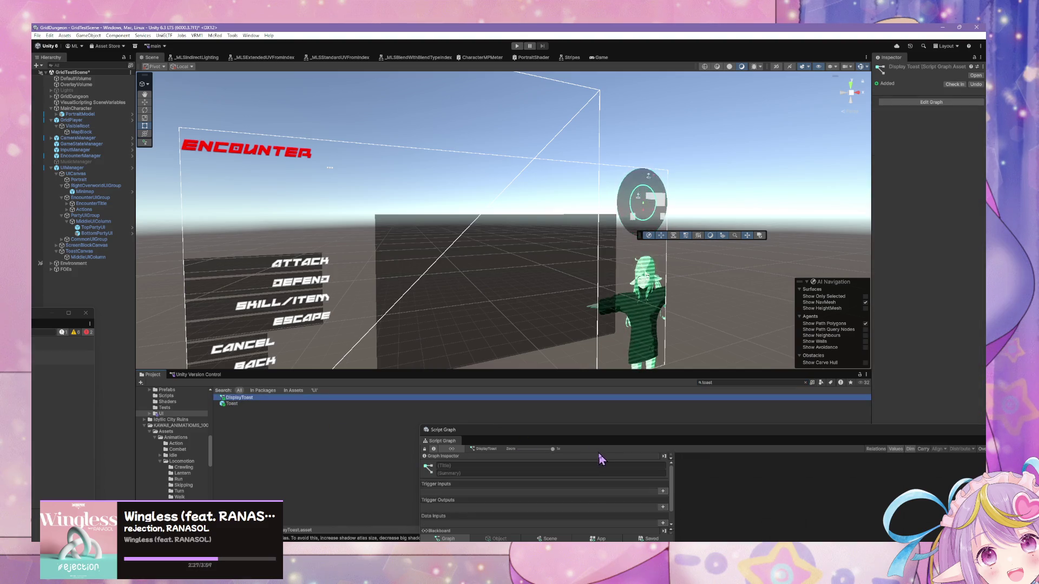
left_click_drag(589, 421, 524, 176)
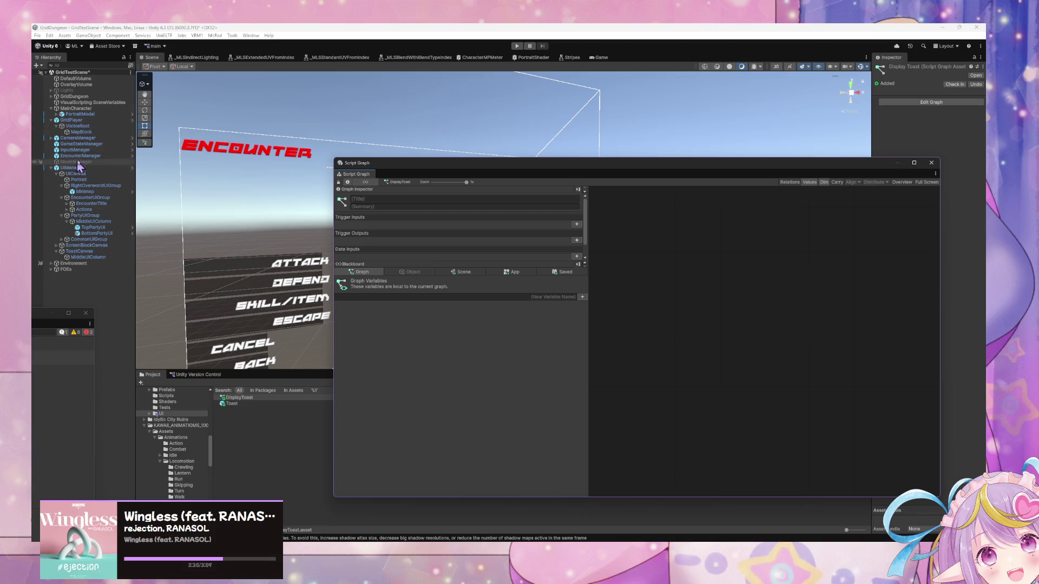
In EncounterManager's Encounter > Execute Action graph, drop DisplayToast in as a subgraph node and open it.
left_click(80, 156)
double_click(755, 336)
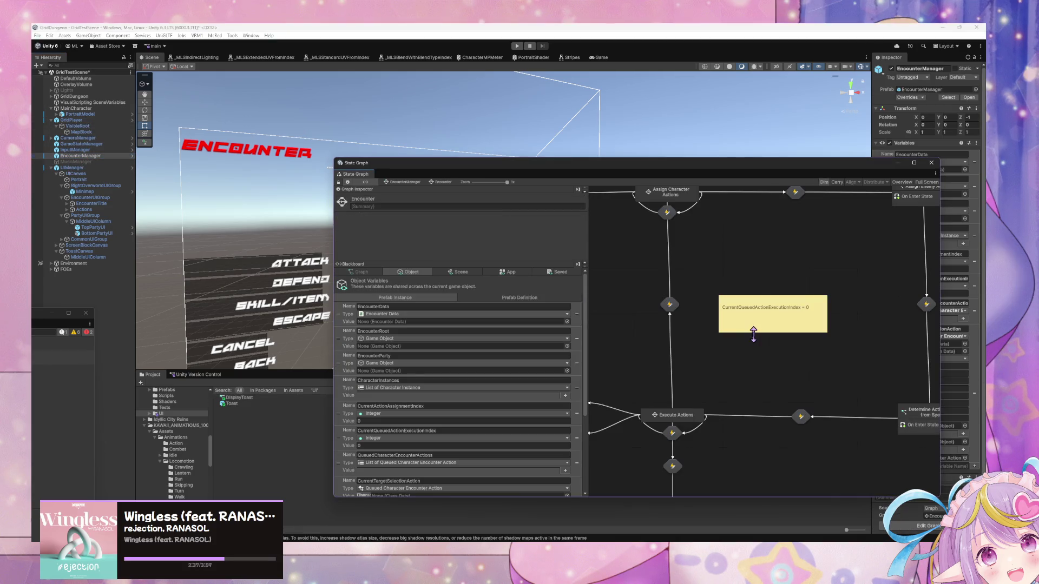
double_click(687, 425)
double_click(812, 285)
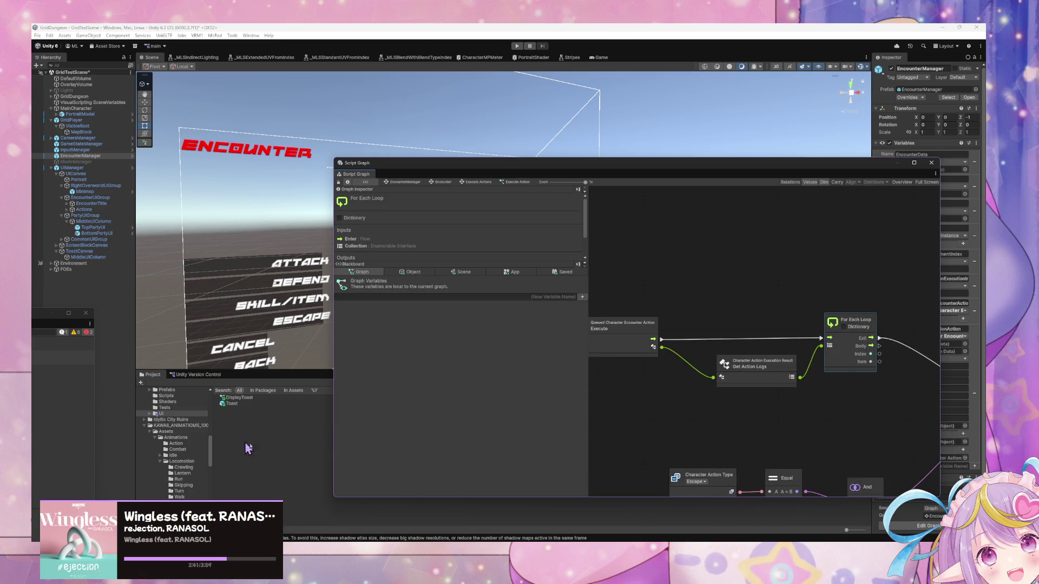
left_click_drag(239, 399, 753, 295)
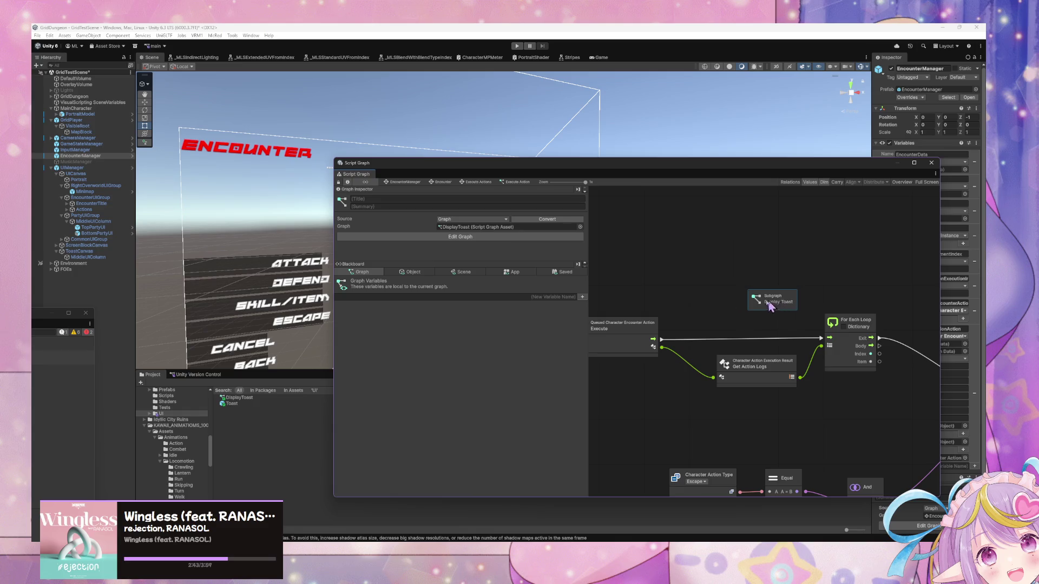
double_click(759, 300)
Add an Enter trigger input and an Exit trigger output to the subgraph.
left_click(577, 224)
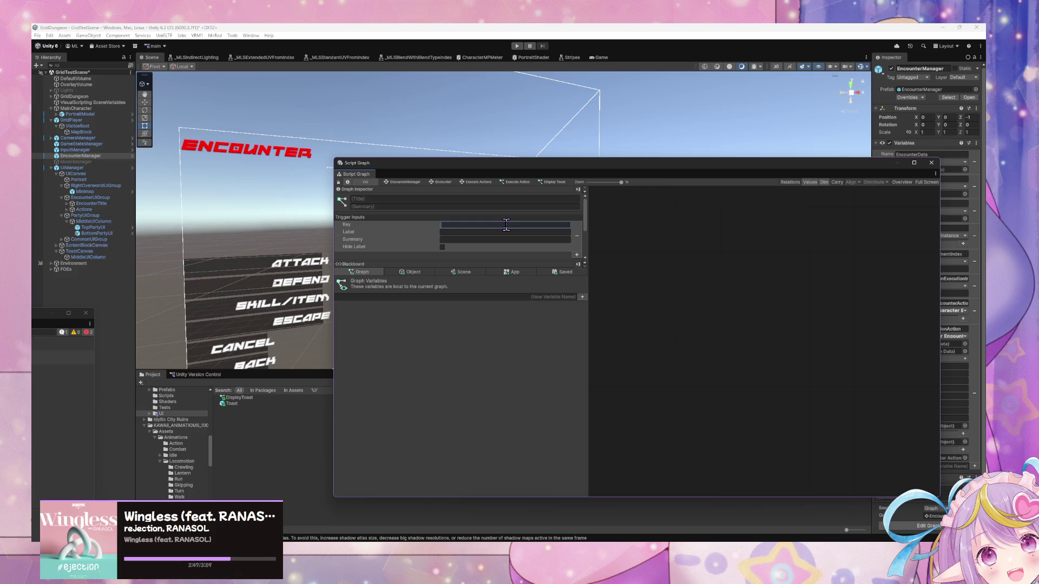
type("Enter")
scroll(518, 239, "down", 2)
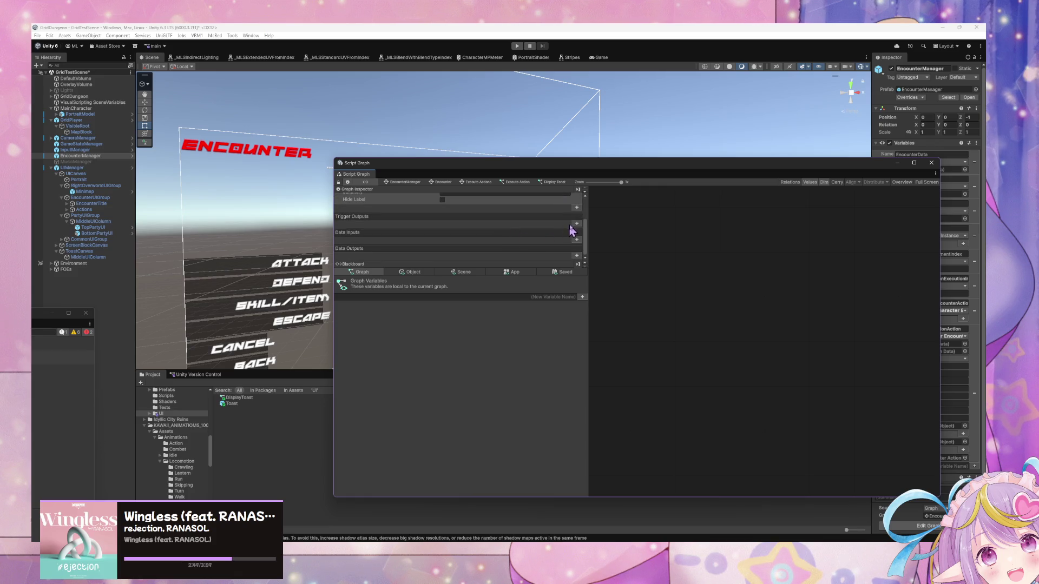
left_click(577, 224)
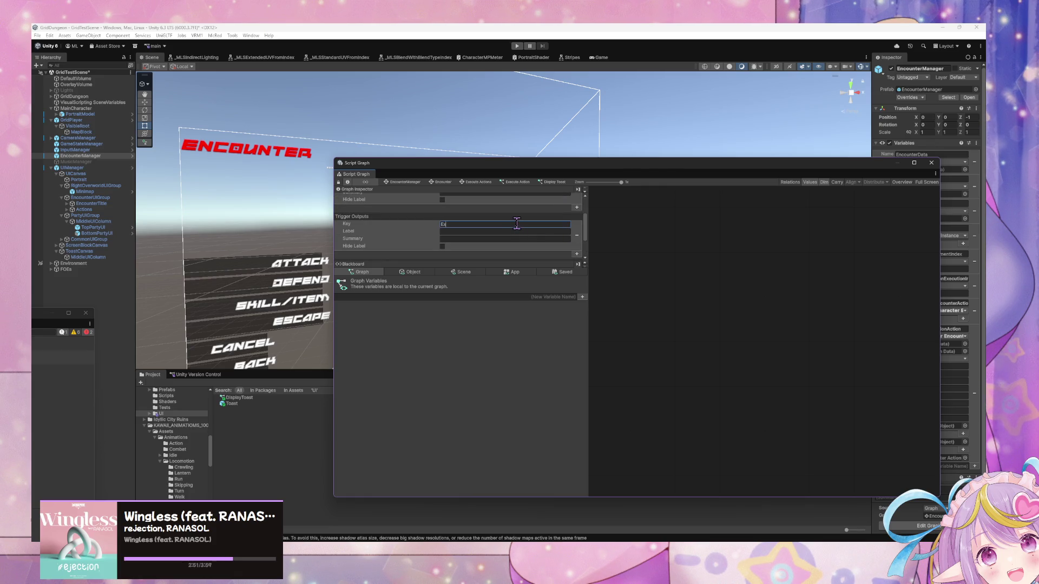
scroll(517, 224, "down", 1)
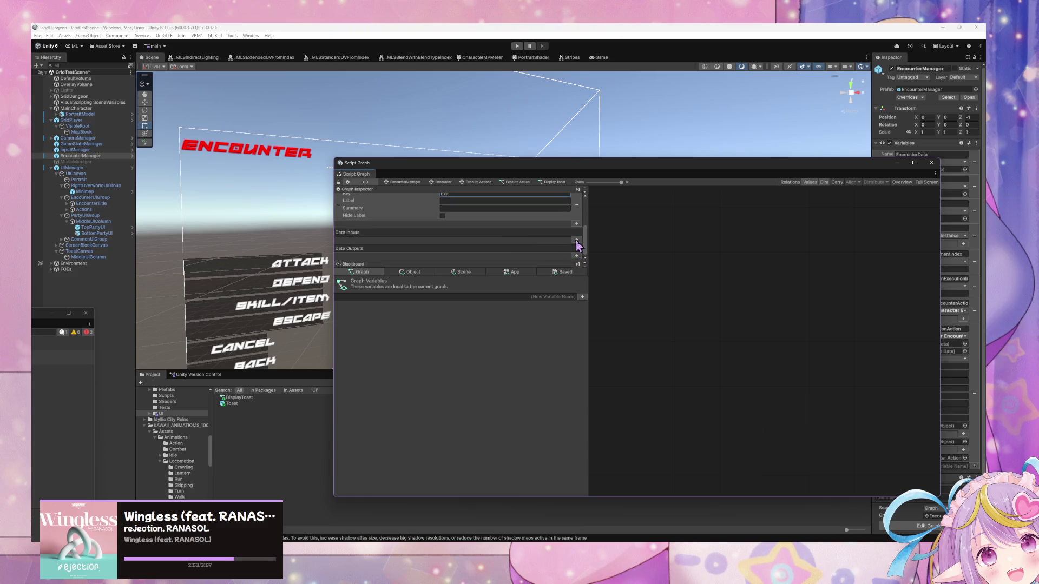
Add a String data input named Message with Has Default Value enabled.
left_click(576, 240)
left_click(495, 240)
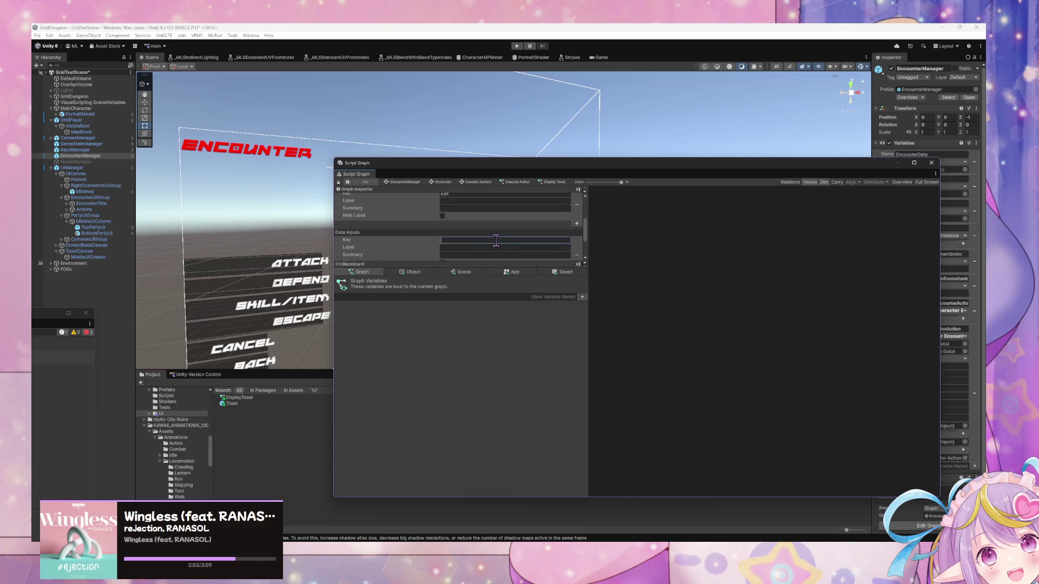
type("T")
type("Message")
scroll(496, 246, "down", 2)
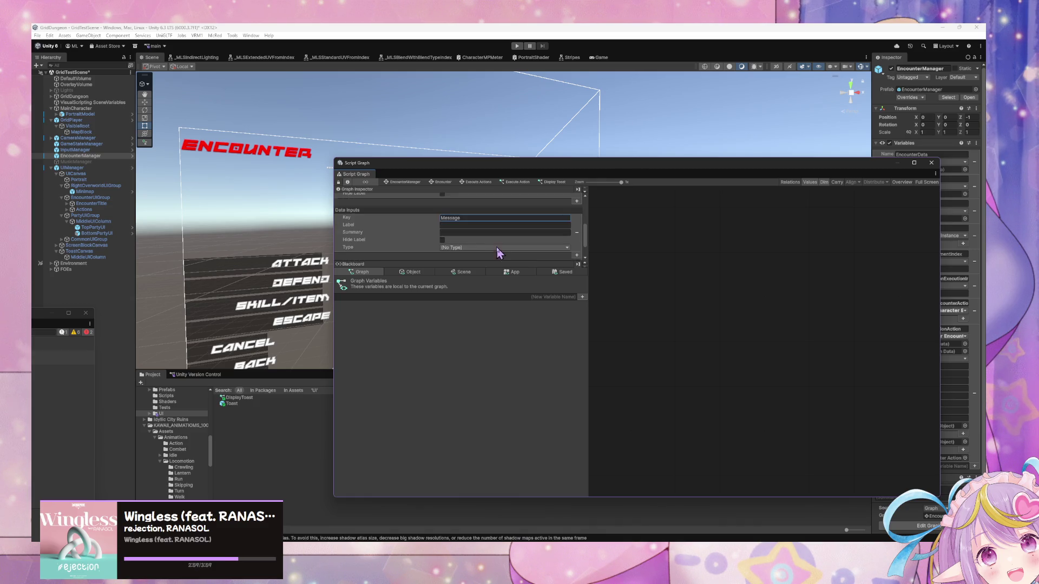
left_click(453, 217)
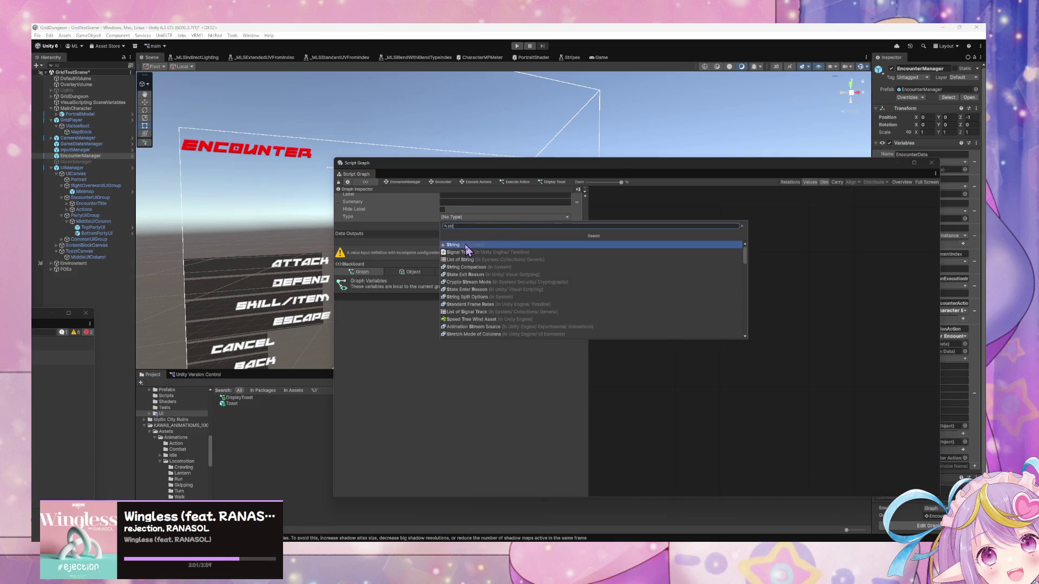
left_click(463, 253)
left_click(448, 224)
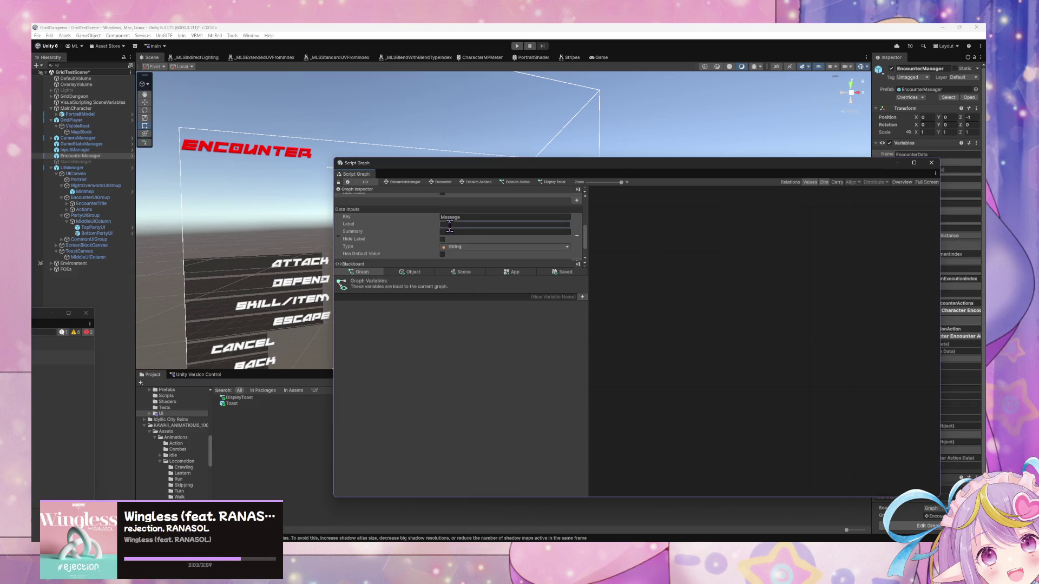
scroll(430, 249, "down", 1)
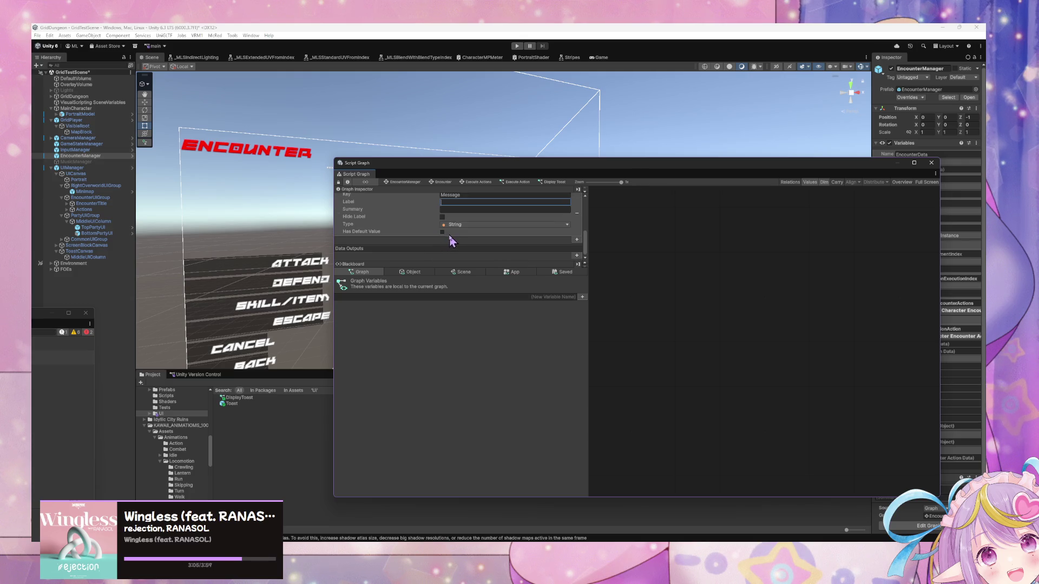
left_click(442, 232)
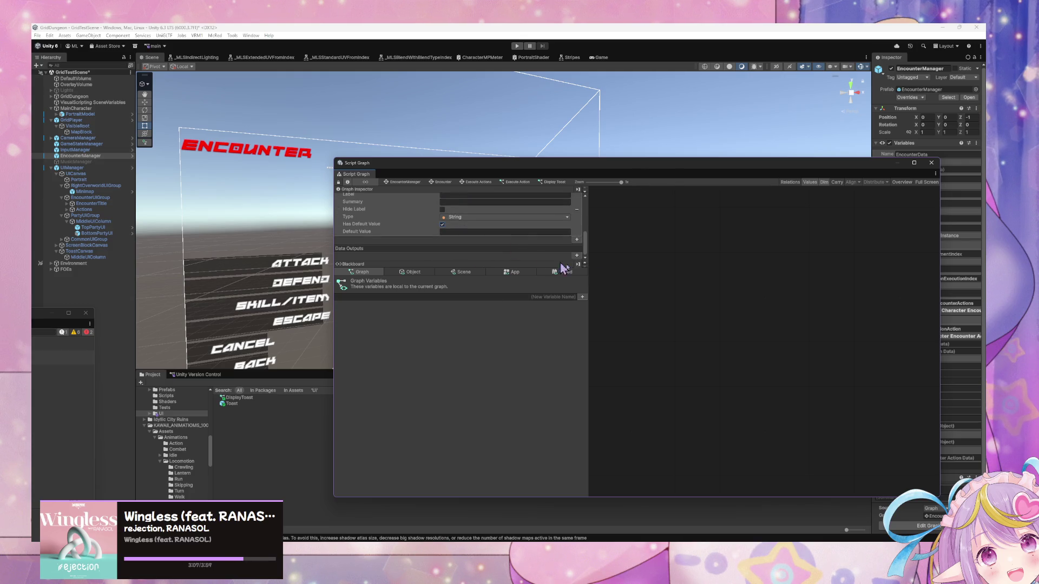
Add the subgraph's Input node to the empty canvas.
right_click(694, 312)
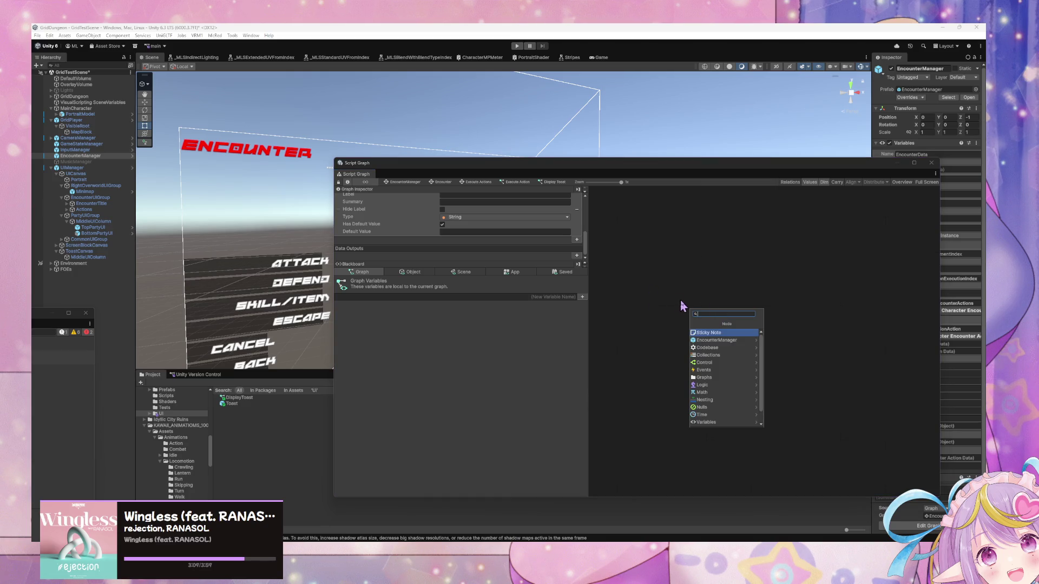
type("Inpu")
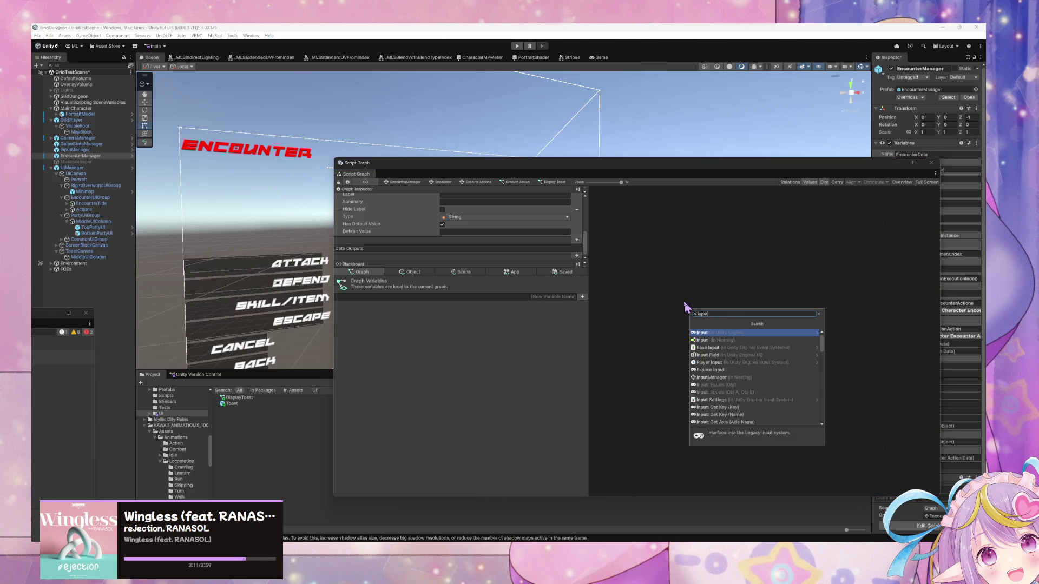
key("Return")
Add the subgraph's Output node, deleting a mistakenly added On Exit State node.
right_click(861, 362)
left_click(866, 362)
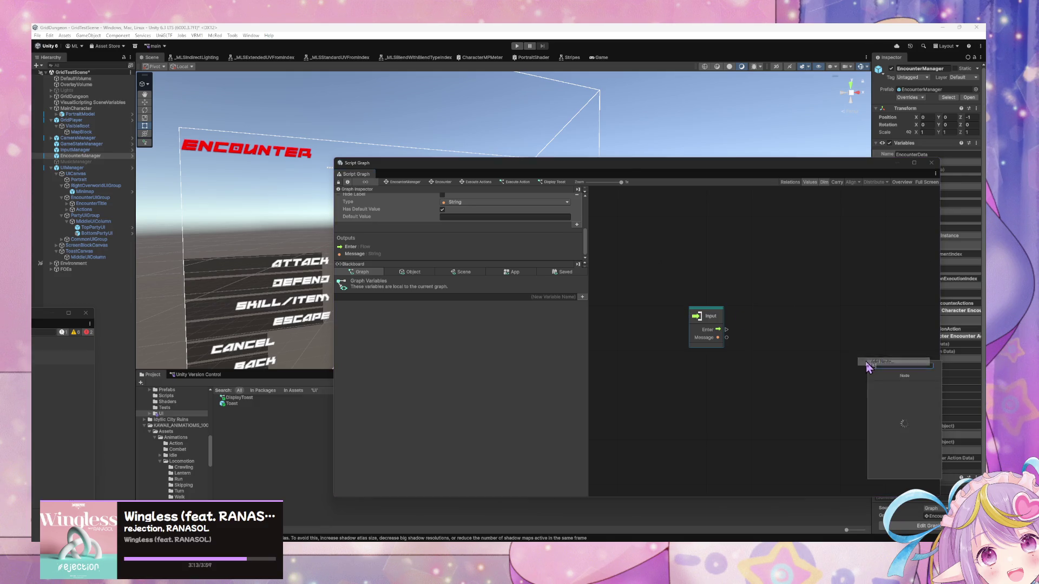
type("exit")
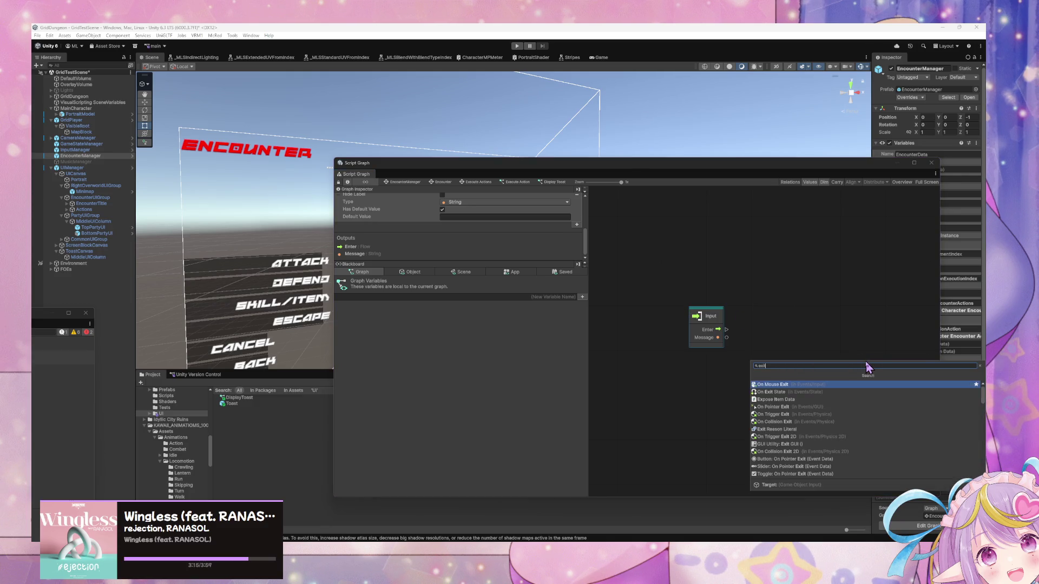
key("Return")
left_click_drag(869, 368, 845, 338)
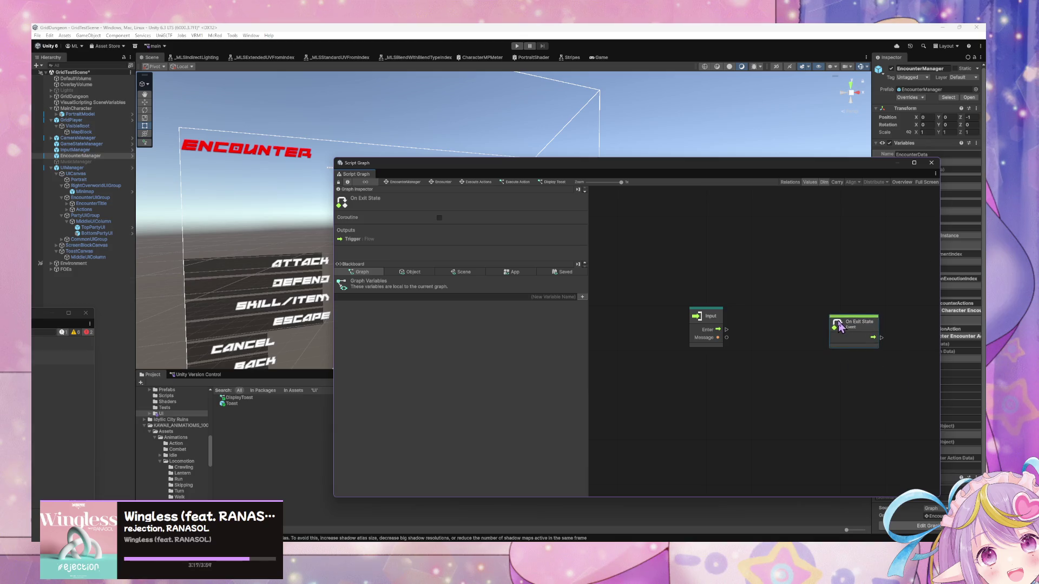
key("Delete")
right_click(828, 336)
type("exit")
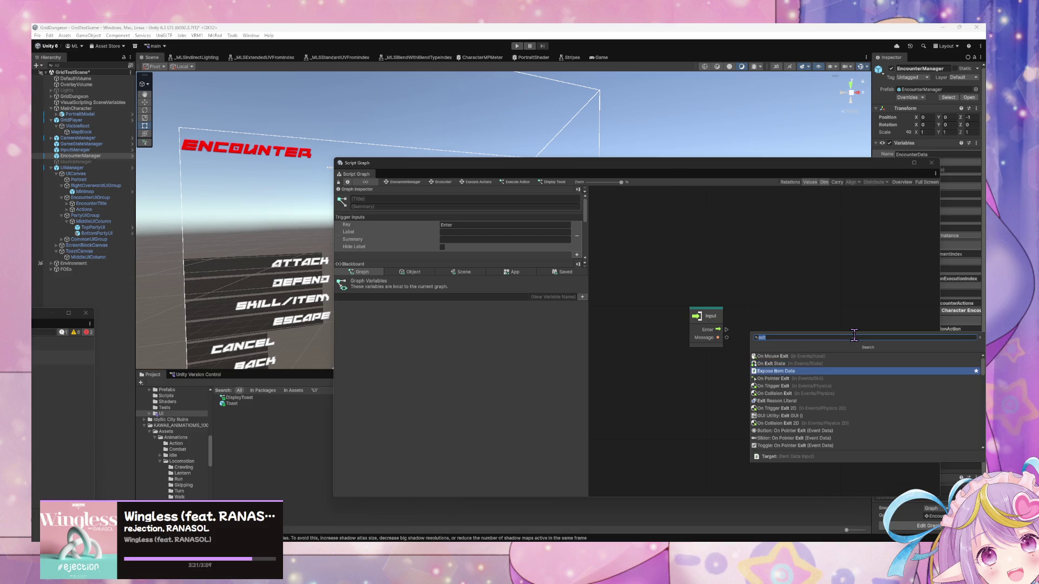
key("Up")
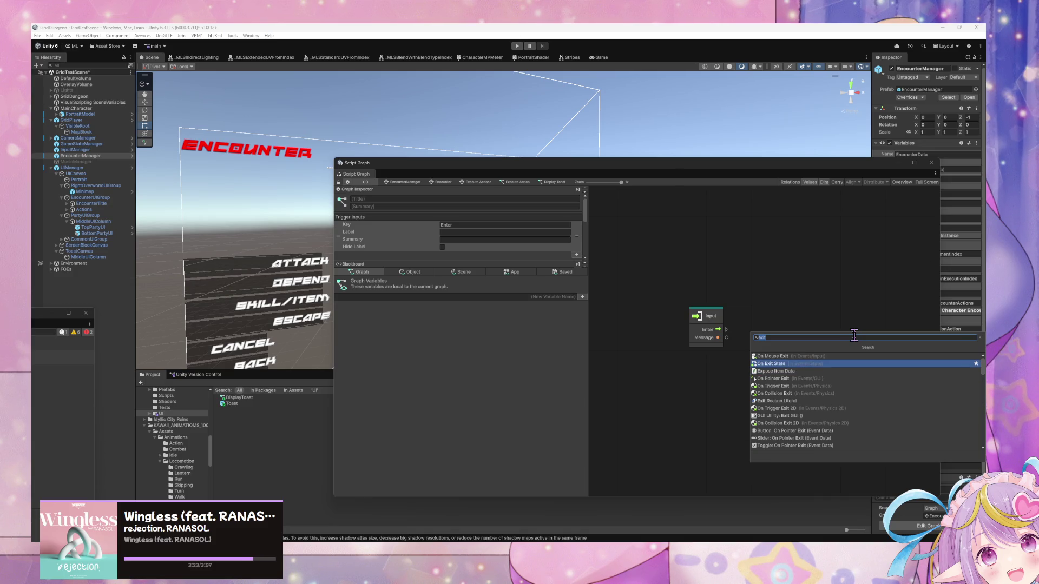
type("output")
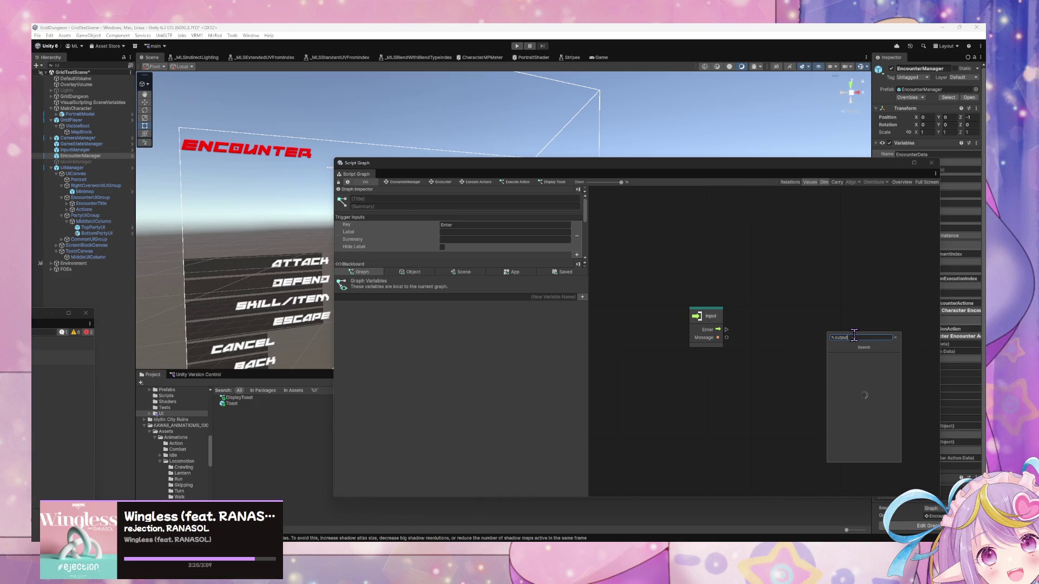
key("Return")
Add a UIManager scene variable node and a Trigger Custom Event node beside the Input node.
left_click(461, 271)
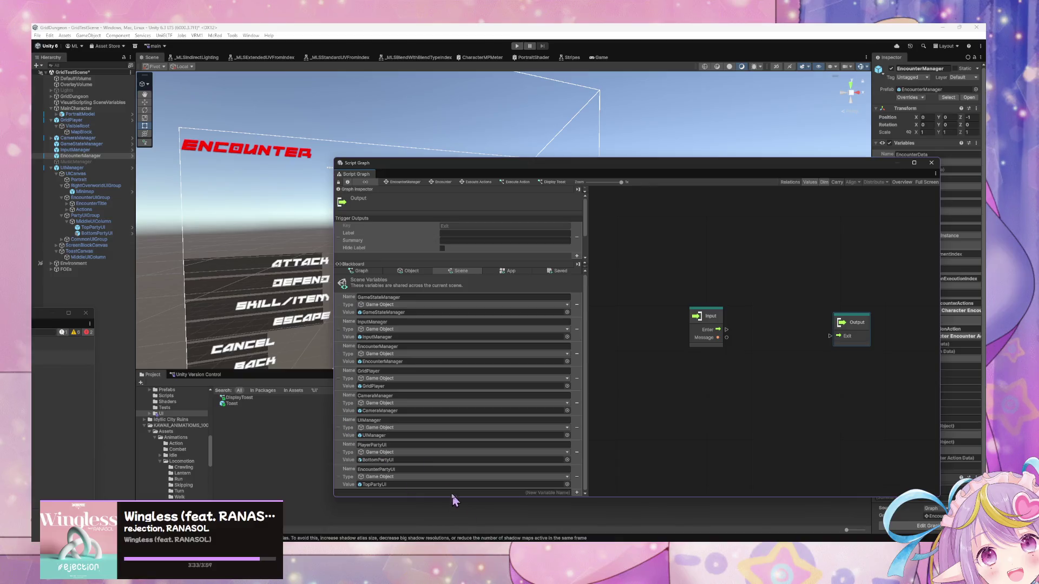
mouse_move(344, 433)
left_mouse_down()
mouse_move(414, 403)
mouse_move(673, 370)
left_mouse_up()
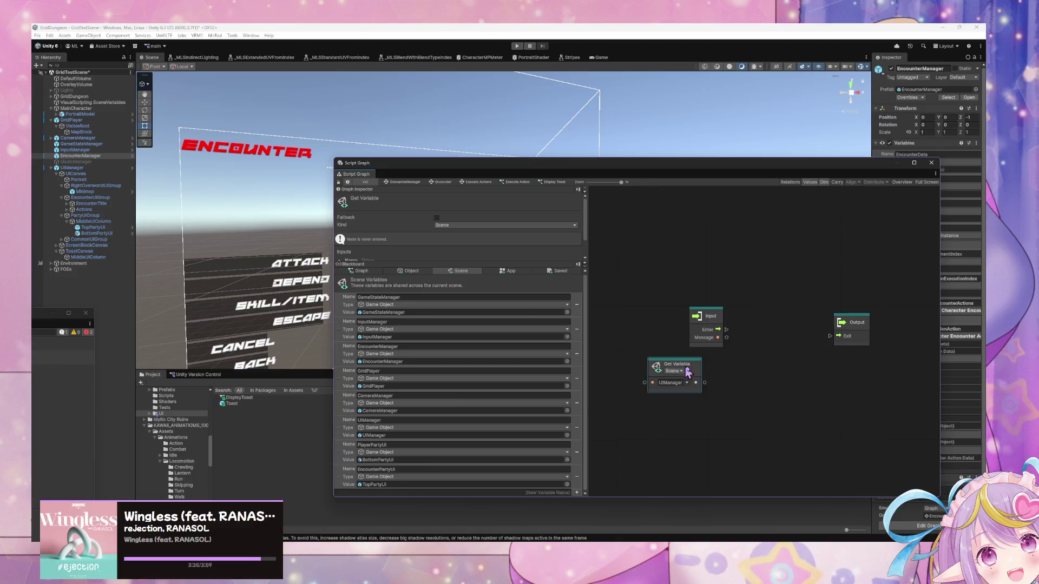
right_click(758, 378)
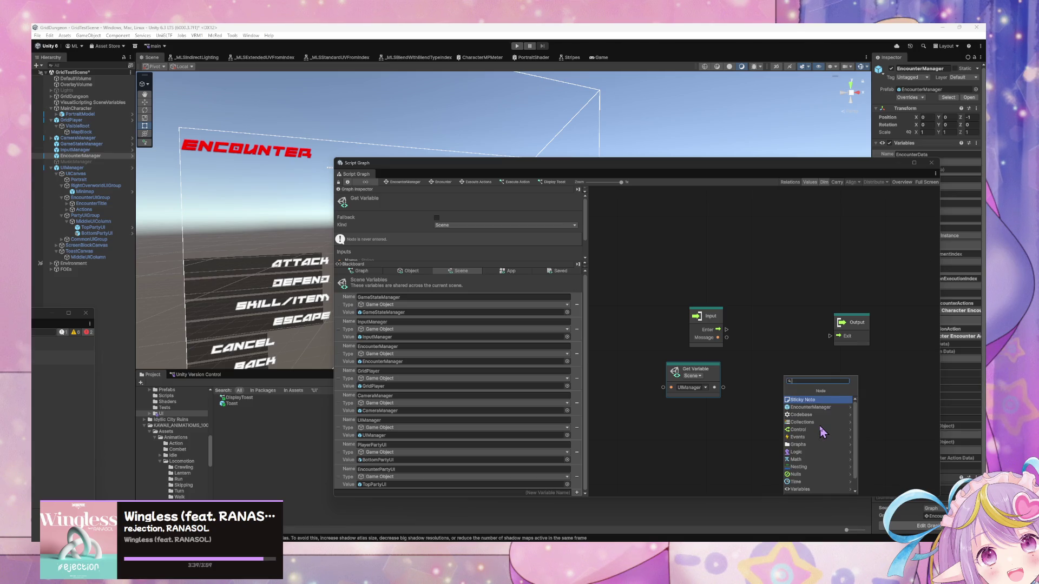
type("trigger")
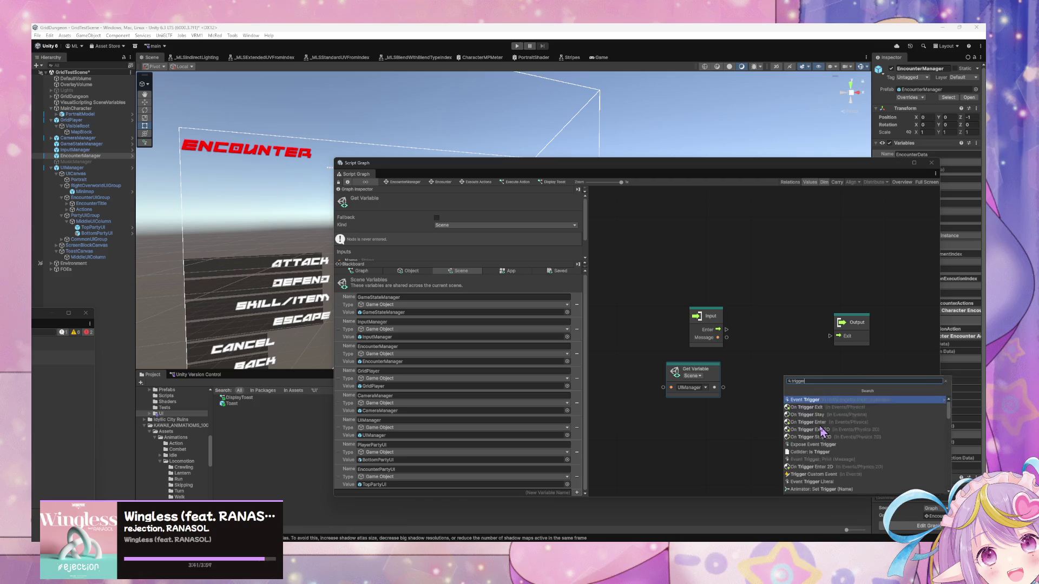
type(" event")
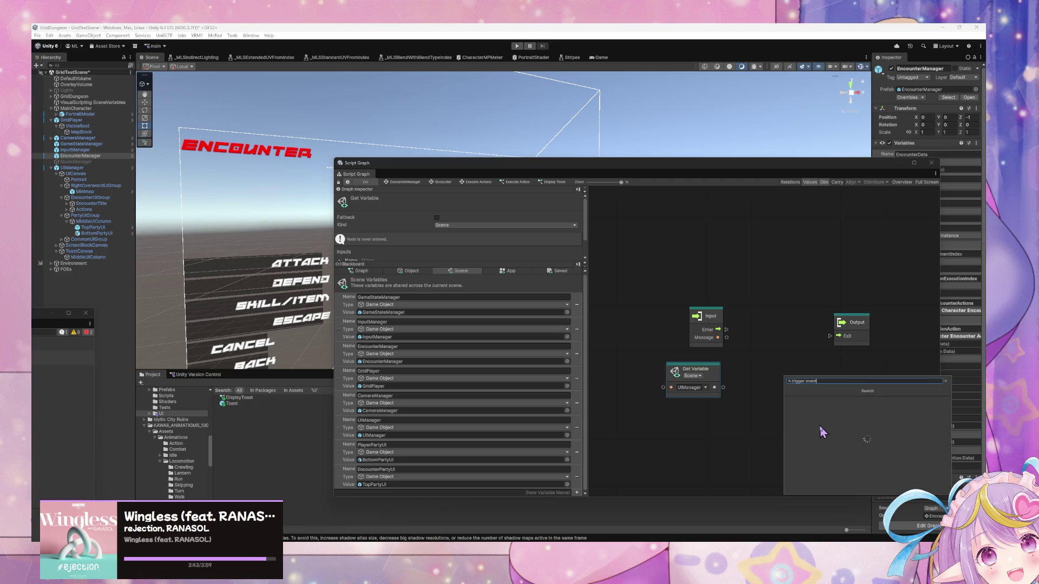
key("Up")
key("Up")
key("Up")
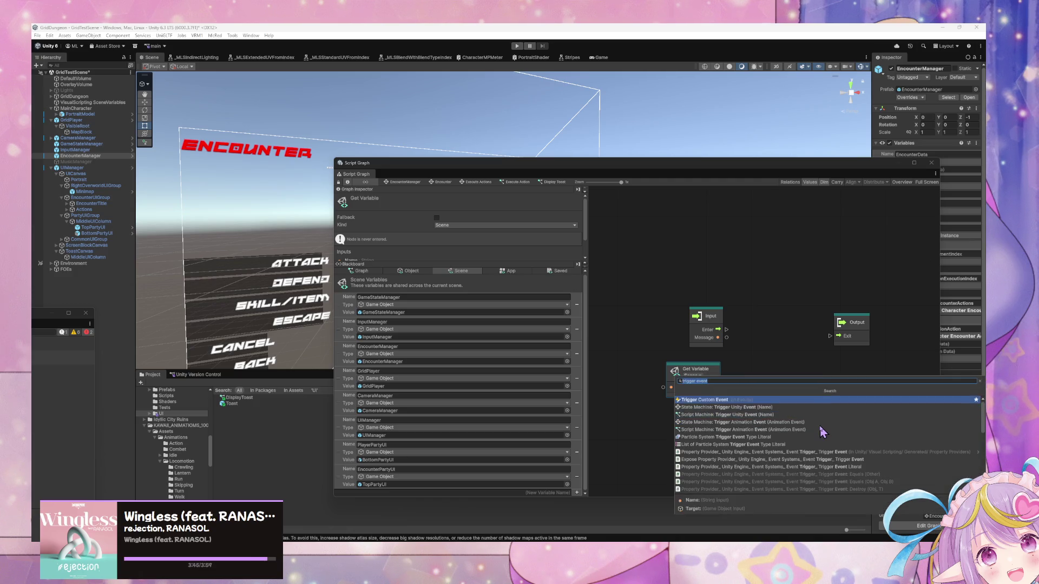
key("Return")
mouse_move(771, 403)
left_mouse_down()
mouse_move(767, 338)
mouse_move(755, 334)
mouse_move(836, 336)
left_mouse_up()
Give the custom event 1 argument, target UIManager, and name it DisplayToast.
left_click(795, 323)
type("1")
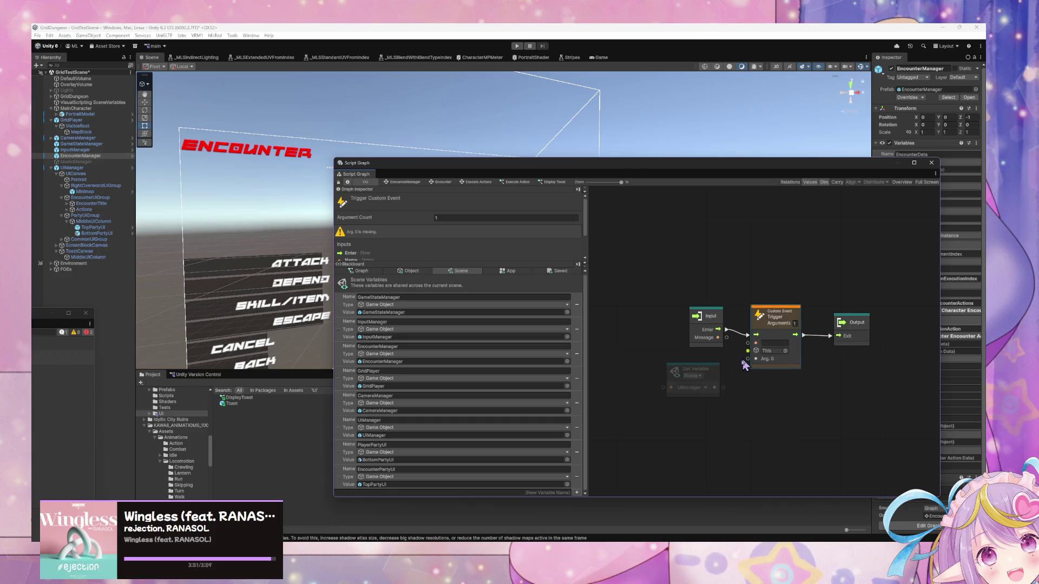
mouse_move(723, 388)
left_mouse_down()
mouse_move(748, 351)
mouse_move(756, 359)
left_mouse_up()
type("isplayToast")
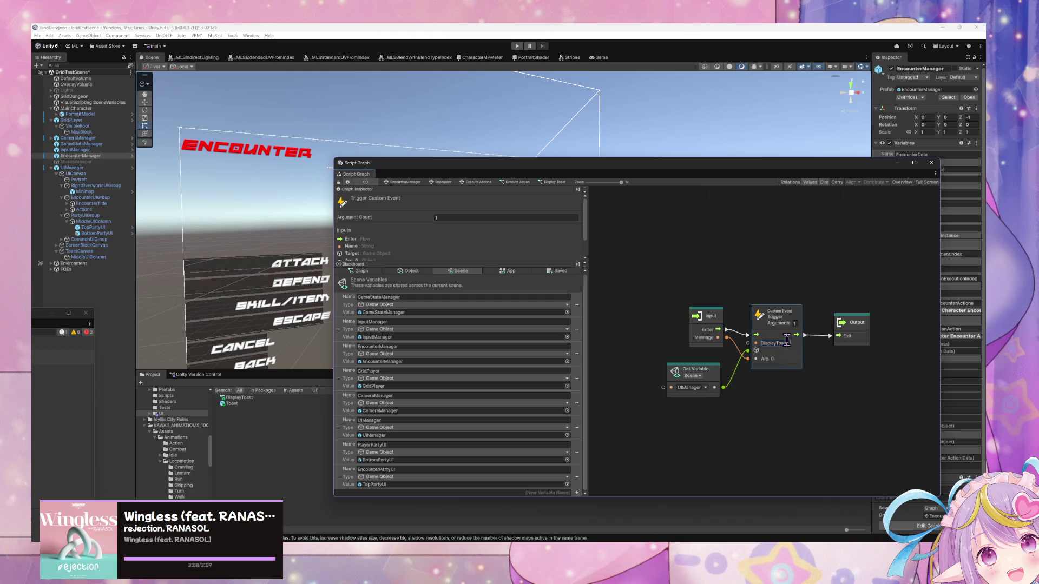
left_click(713, 410)
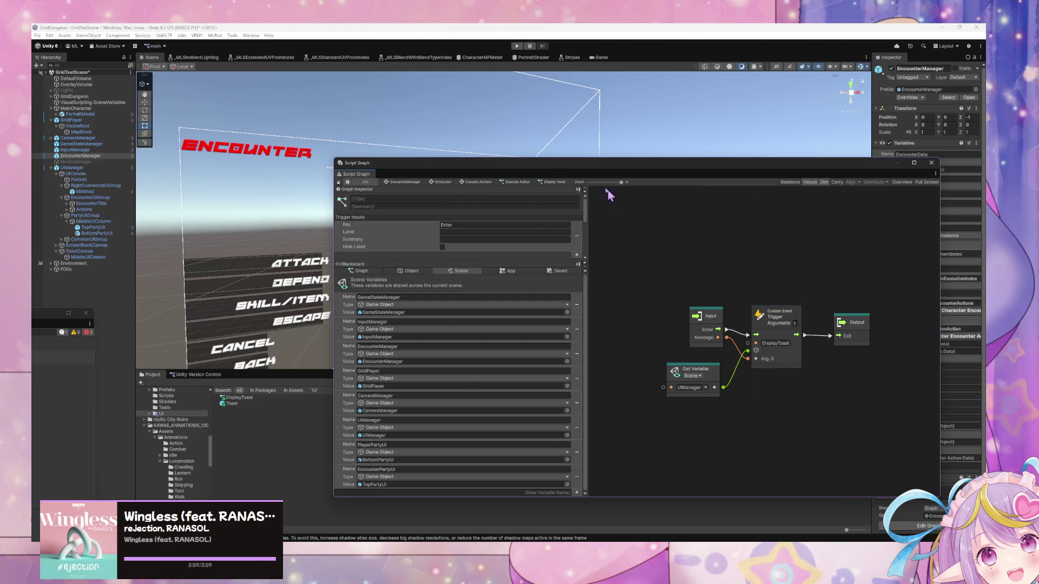
Back in Execute Action, place Display Toast beside the loop, feed each Item into Message, then enter play mode.
left_click(512, 183)
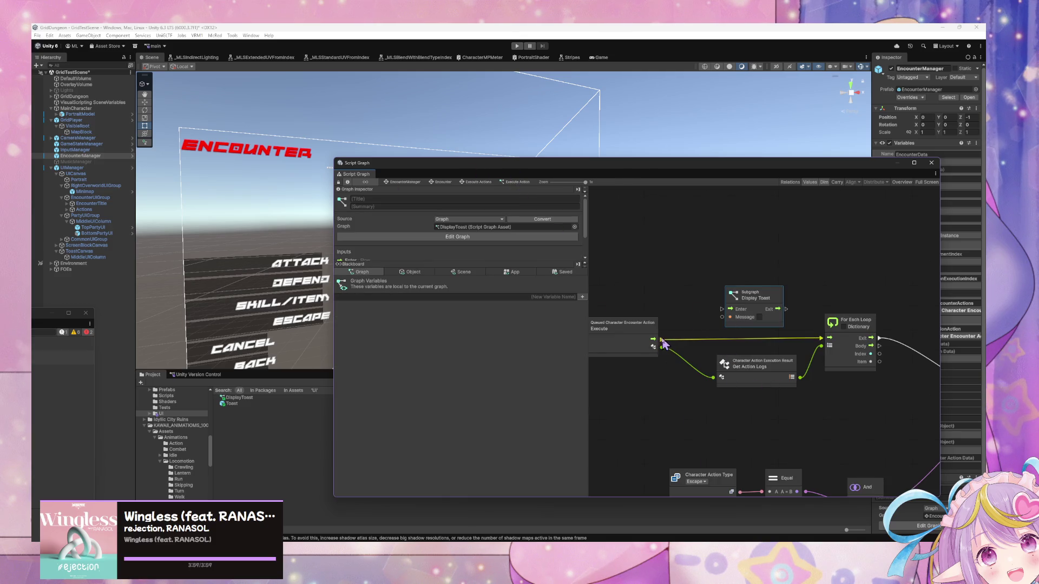
scroll(683, 346, "right", 3)
left_click_drag(703, 298, 878, 335)
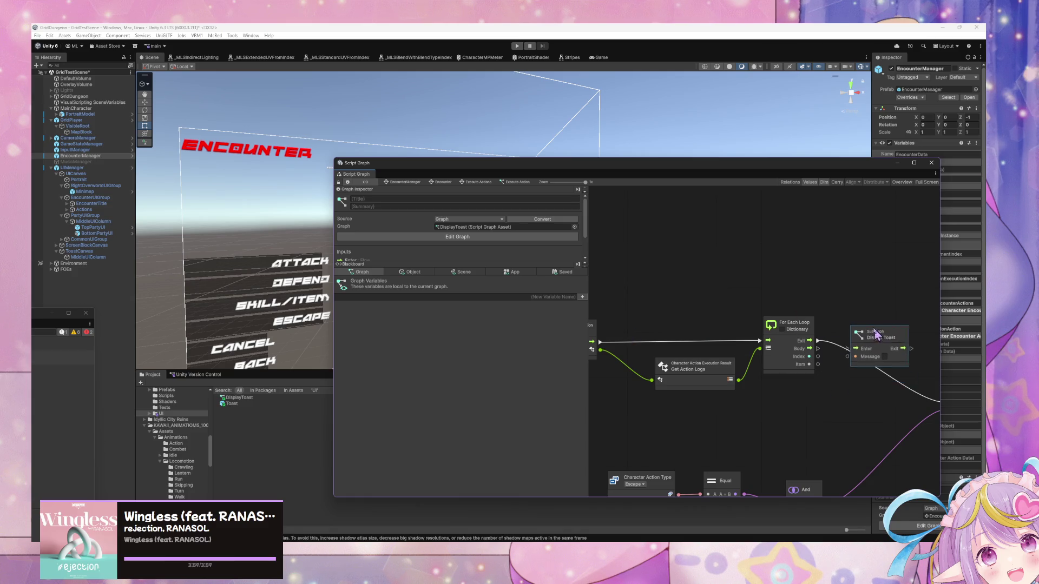
scroll(877, 335, "right", 5)
left_click_drag(703, 338, 772, 318)
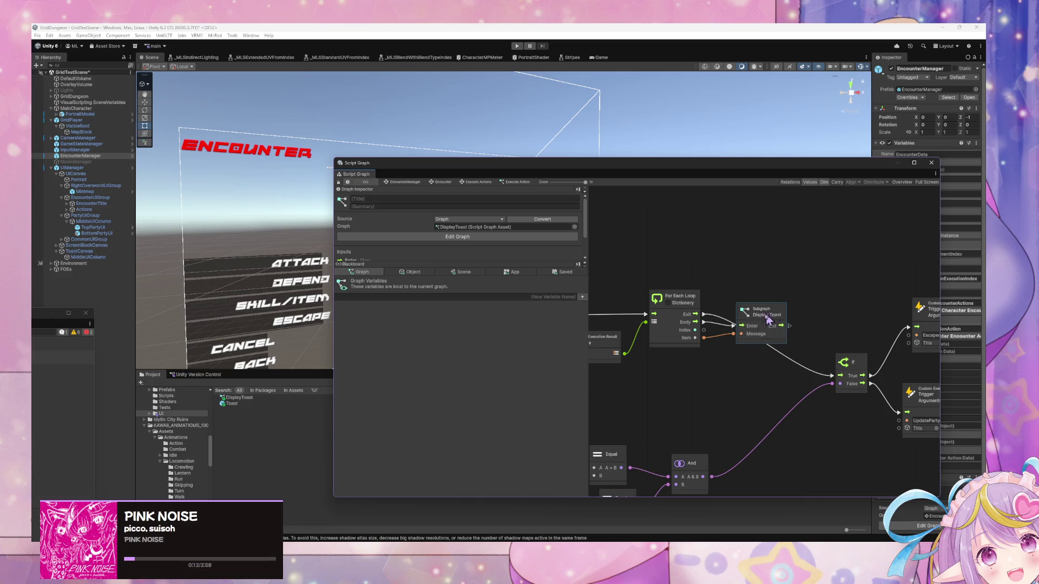
left_click(517, 46)
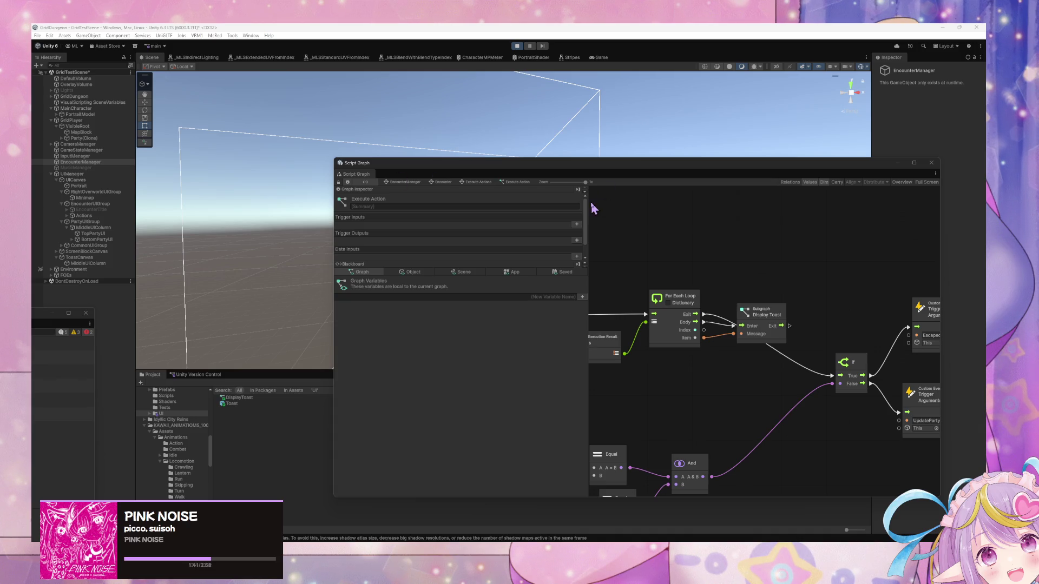
Show the Game view with the slime encounter running, moving the graph window aside and back.
left_click(403, 96)
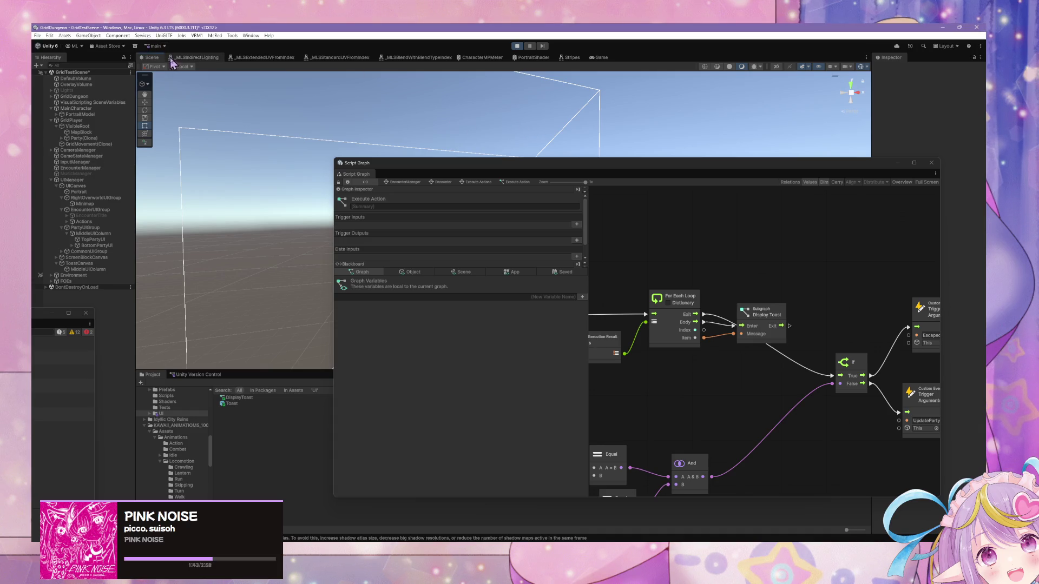
left_click(599, 59)
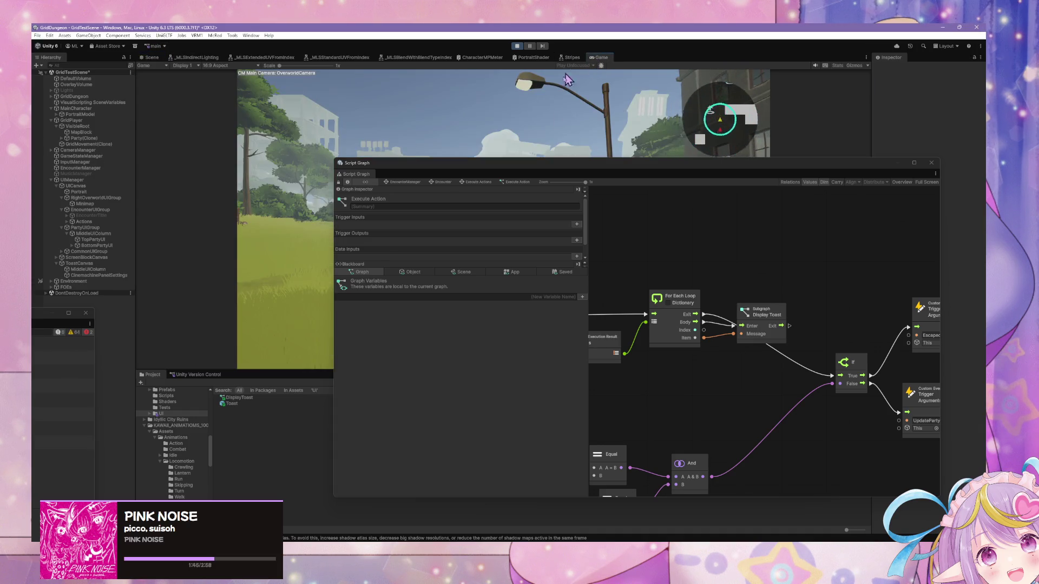
left_click_drag(354, 162, 452, 329)
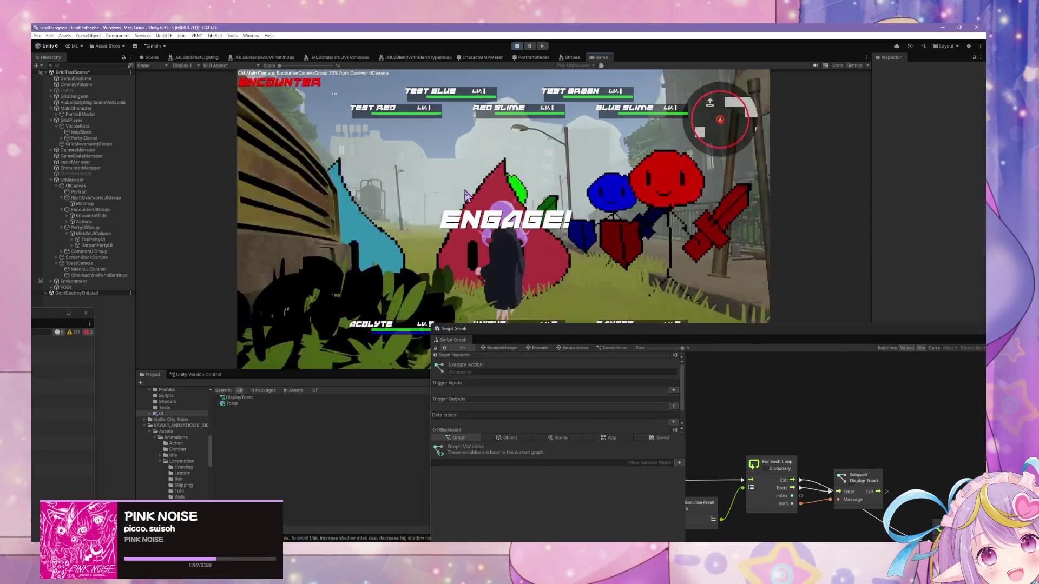
left_click(301, 208)
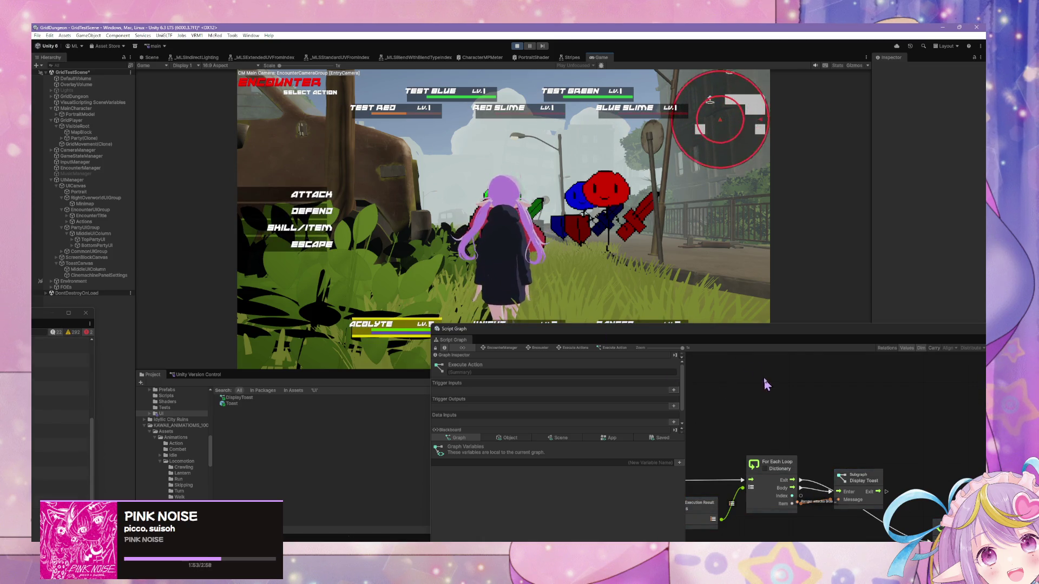
mouse_move(478, 111)
left_mouse_down()
mouse_move(425, 112)
mouse_move(431, 126)
left_mouse_up()
left_click(686, 286)
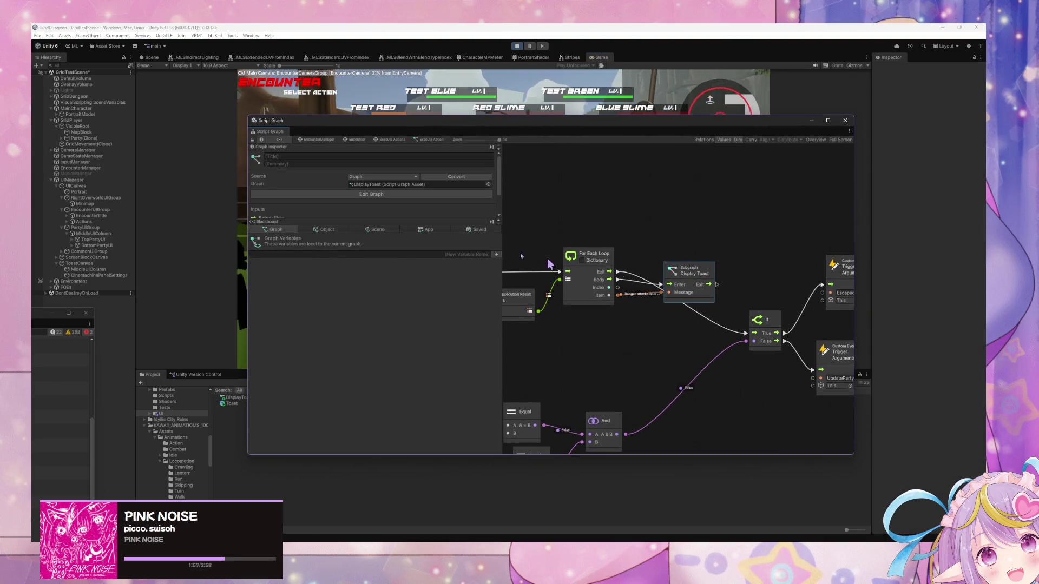
Open UIManager's Display Toast state graph and review the QueuedToastMessages variable and its nodes.
left_click(99, 178)
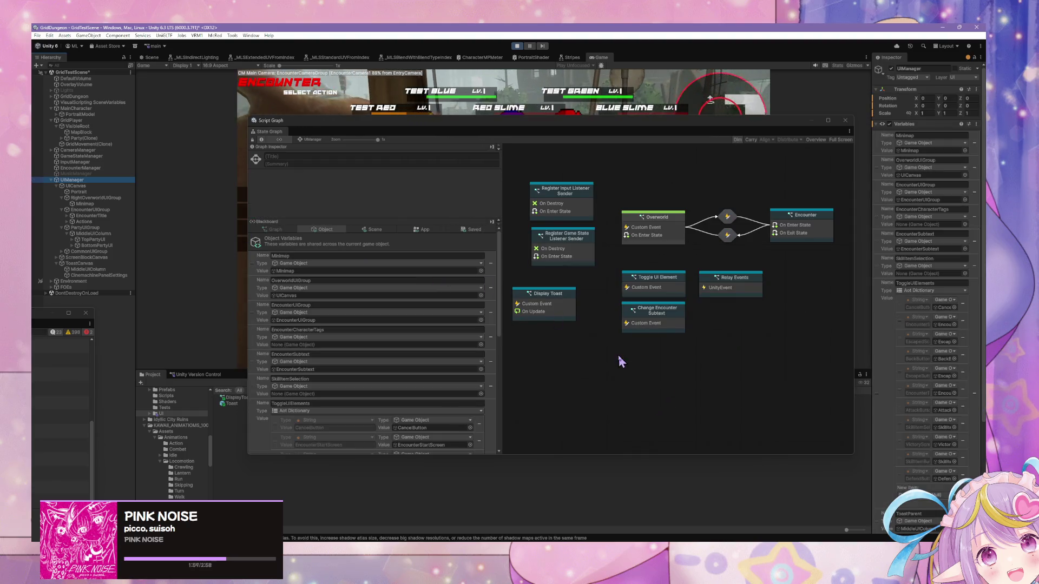
left_click(530, 305)
double_click(553, 306)
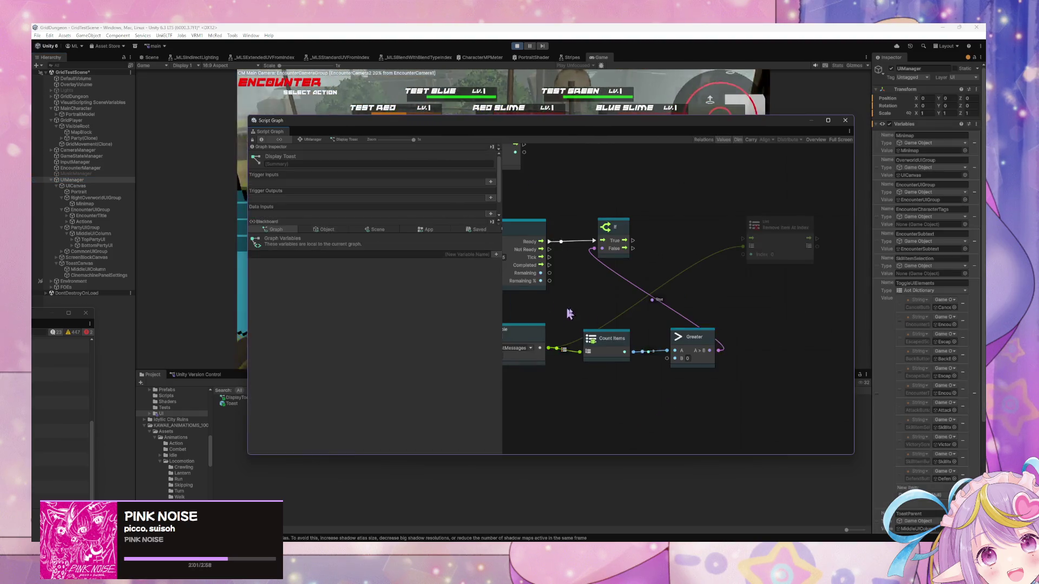
scroll(662, 325, "up", 3)
left_click_drag(661, 314, 724, 300)
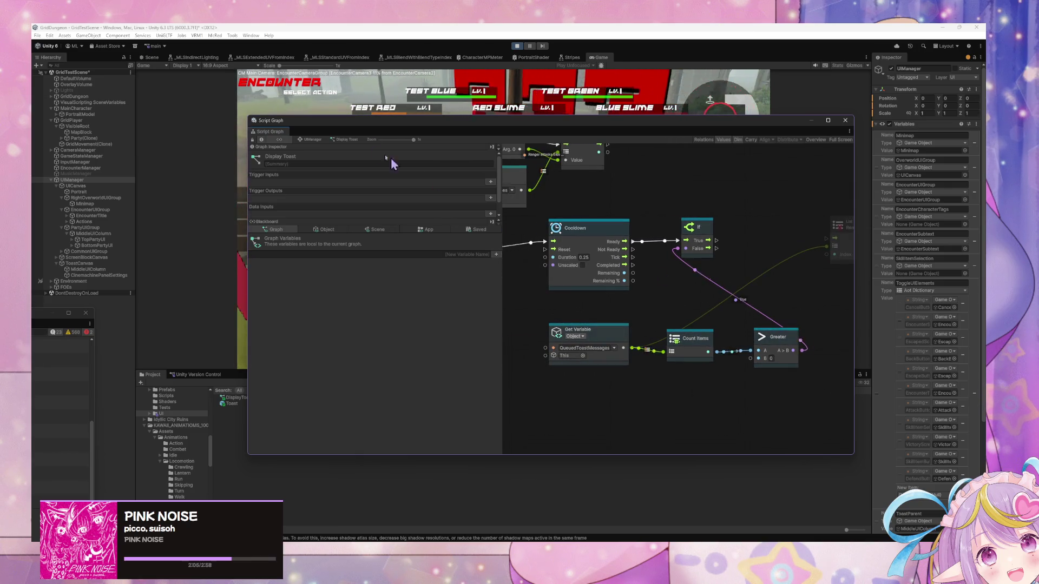
left_click_drag(656, 275, 628, 278)
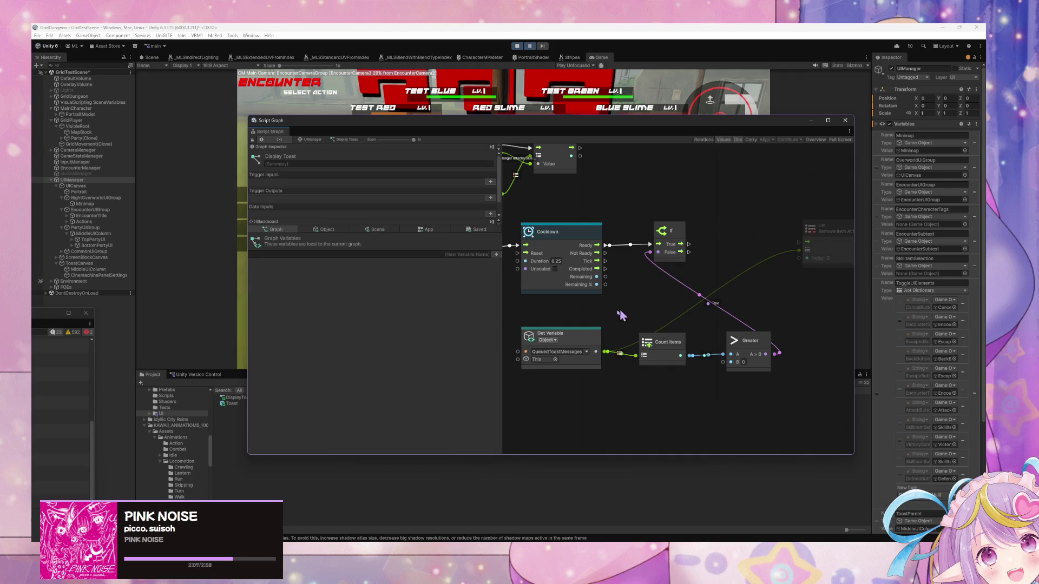
left_click(323, 230)
scroll(343, 320, "down", 5)
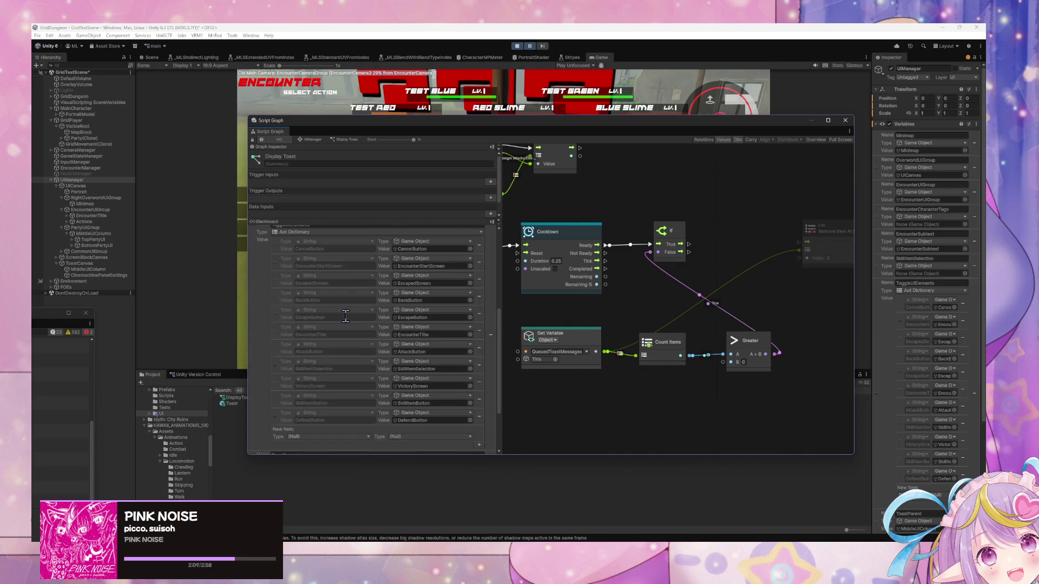
scroll(348, 319, "down", 2)
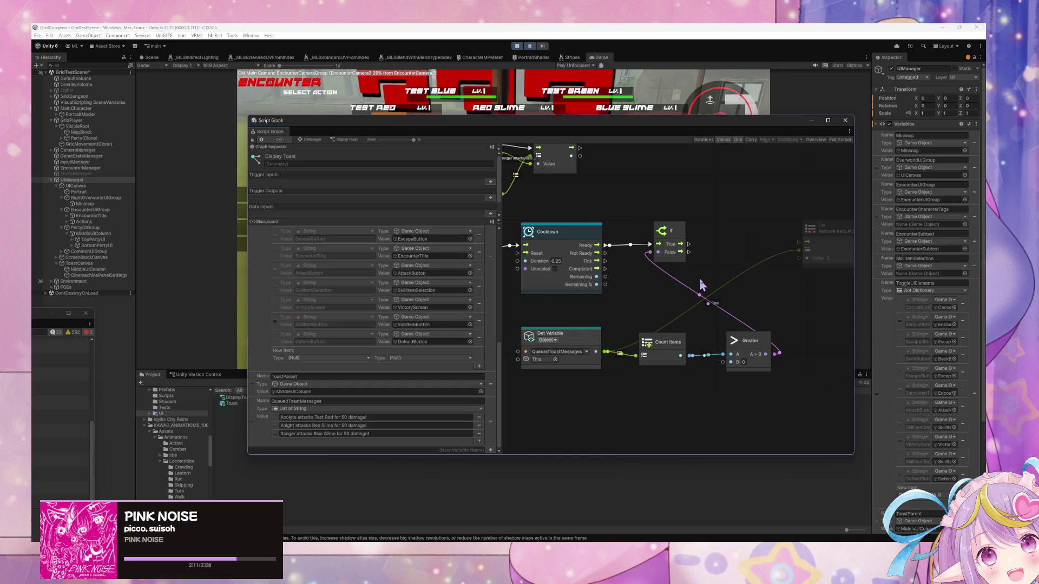
scroll(700, 292, "up", 1)
left_click(584, 355)
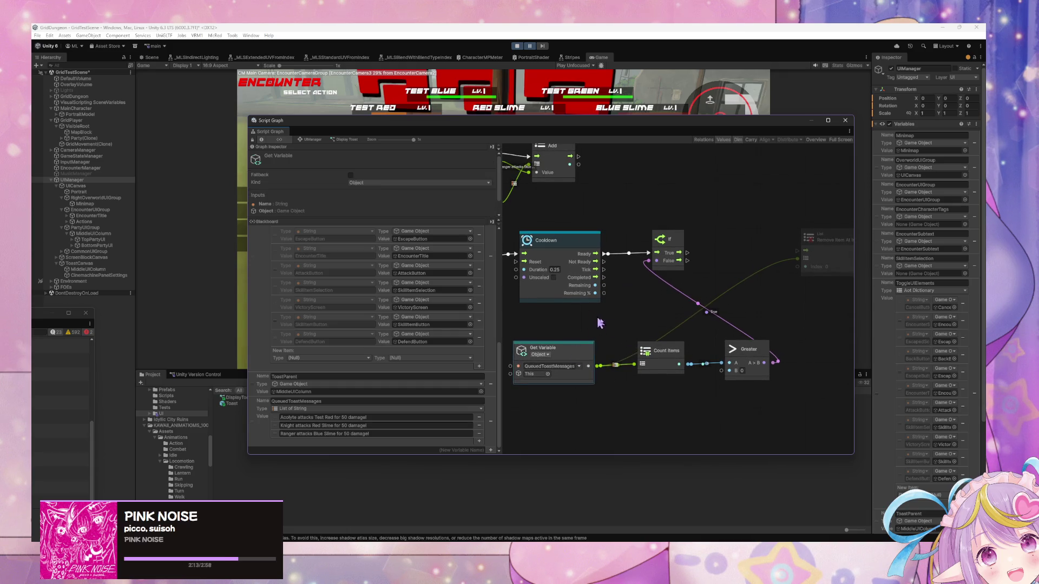
scroll(595, 325, "up", 5)
left_click_drag(741, 306, 699, 297)
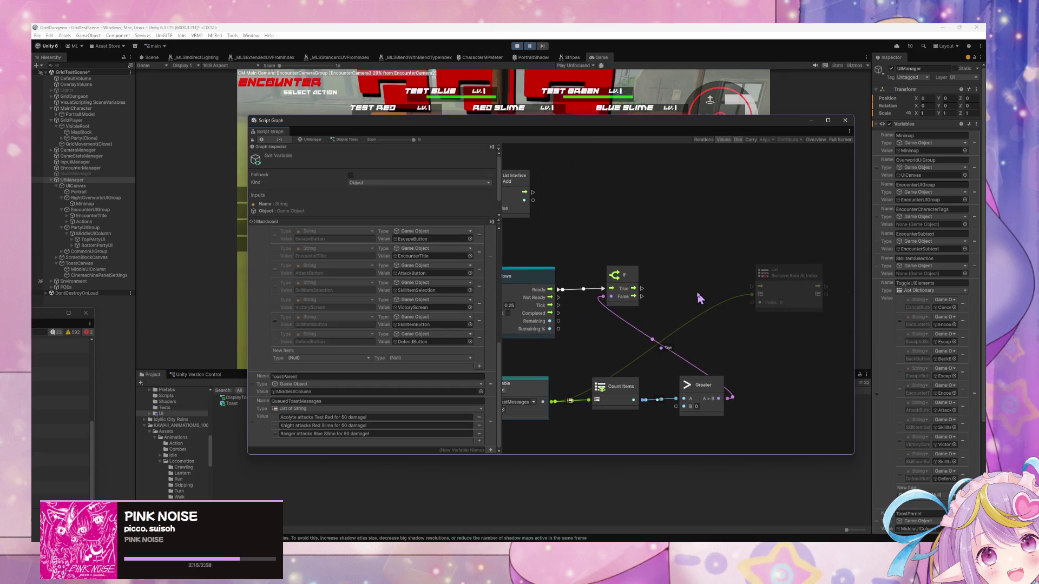
Add a Display Toast subgraph node beside the If node.
right_click(698, 306)
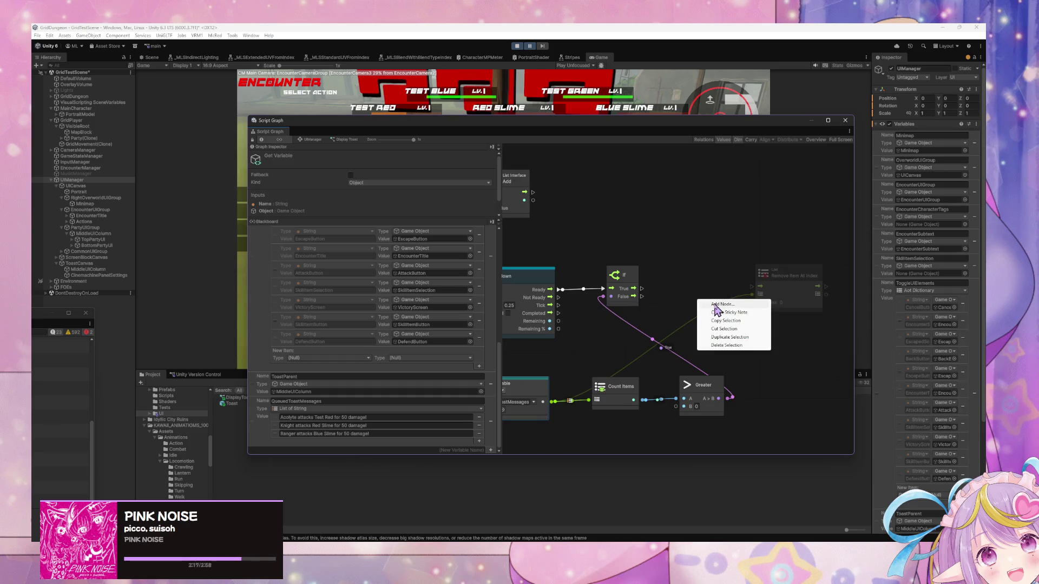
left_click(714, 304)
type("toast")
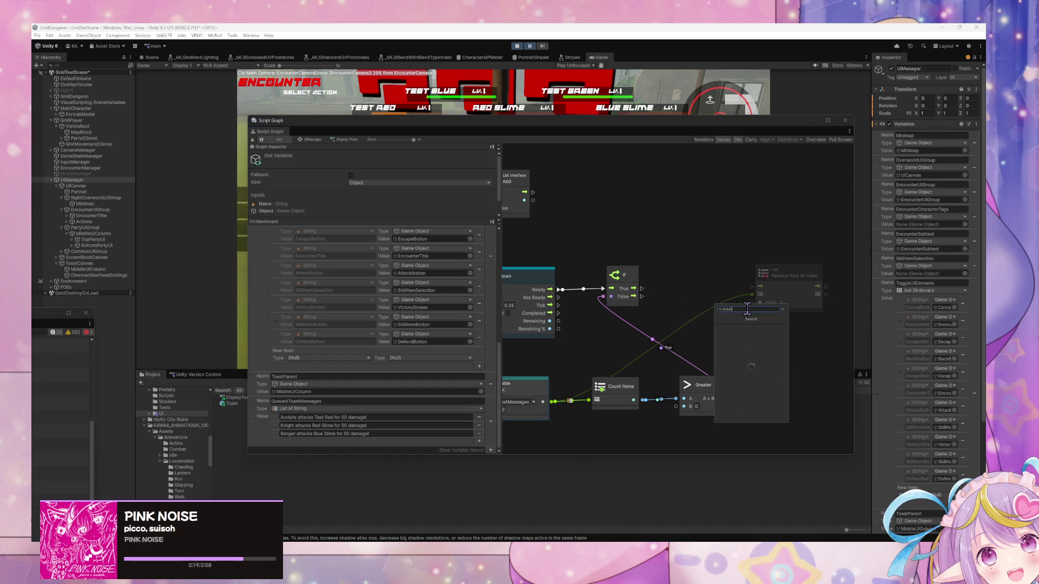
key("Return")
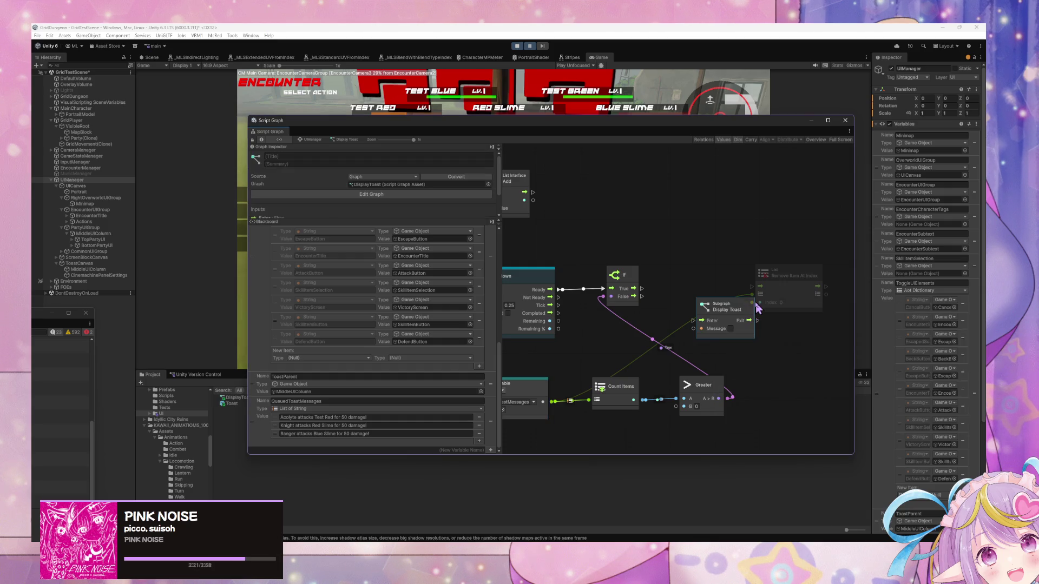
left_click_drag(713, 304, 709, 314)
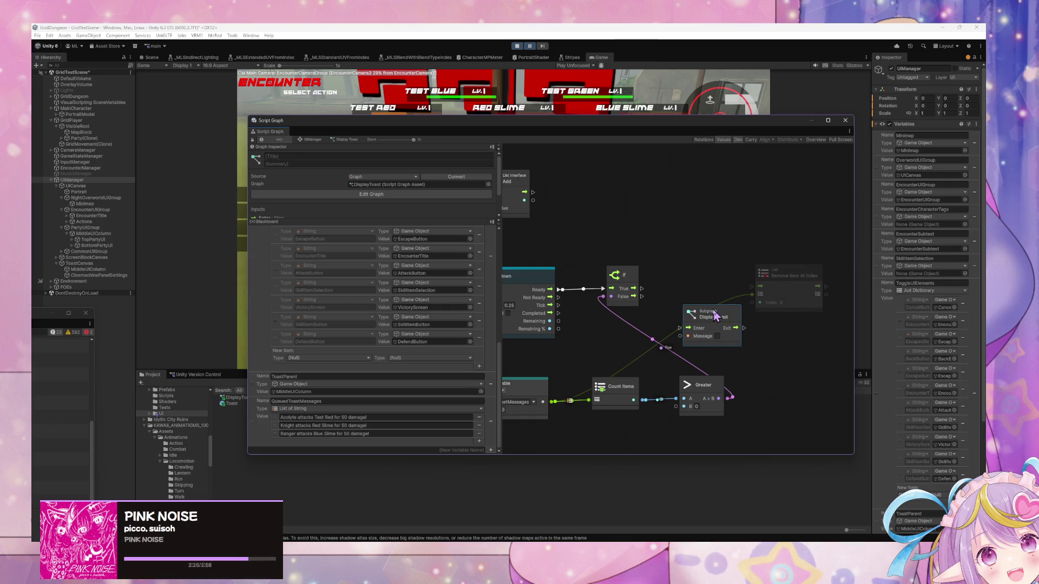
Delete the Display Toast node and shift the Remove List Item At node right.
key("Delete")
left_click_drag(781, 301, 810, 297)
scroll(603, 325, "left", 2)
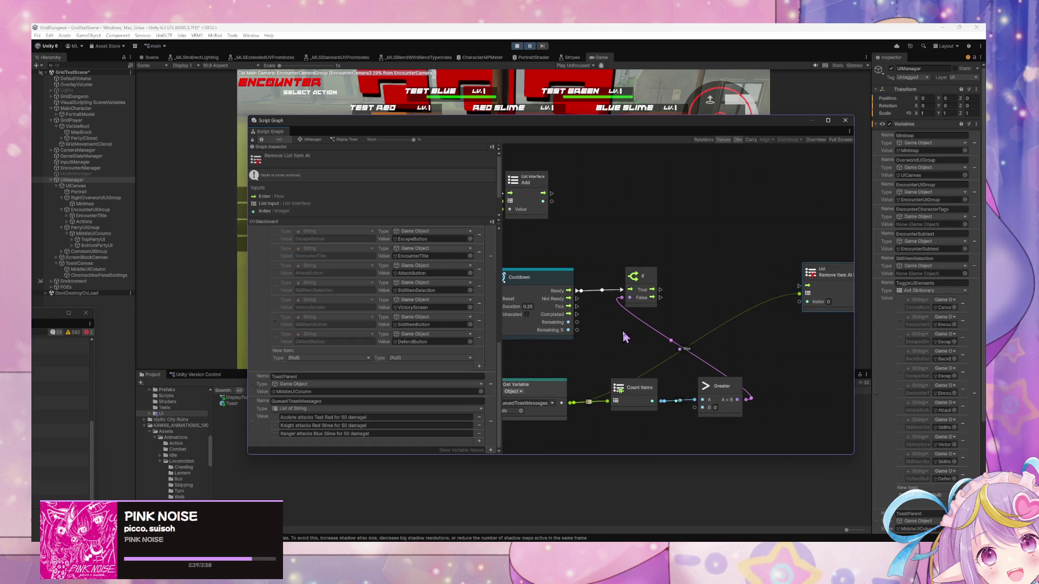
scroll(650, 319, "left", 4)
scroll(671, 306, "right", 5)
Add a Get List Item node fed by the QueuedToastMessages list.
right_click(704, 281)
left_click(722, 285)
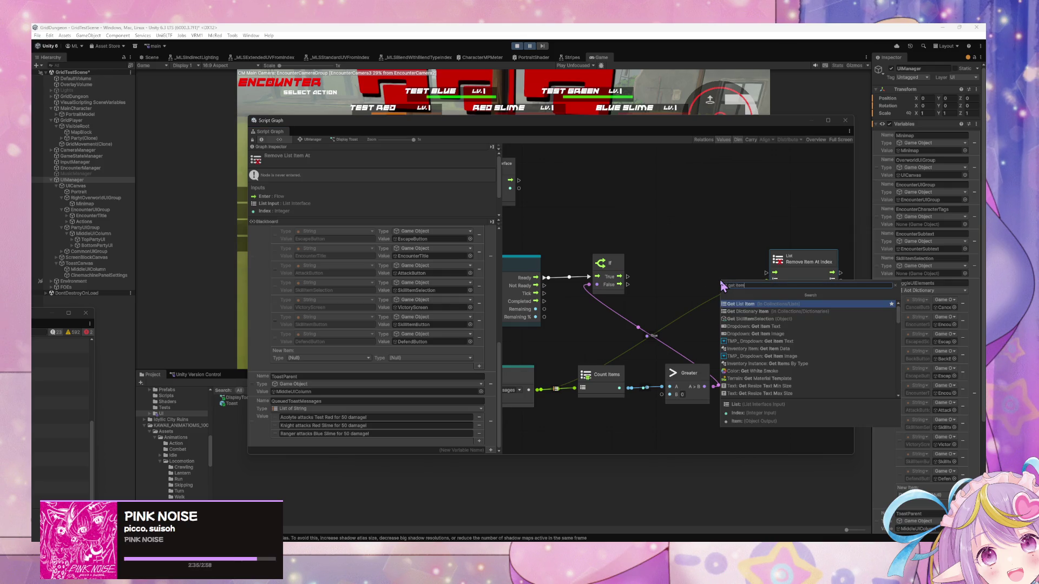
key("Down")
key("Up")
key("Return")
mouse_move(722, 285)
left_mouse_down()
mouse_move(663, 301)
mouse_move(691, 302)
left_mouse_up()
left_click_drag(571, 341, 626, 336)
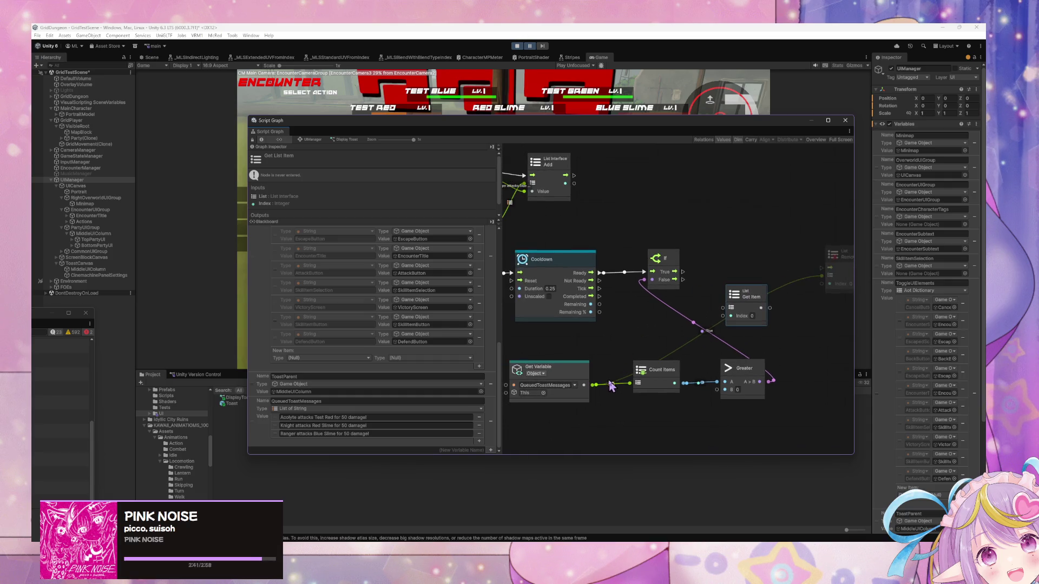
mouse_move(595, 386)
left_mouse_down()
mouse_move(710, 332)
mouse_move(723, 307)
mouse_move(657, 310)
left_mouse_up()
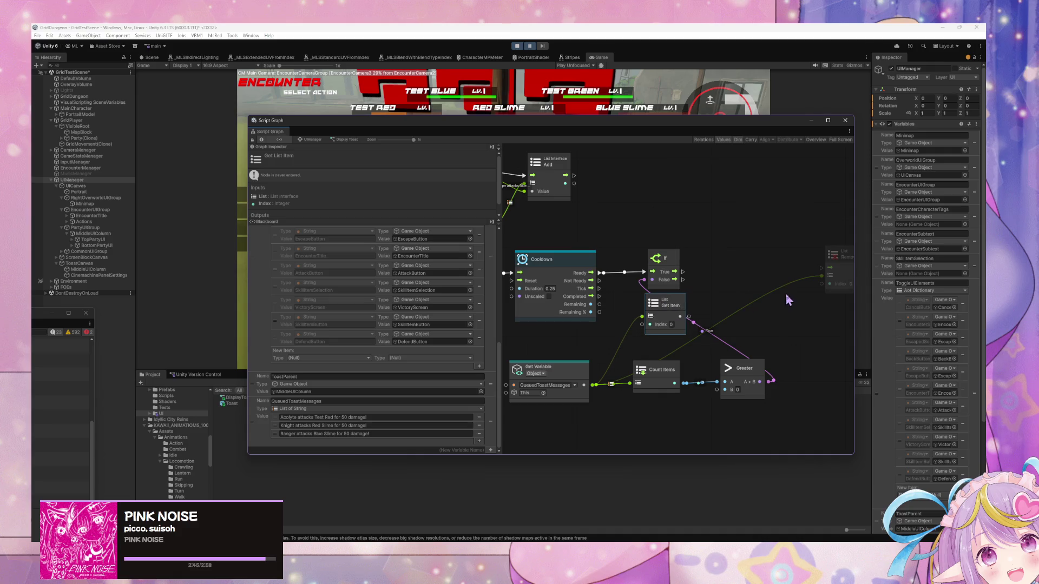
Add a Game Object Instantiate node taking Original and Parent.
right_click(718, 293)
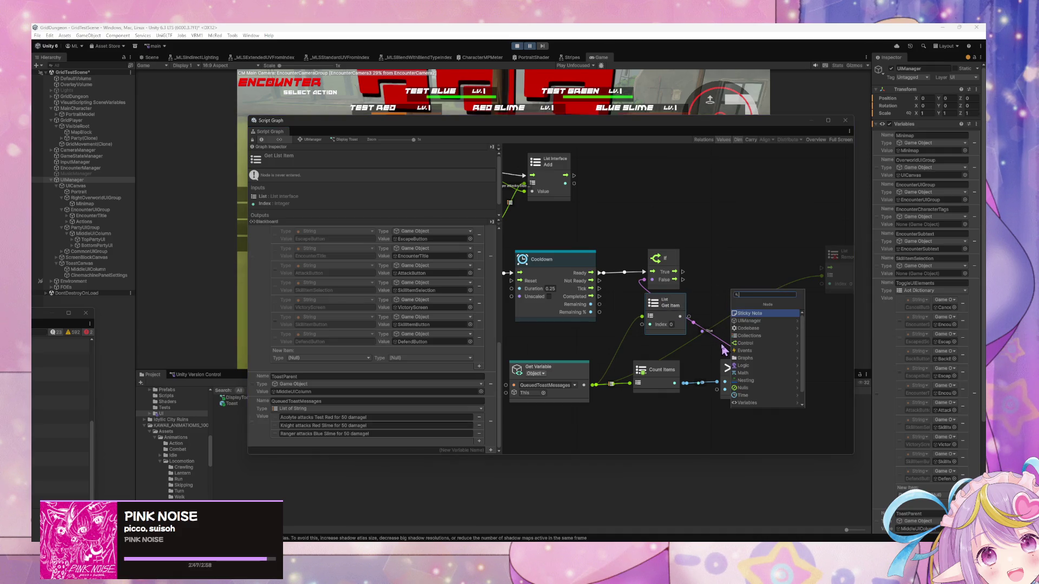
type("game object instant")
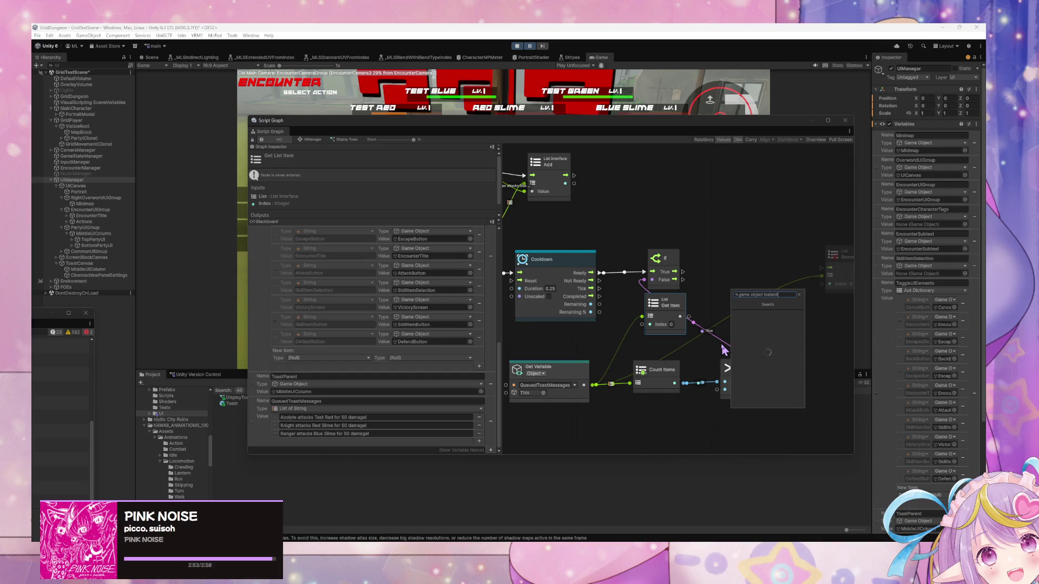
key("Down")
key("Down")
key("Down")
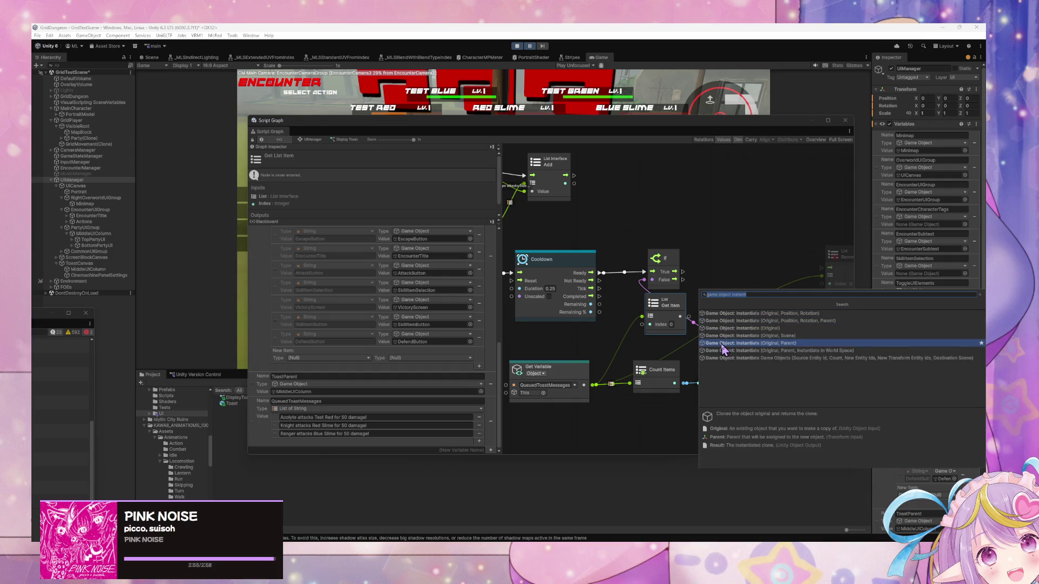
left_click(722, 344)
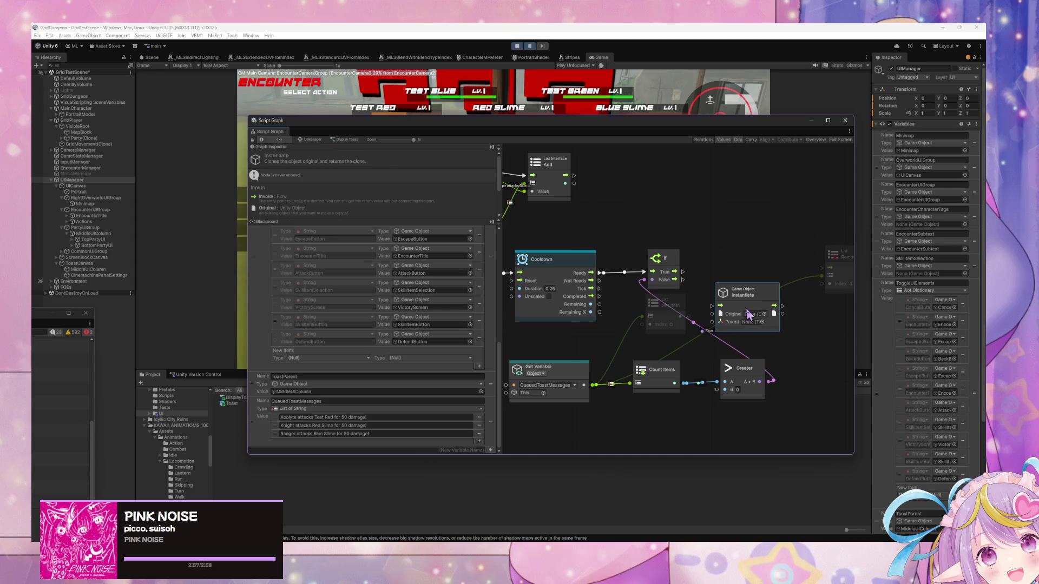
Place the Instantiate node beside If, run If True into it, and connect a variable input.
left_click_drag(748, 317, 746, 283)
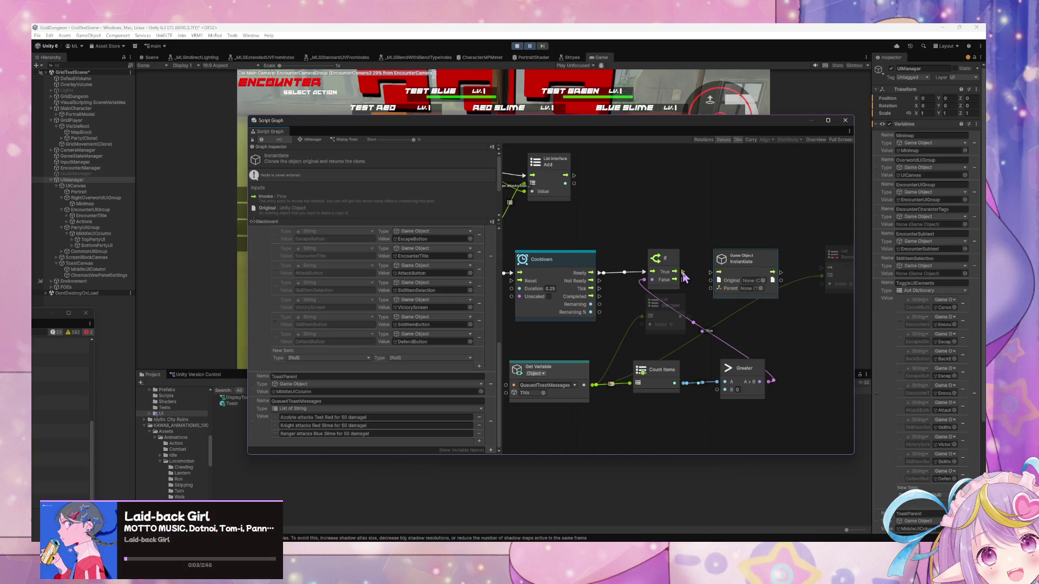
left_click_drag(683, 276, 686, 278)
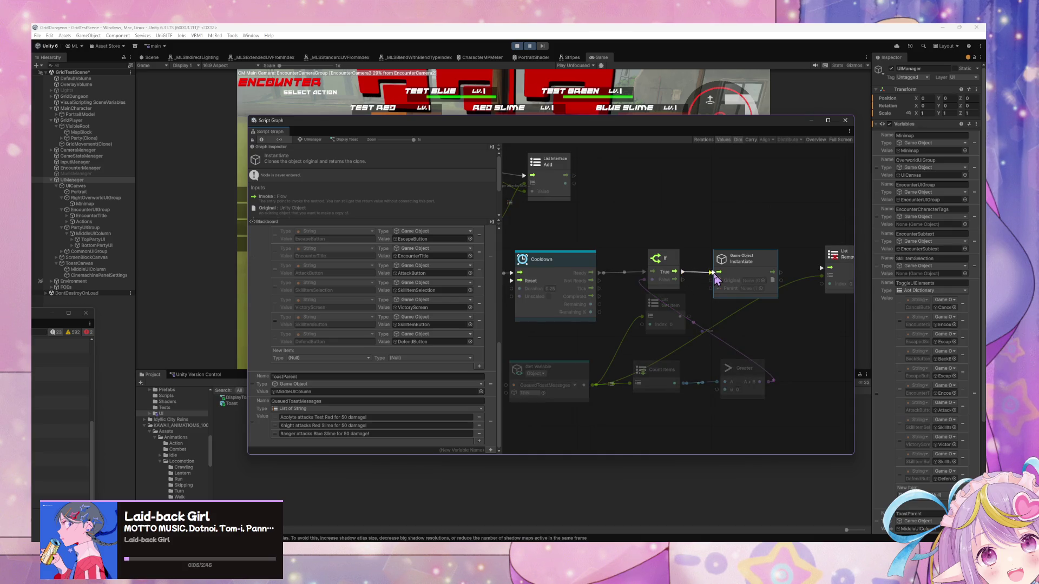
left_click_drag(715, 278, 717, 274)
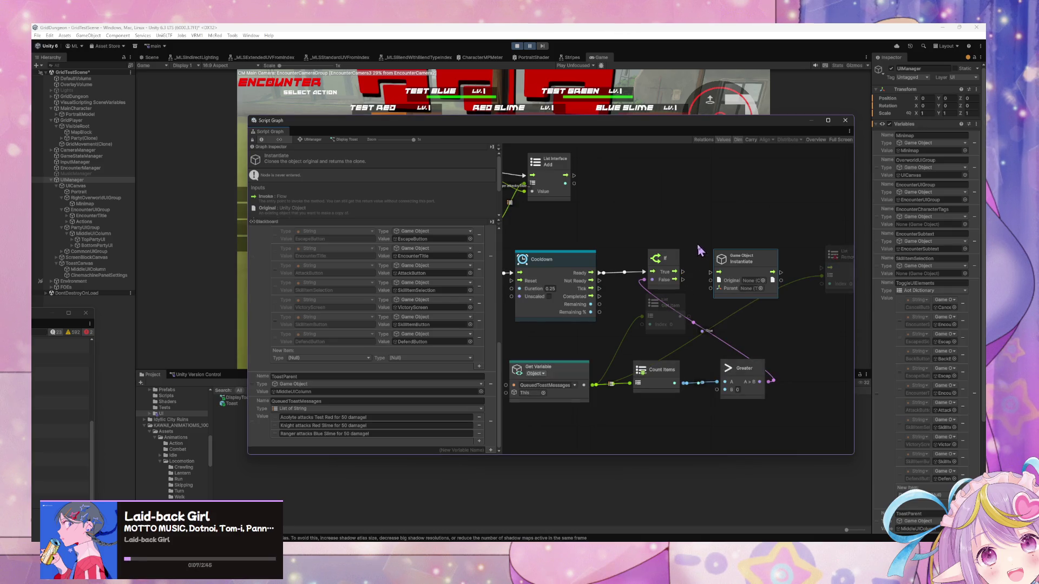
left_click_drag(669, 377, 658, 377)
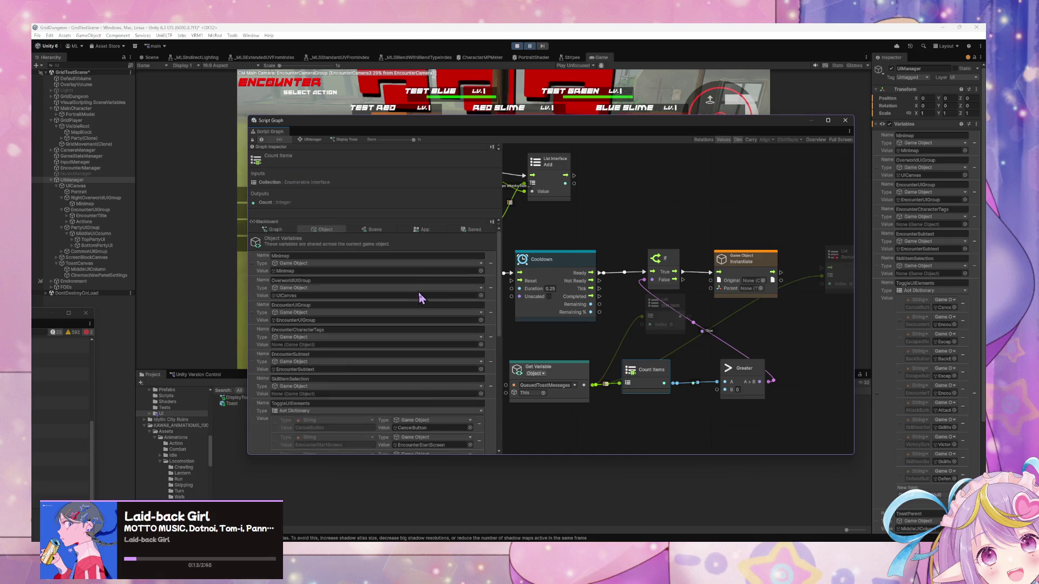
mouse_move(259, 389)
left_mouse_down()
mouse_move(671, 314)
mouse_move(628, 346)
mouse_move(710, 282)
left_mouse_up()
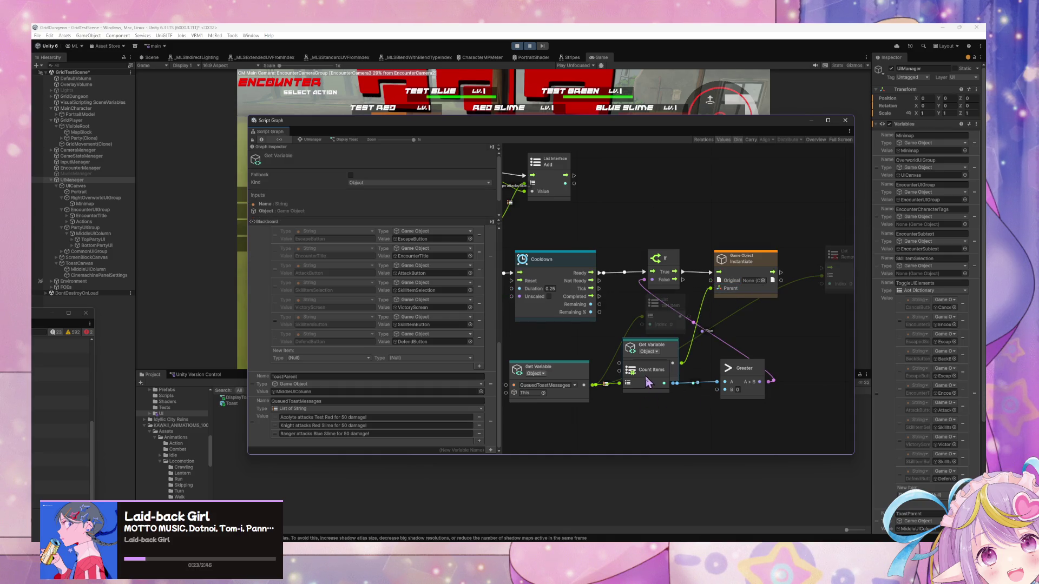
Move the queue-count, comparison and ToastParent variable nodes lower down.
left_click_drag(647, 382, 645, 432)
left_click_drag(541, 372, 534, 416)
left_click_drag(750, 377, 750, 416)
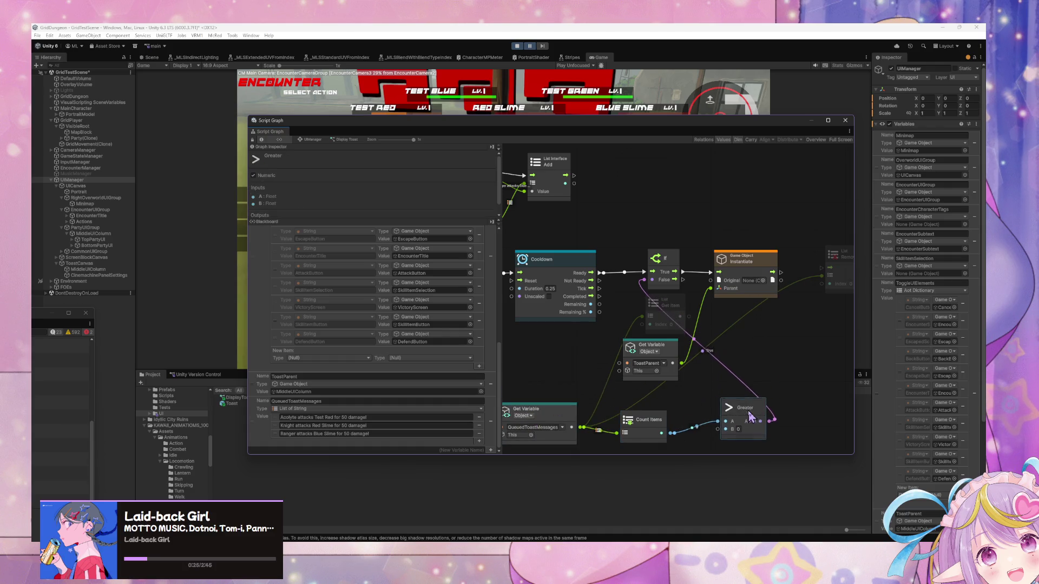
left_click_drag(652, 345, 646, 367)
Set Instantiate's Original object to the Toast prefab.
left_click(761, 280)
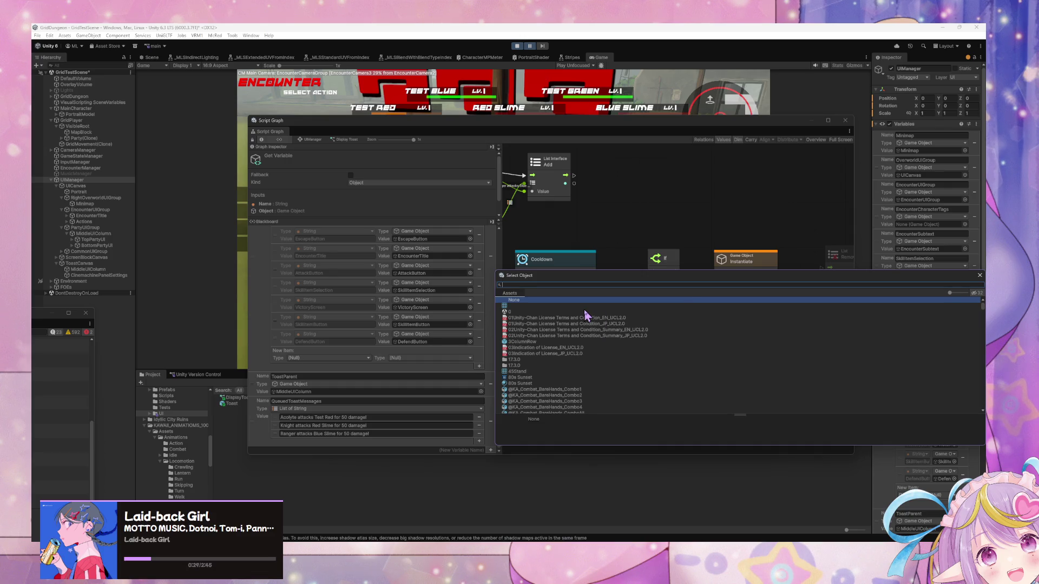
type("toast")
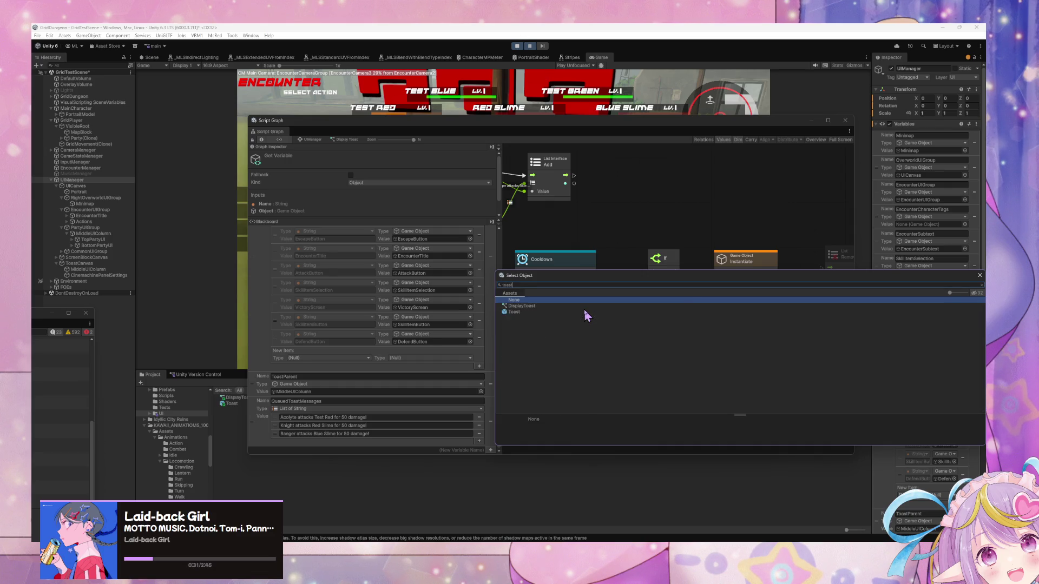
key("Down")
key("Return")
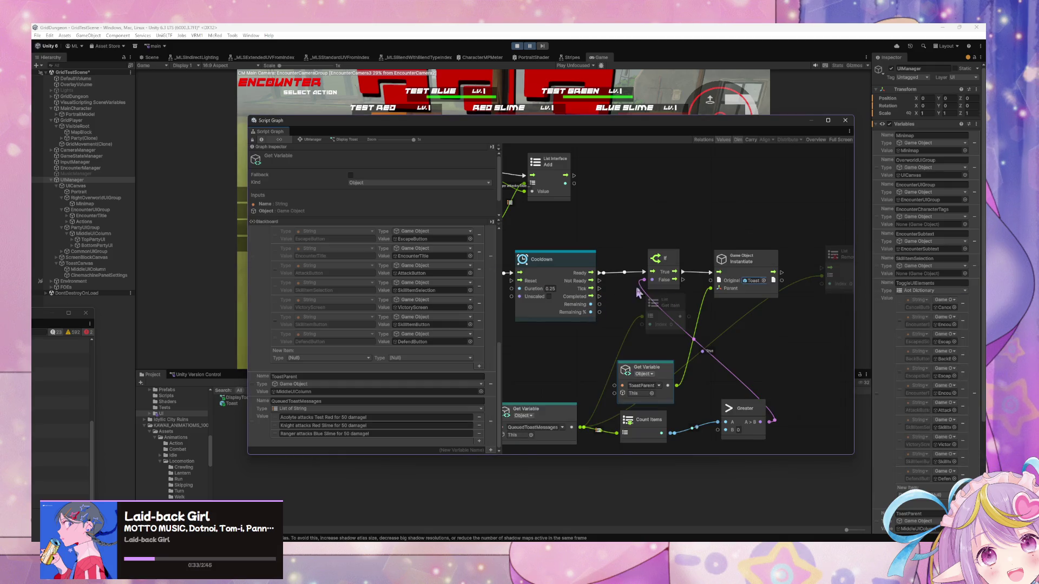
left_click(836, 260)
right_click(775, 323)
left_click(777, 323)
type("trigger custom")
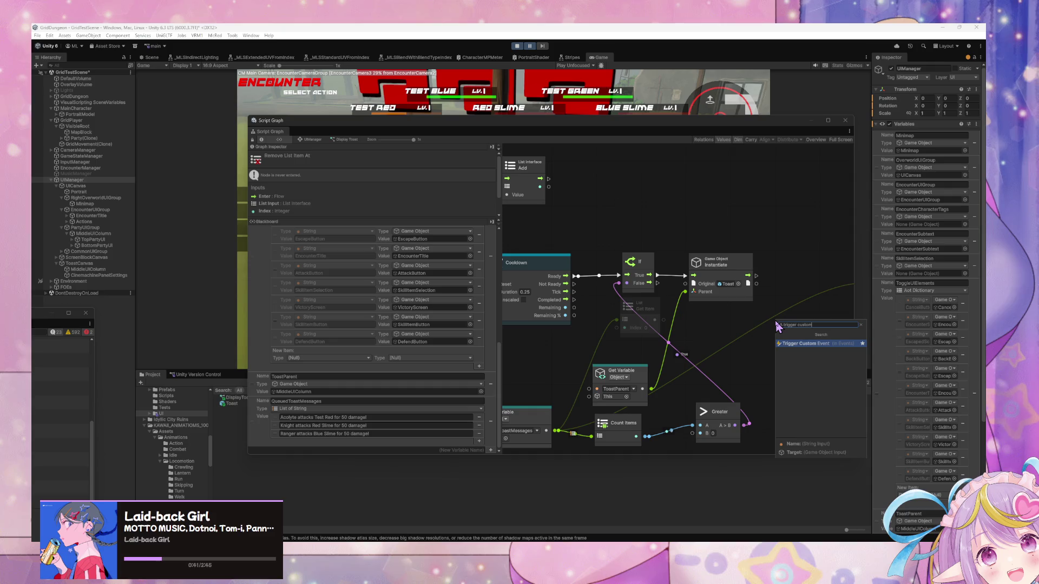
Add a Trigger Custom Event node that fires after Instantiate and targets the spawned toast.
key("Return")
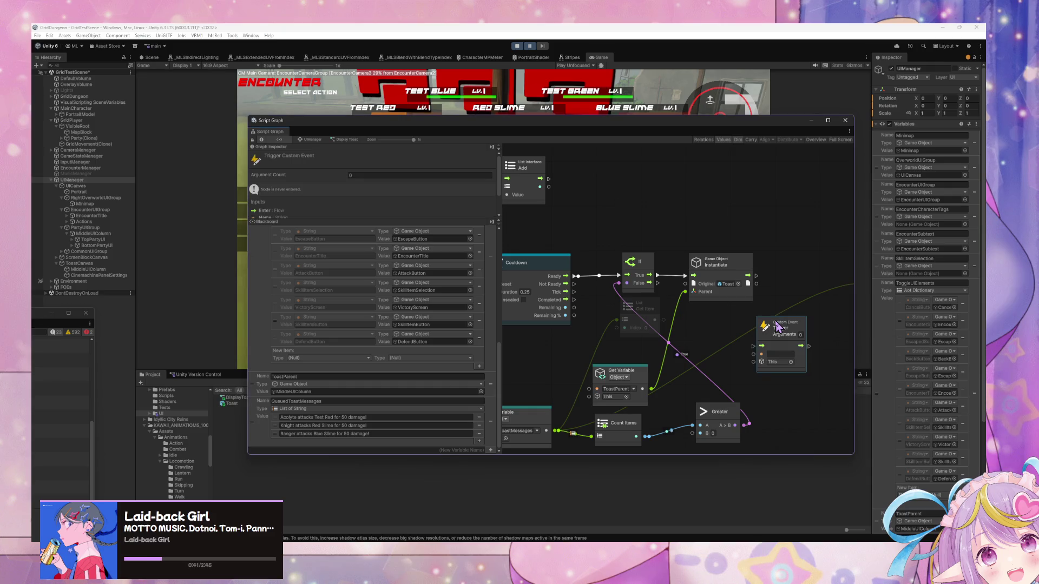
mouse_move(636, 321)
left_mouse_down()
mouse_move(676, 344)
mouse_move(637, 343)
left_mouse_up()
mouse_move(768, 349)
left_mouse_down()
mouse_move(789, 284)
mouse_move(744, 302)
mouse_move(758, 301)
left_mouse_up()
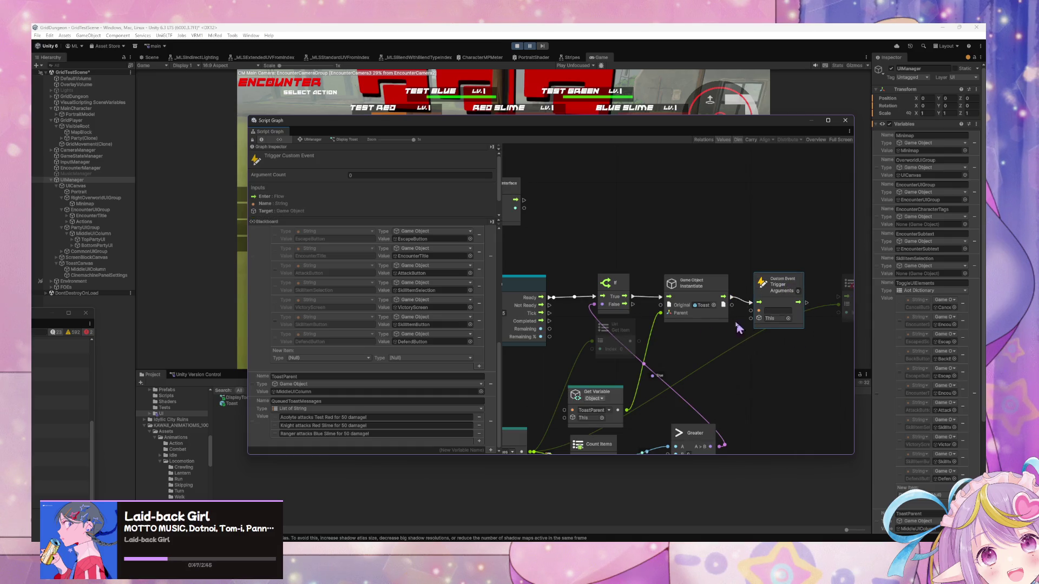
left_click_drag(732, 339, 712, 321)
left_click_drag(712, 285, 736, 308)
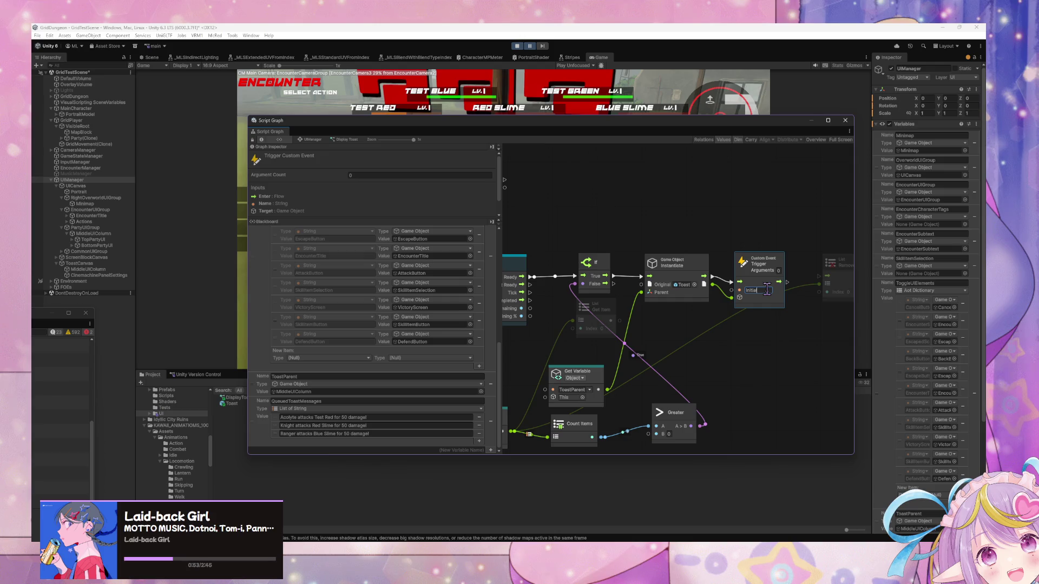
Name the event Initialize, give it 1 argument, and pass the fetched queue item as Arg. 0.
left_click(779, 270)
type("1")
mouse_move(802, 298)
left_mouse_down()
mouse_move(718, 293)
mouse_move(799, 265)
left_mouse_up()
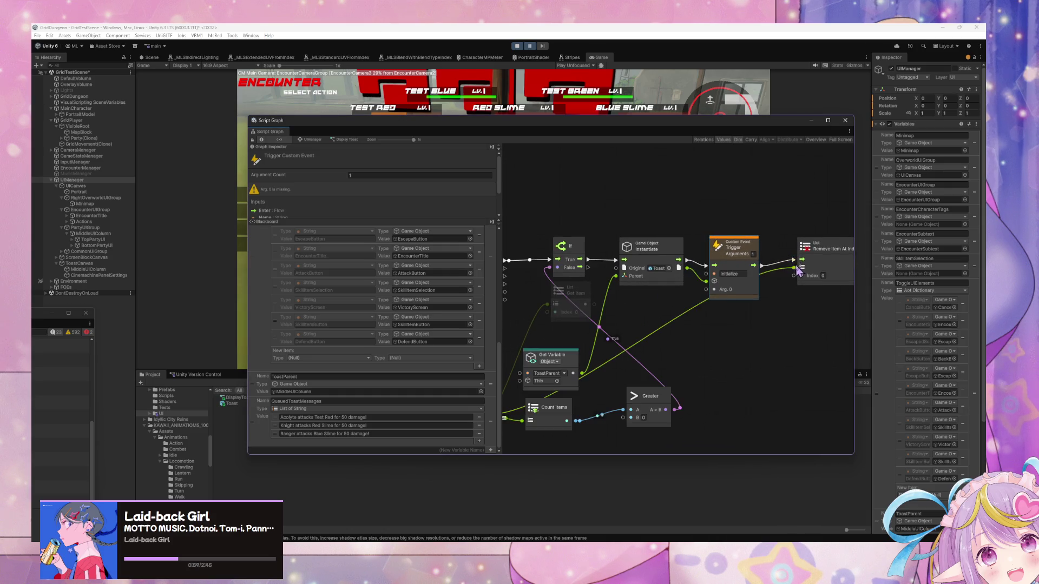
left_click_drag(595, 304, 707, 289)
left_click_drag(633, 365, 690, 368)
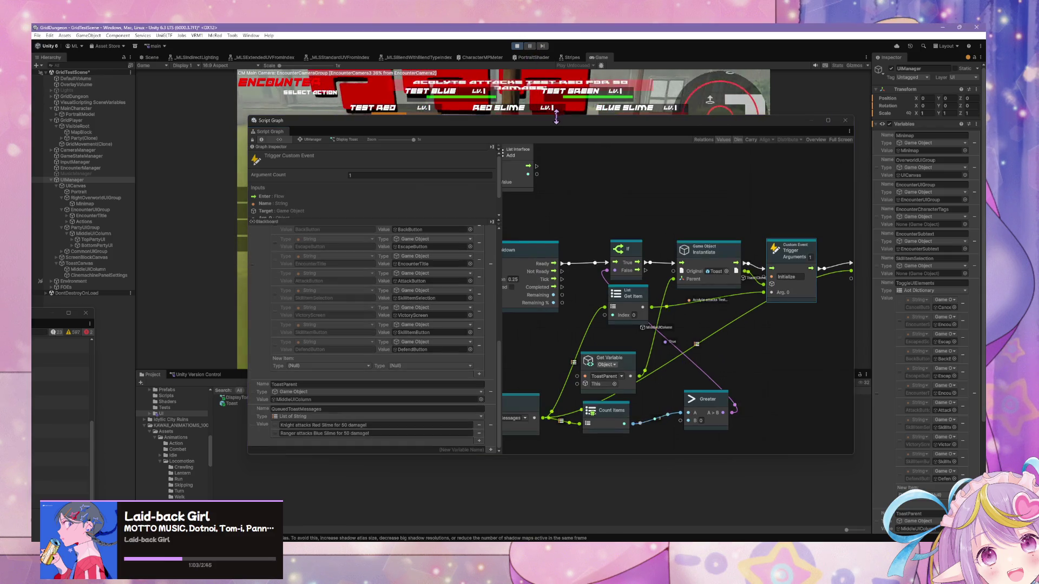
Move the graph window aside and inspect ToastCanvas and CinemachinePanelSettings in the hierarchy.
mouse_move(556, 134)
left_mouse_down()
mouse_move(552, 230)
mouse_move(647, 227)
mouse_move(715, 244)
mouse_move(697, 268)
mouse_move(577, 204)
left_mouse_up()
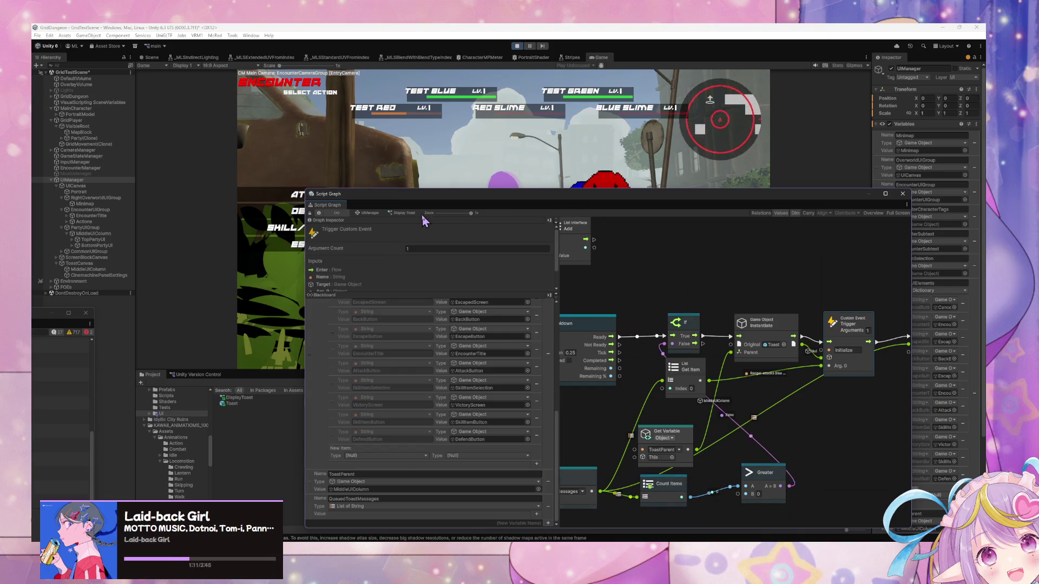
left_click(91, 264)
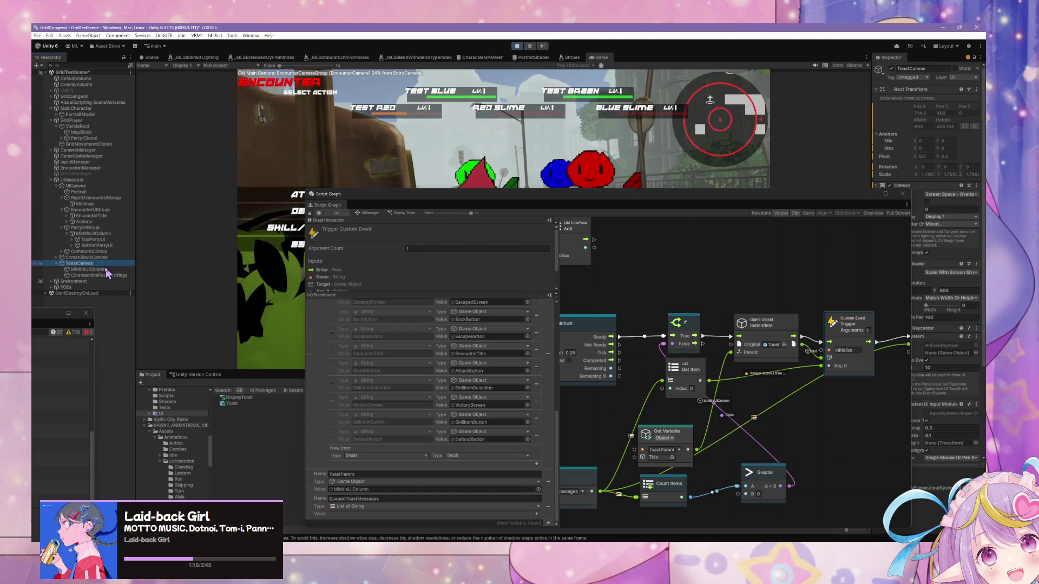
left_click(103, 276)
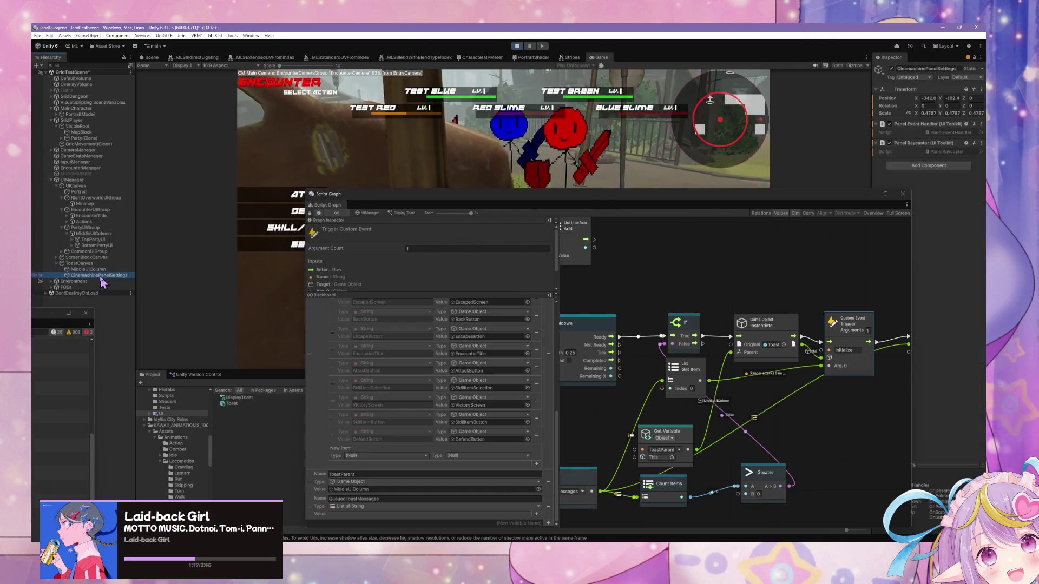
Play a battle turn against target TEST RED and watch the damage toasts stack up.
left_click(338, 154)
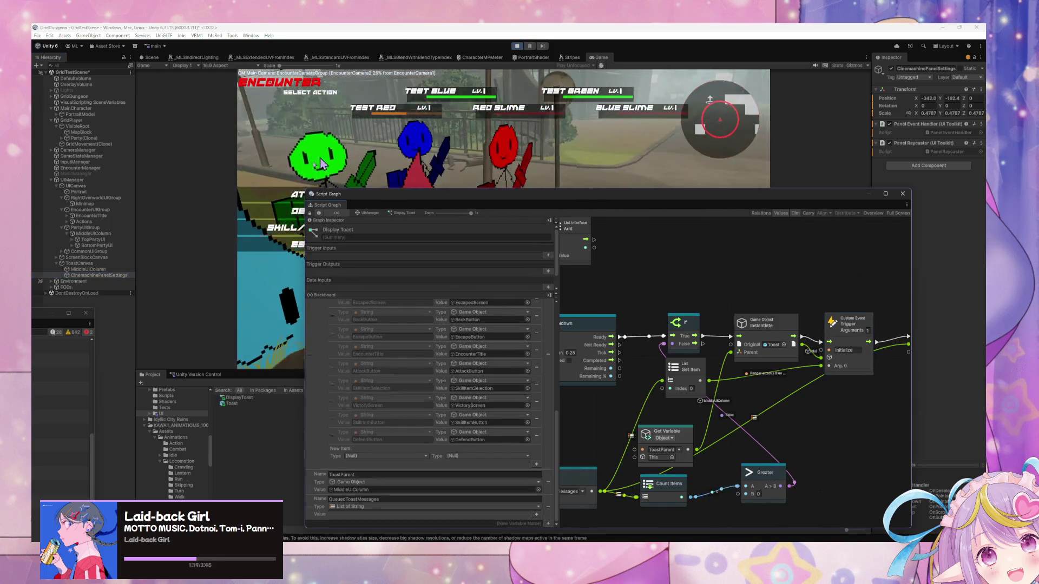
left_click(276, 207)
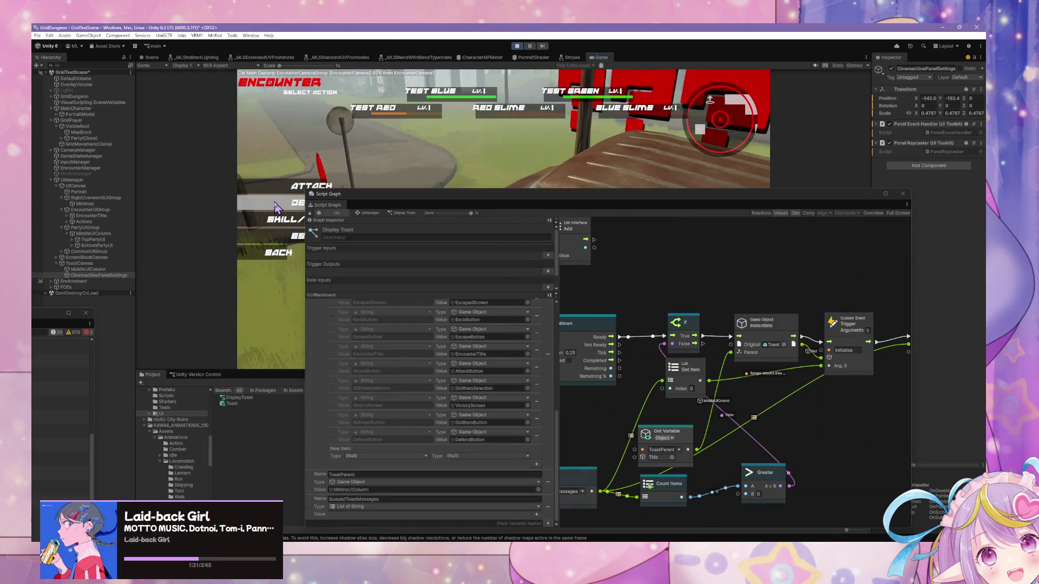
left_click(346, 145)
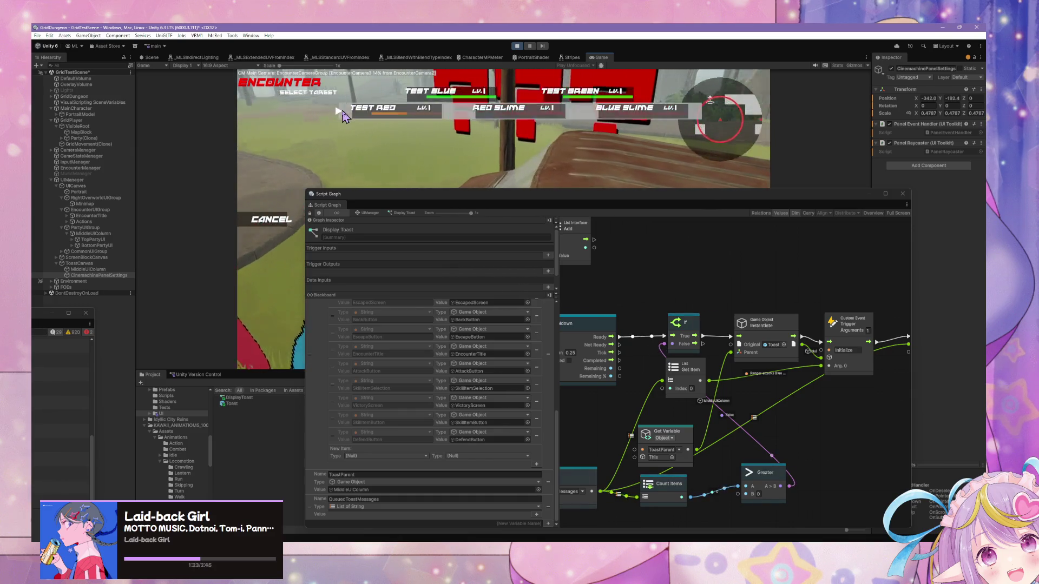
left_click(346, 114)
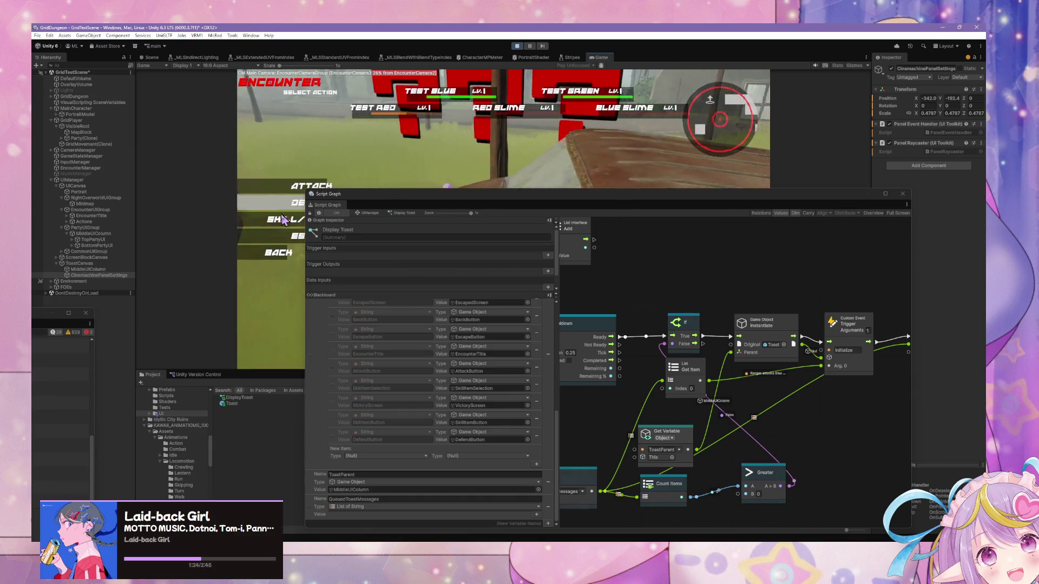
left_click(389, 111)
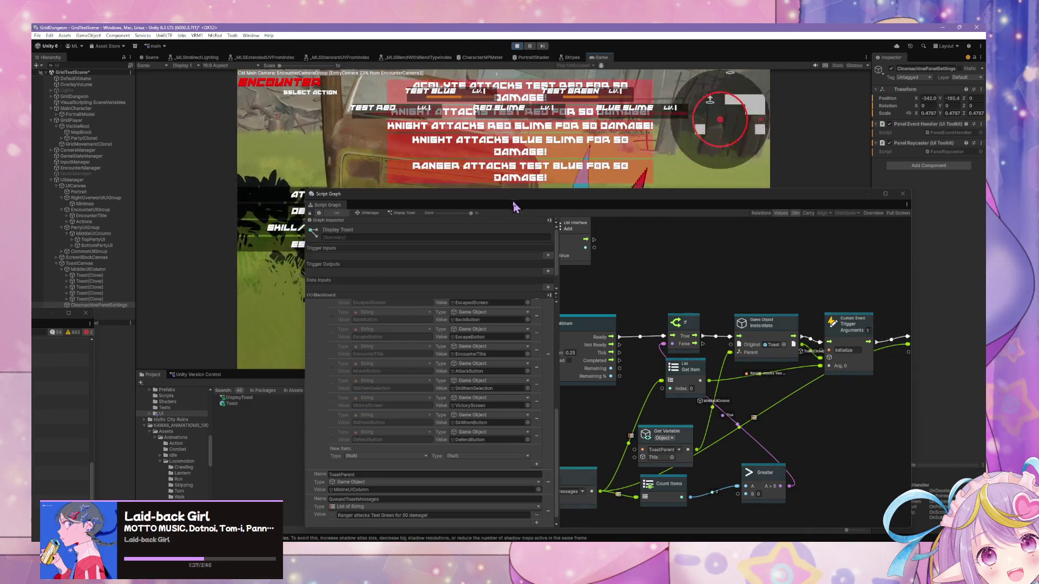
left_click_drag(513, 203, 544, 306)
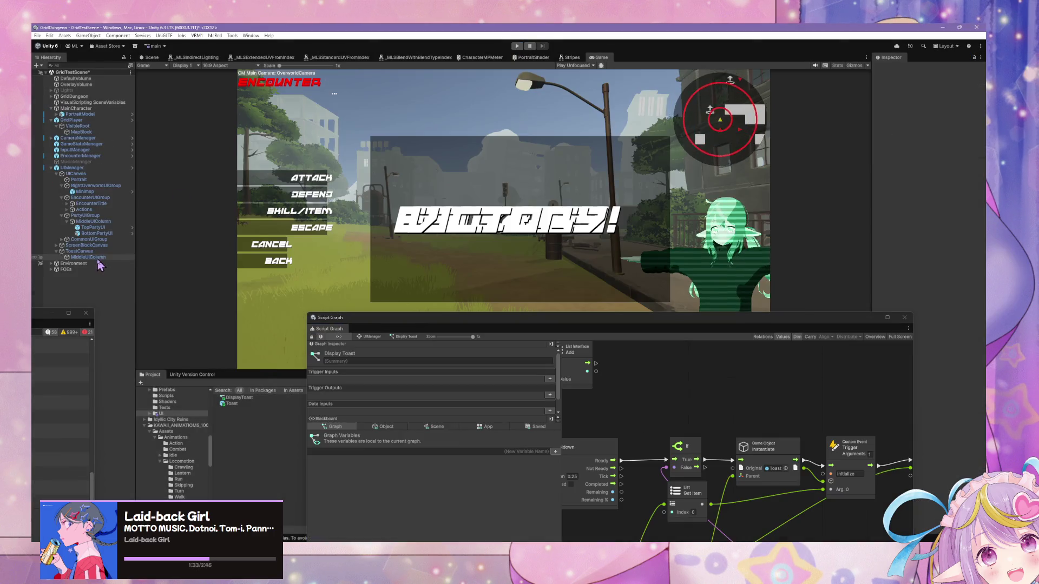
left_click(88, 257)
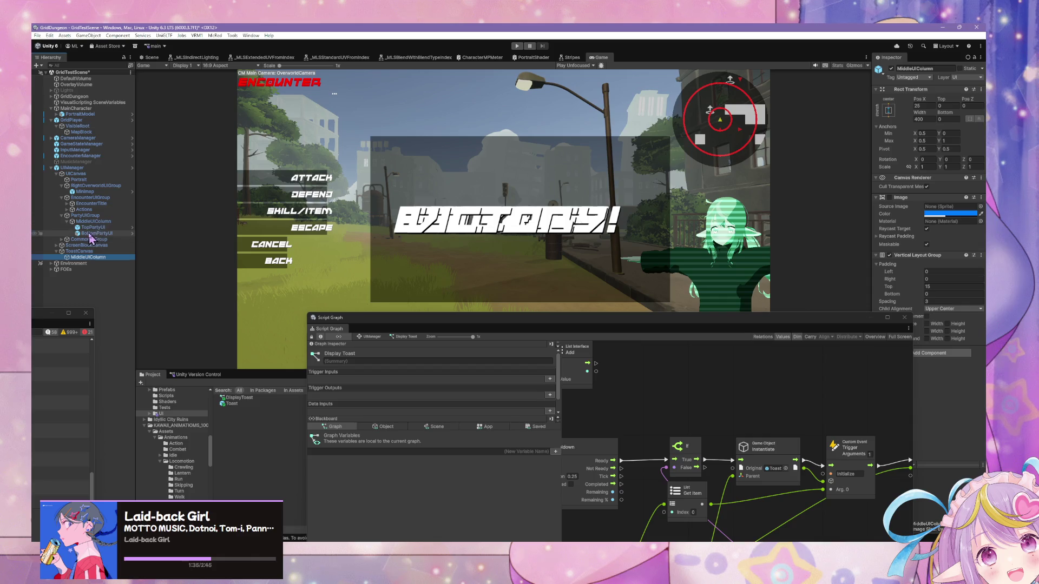
Select TopPartyUI, search the Project window for 'tag', and open the CharacterTagUI prefab.
left_click(93, 227)
left_click_drag(768, 325, 811, 436)
left_click(706, 383)
key("BackSpace")
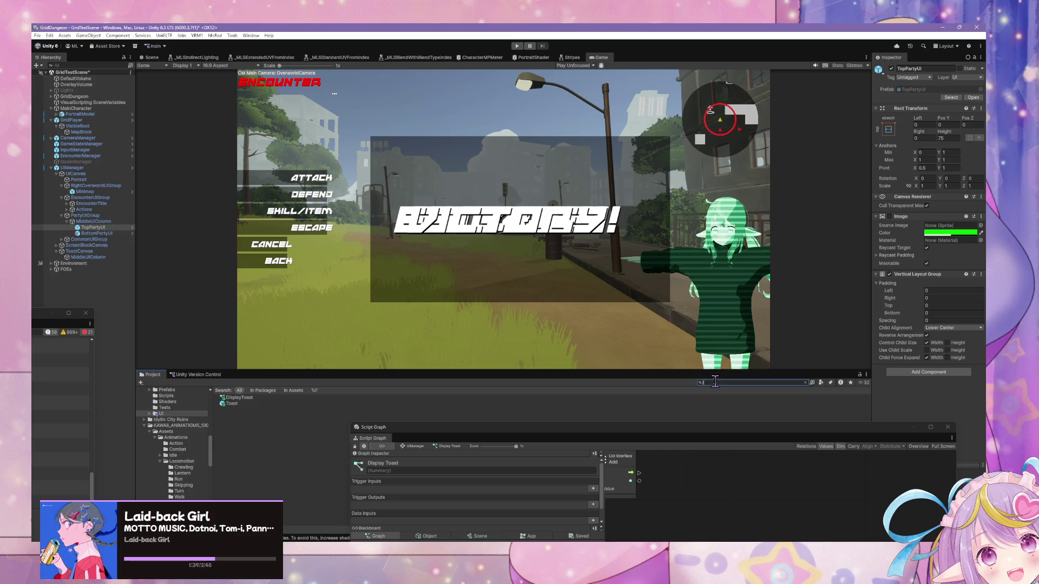
type("tag")
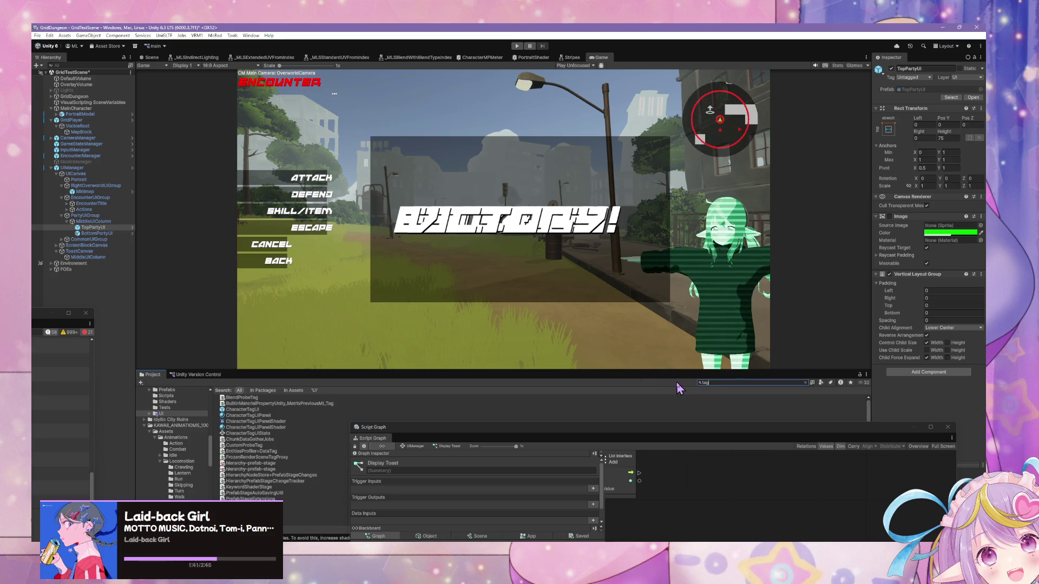
left_click(255, 410)
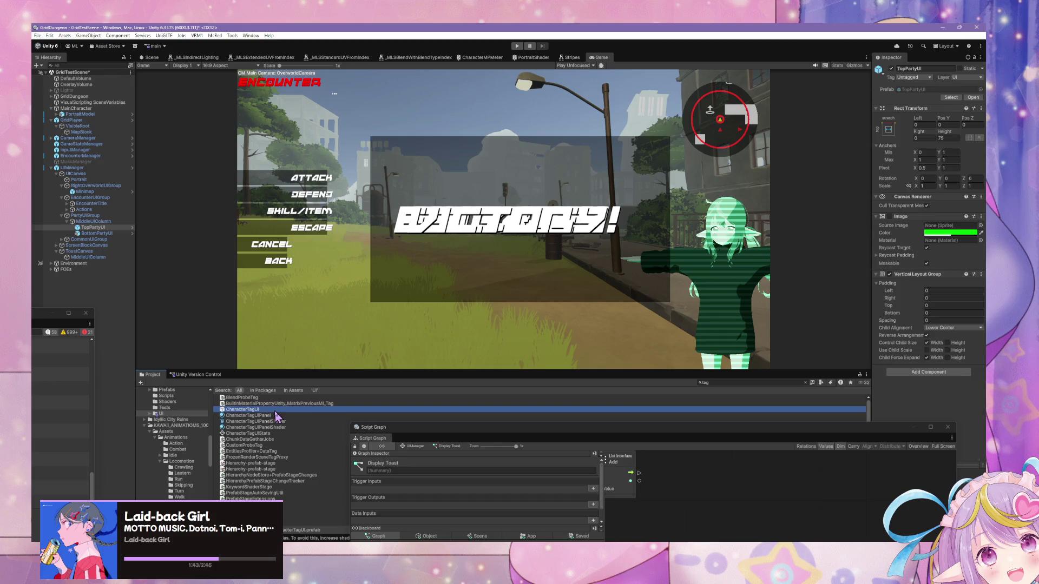
Detach the CharacterTagUI state graph into a large floating window.
scroll(950, 167, "down", 5)
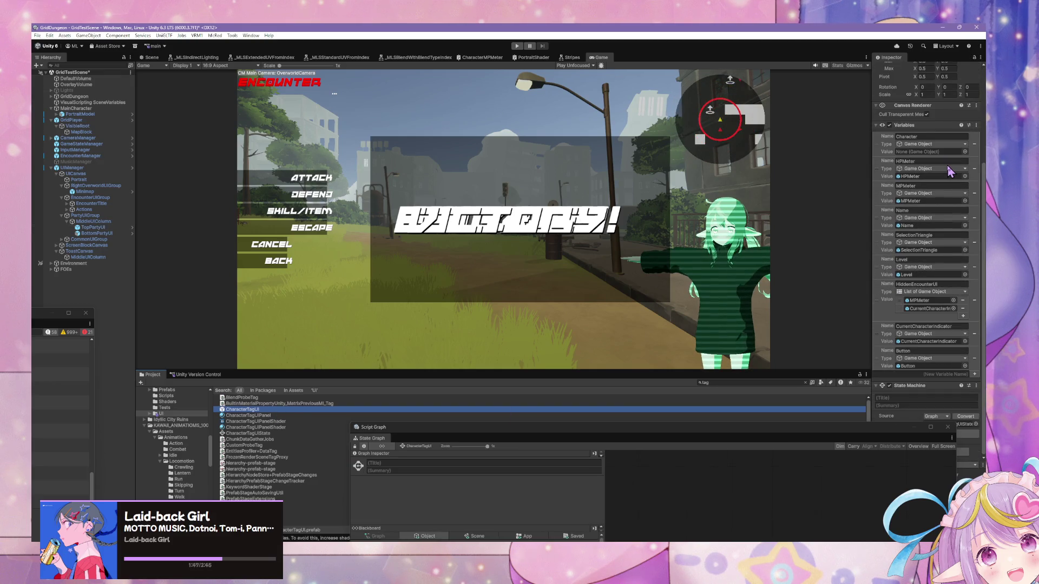
scroll(950, 171, "up", 2)
scroll(950, 172, "up", 3)
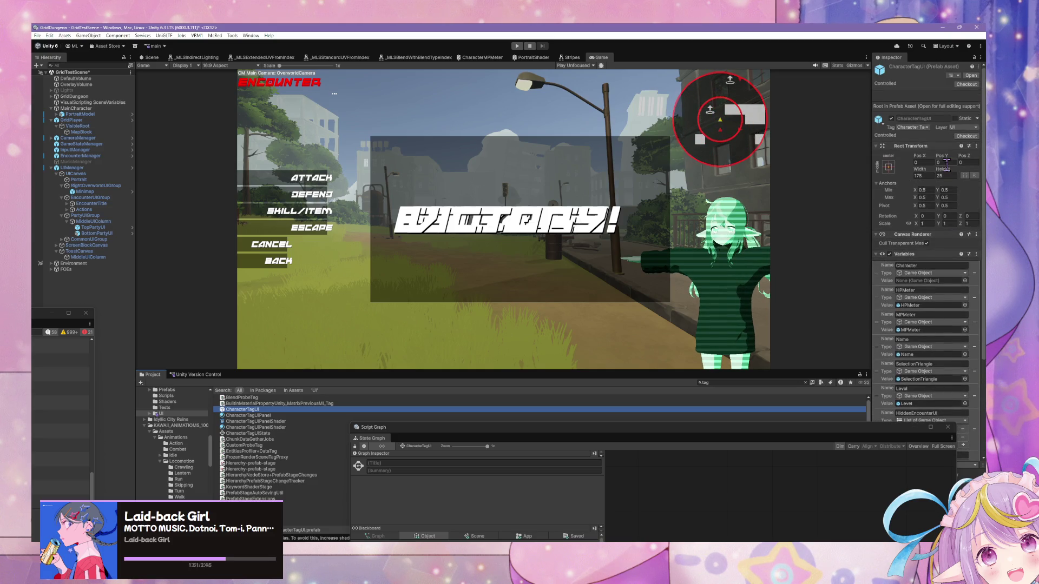
scroll(914, 187, "down", 5)
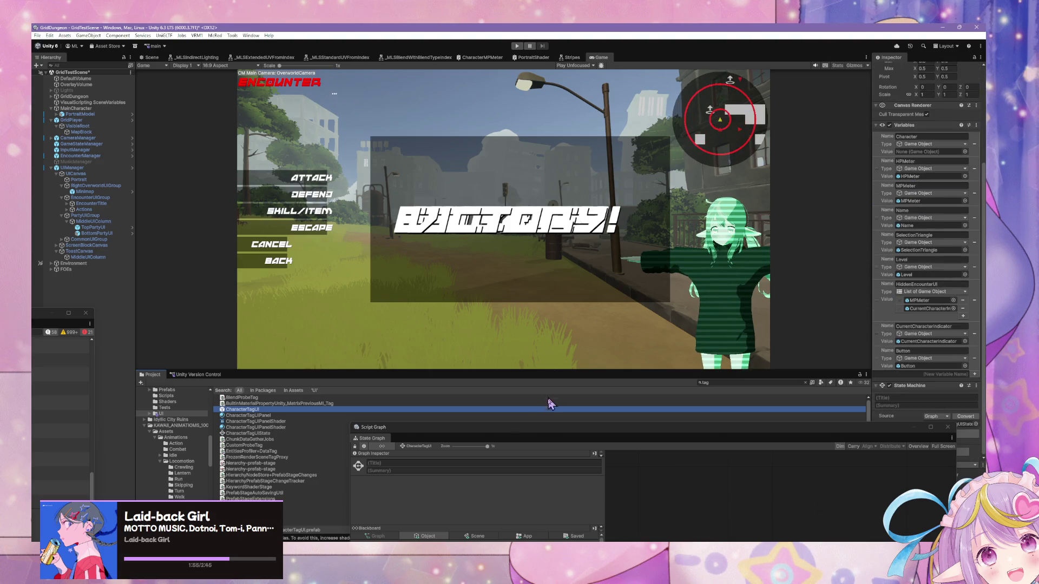
mouse_move(538, 436)
left_mouse_down()
mouse_move(545, 216)
mouse_move(606, 425)
left_mouse_up()
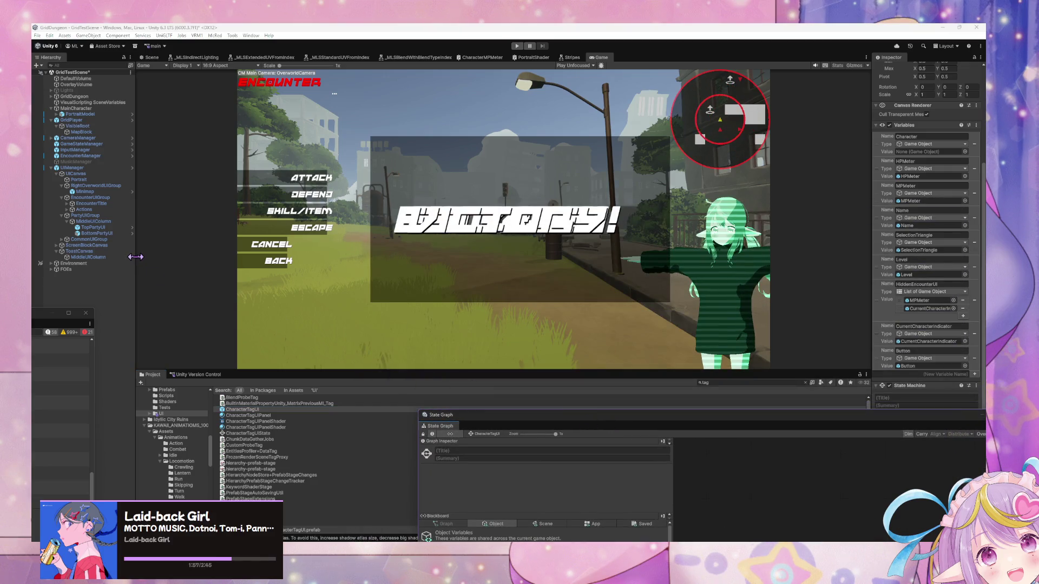
mouse_move(684, 417)
left_mouse_down()
mouse_move(443, 161)
mouse_move(540, 178)
left_mouse_up()
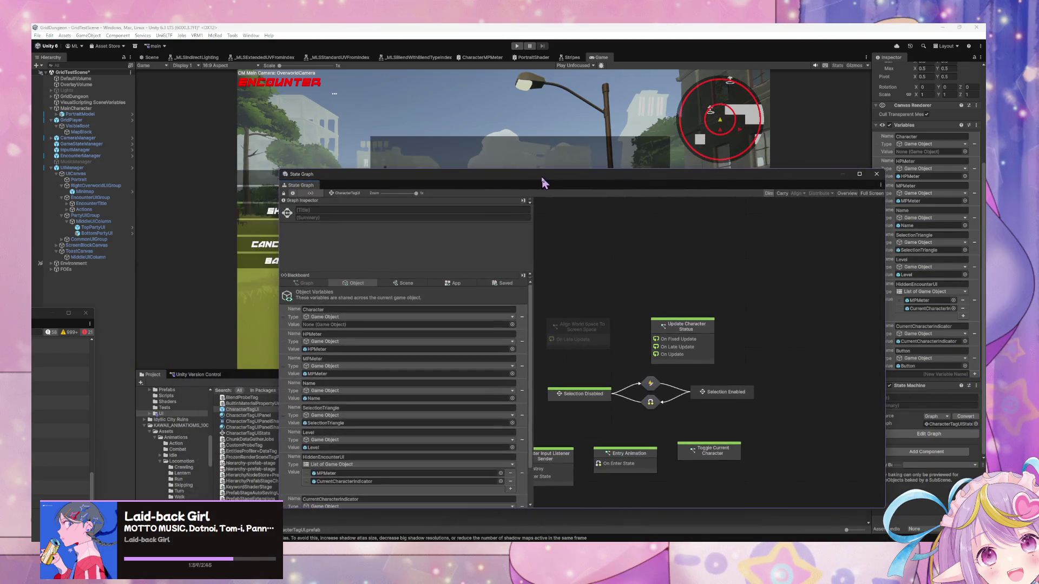
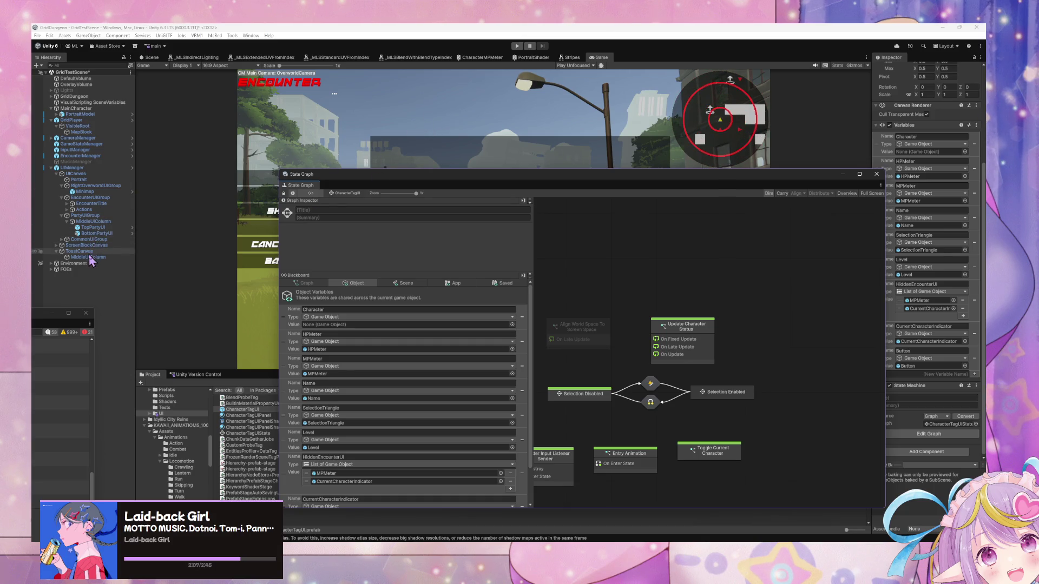
Search the project for 'toast' and pop the DisplayToast script graph into a large floating window.
mouse_move(412, 180)
left_mouse_down()
mouse_move(556, 272)
mouse_move(691, 394)
mouse_move(443, 429)
mouse_move(496, 401)
mouse_move(404, 171)
mouse_move(703, 398)
mouse_move(730, 397)
left_mouse_up()
left_click(729, 382)
type("toast")
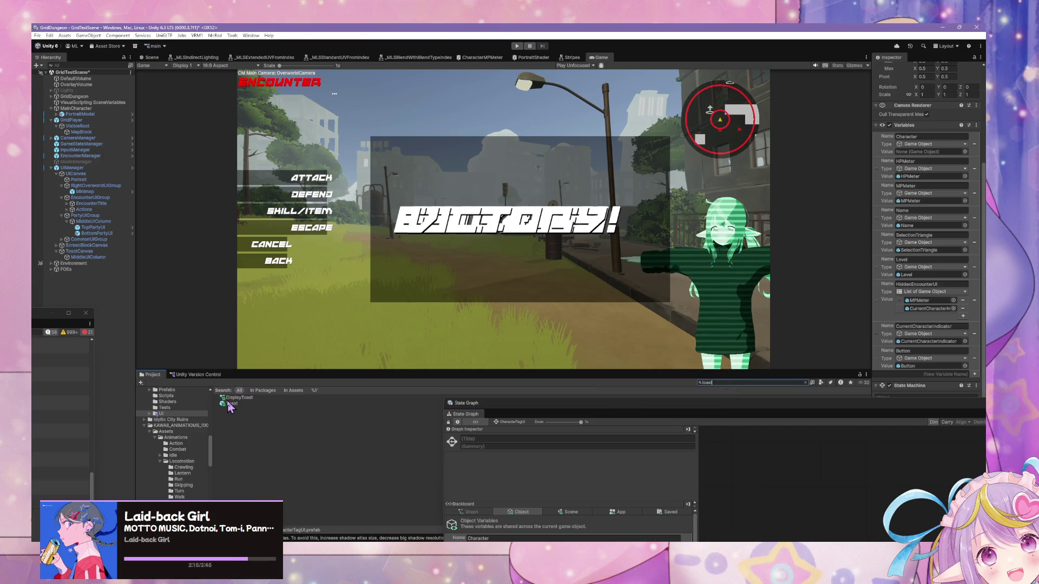
left_click(232, 397)
mouse_move(541, 412)
left_mouse_down()
mouse_move(447, 142)
mouse_move(460, 147)
left_mouse_up()
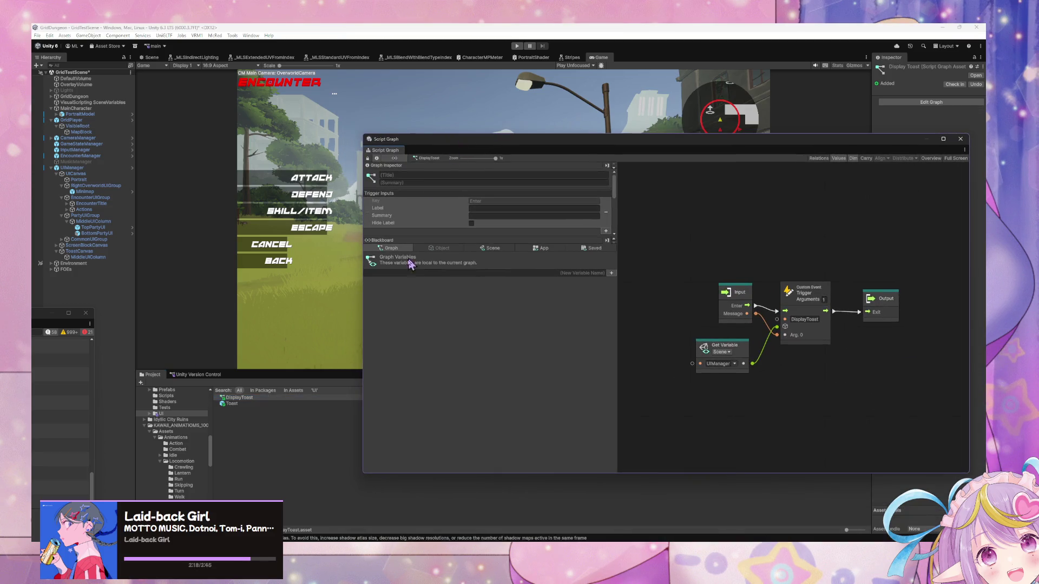
Set the Toast graph's Wait For Seconds delays to 4 and 0.5 before Destroy.
left_click(238, 404)
mouse_move(907, 269)
left_mouse_down()
mouse_move(769, 273)
mouse_move(680, 232)
left_mouse_up()
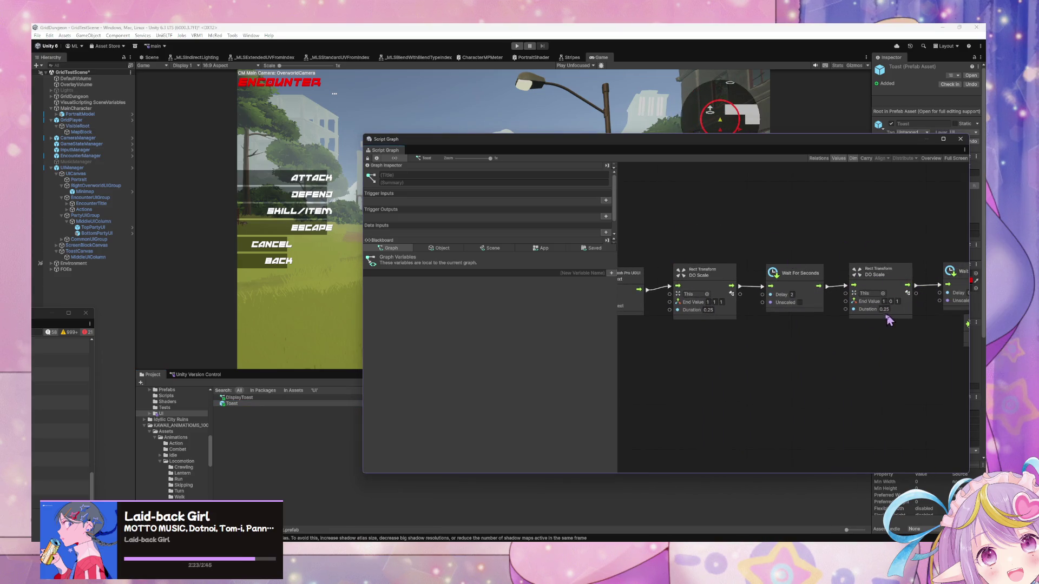
left_click_drag(891, 319, 766, 329)
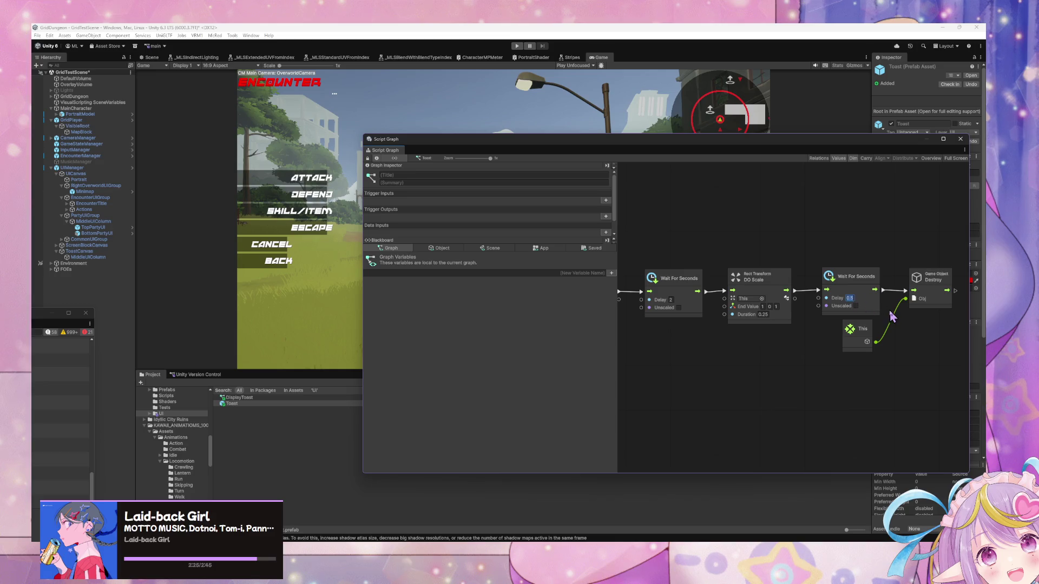
left_click_drag(635, 343, 756, 343)
left_click_drag(803, 301, 680, 293)
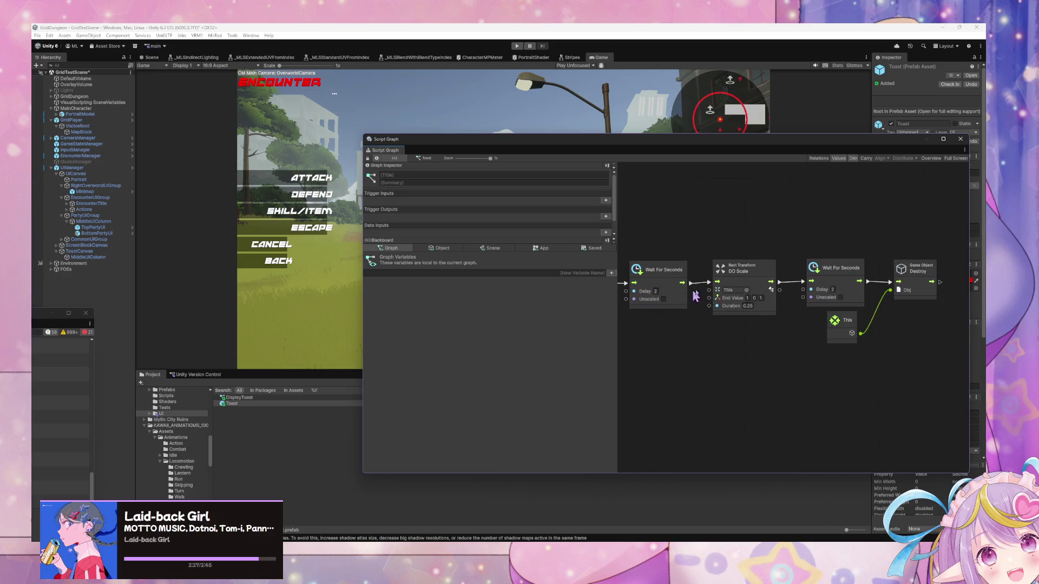
type("0.5")
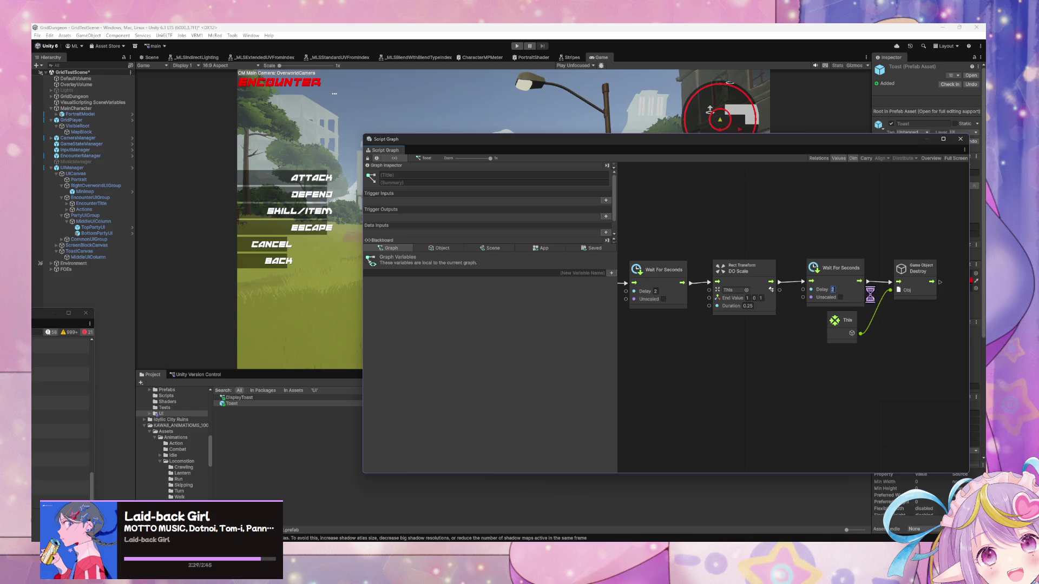
left_click_drag(831, 296, 846, 305)
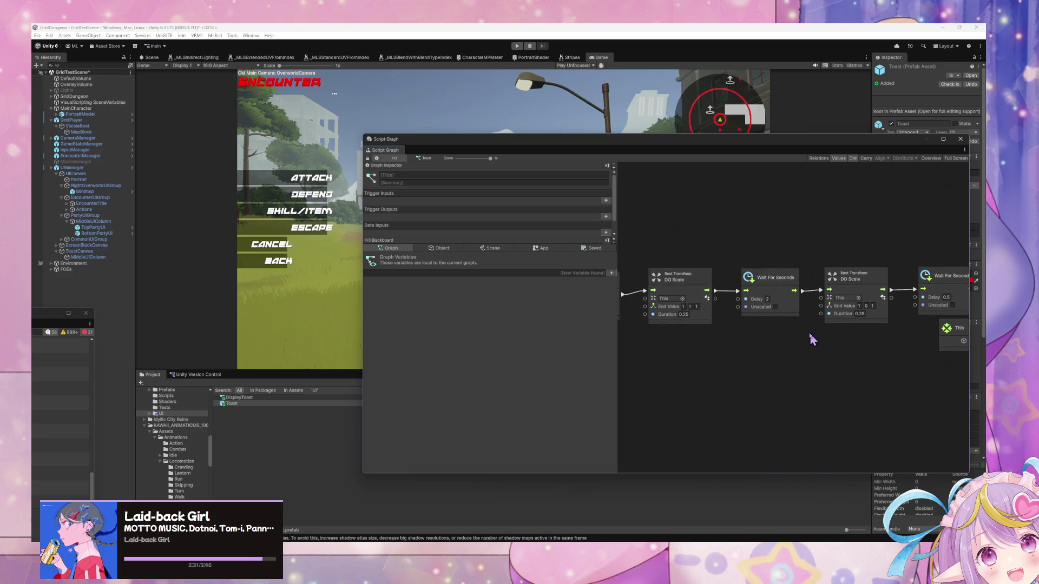
Pan the graph back to its start events and open the Toast prefab for editing.
mouse_move(811, 337)
left_mouse_down()
mouse_move(922, 336)
mouse_move(888, 349)
mouse_move(871, 341)
mouse_move(879, 307)
mouse_move(818, 318)
left_mouse_up()
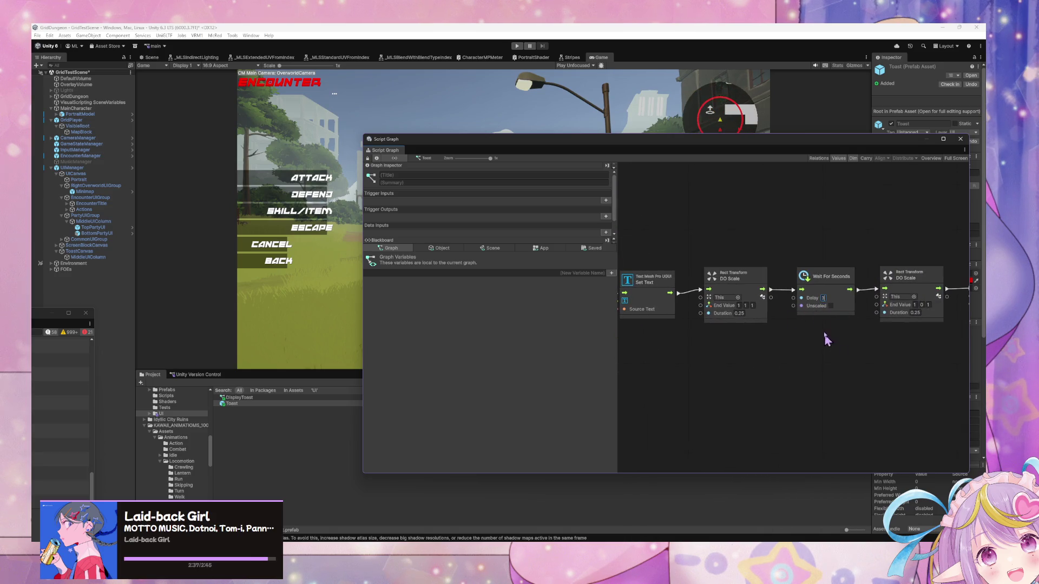
left_click_drag(736, 396, 872, 406)
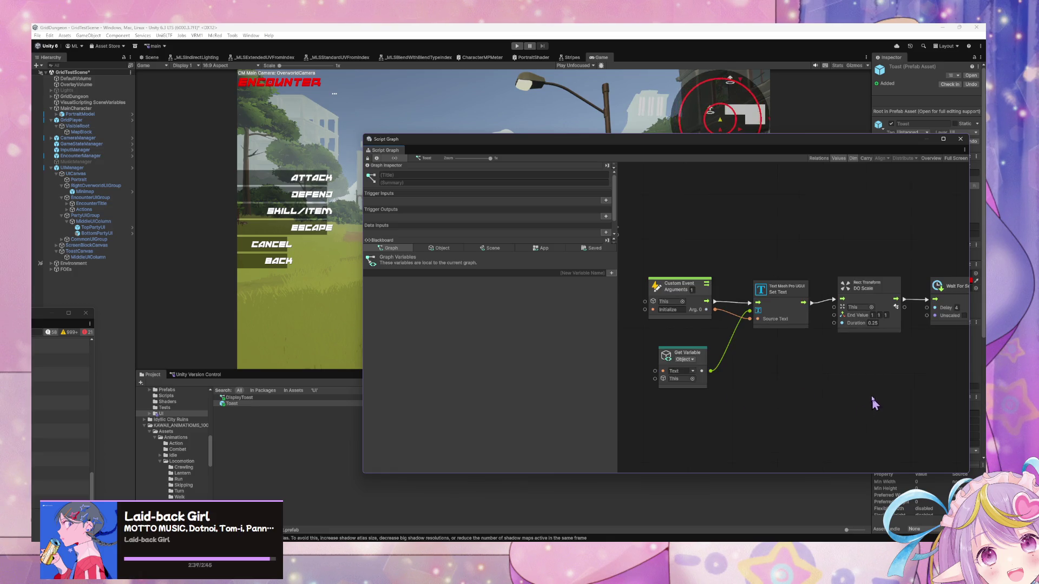
left_click_drag(779, 325, 909, 336)
mouse_move(746, 238)
left_mouse_down()
mouse_move(765, 250)
mouse_move(792, 230)
left_mouse_up()
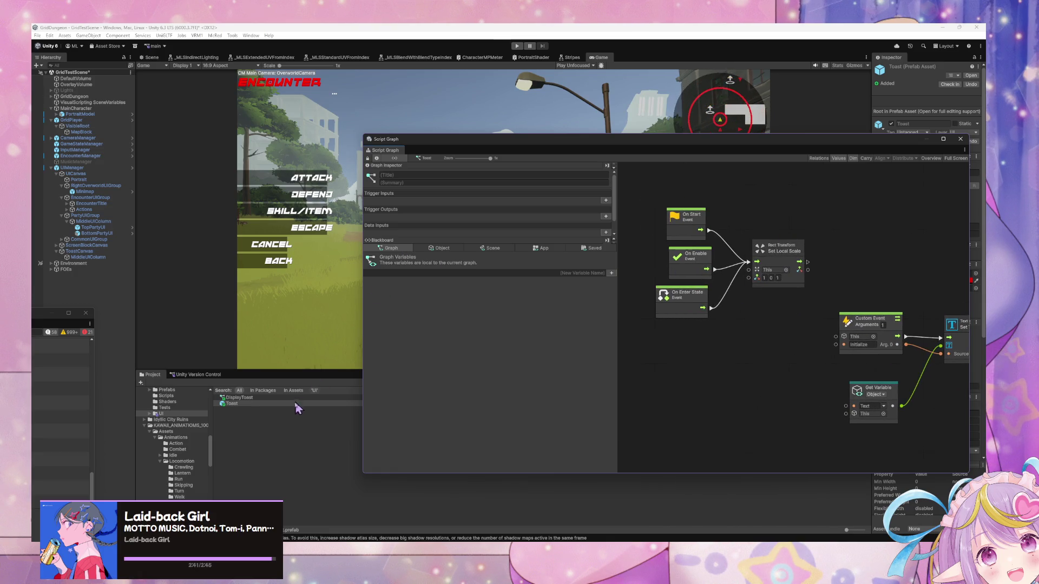
left_click(970, 81)
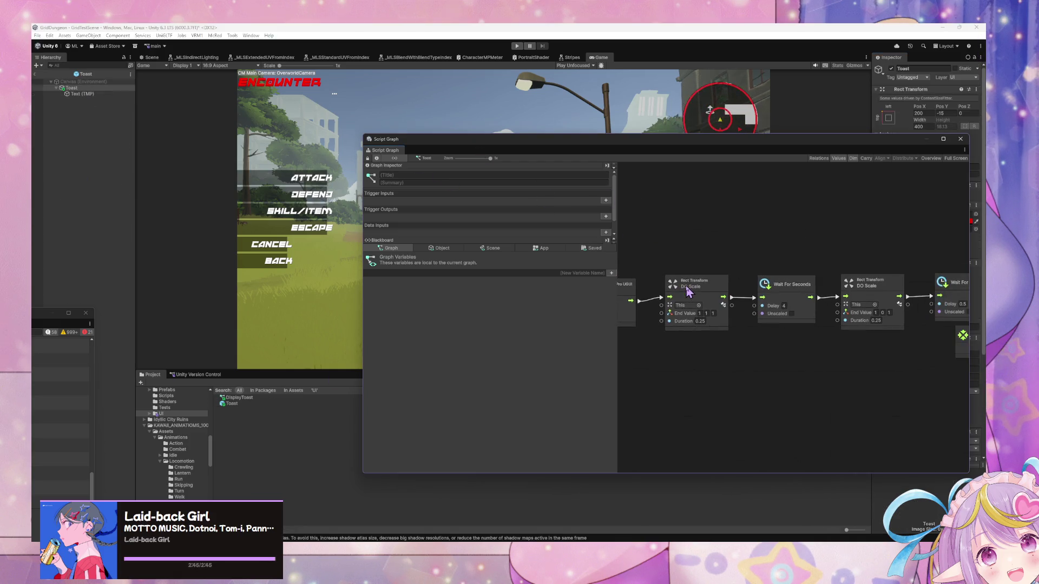
Give the Toast root the middle-centre anchor preset with Pos X 0 and Pos Y 0.
left_click(72, 88)
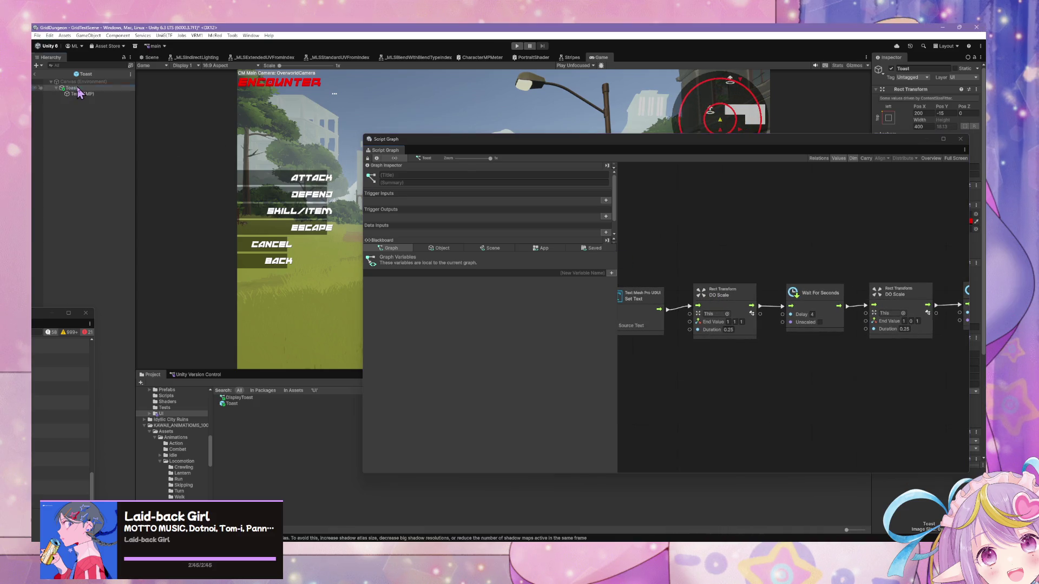
left_click_drag(896, 149, 799, 230)
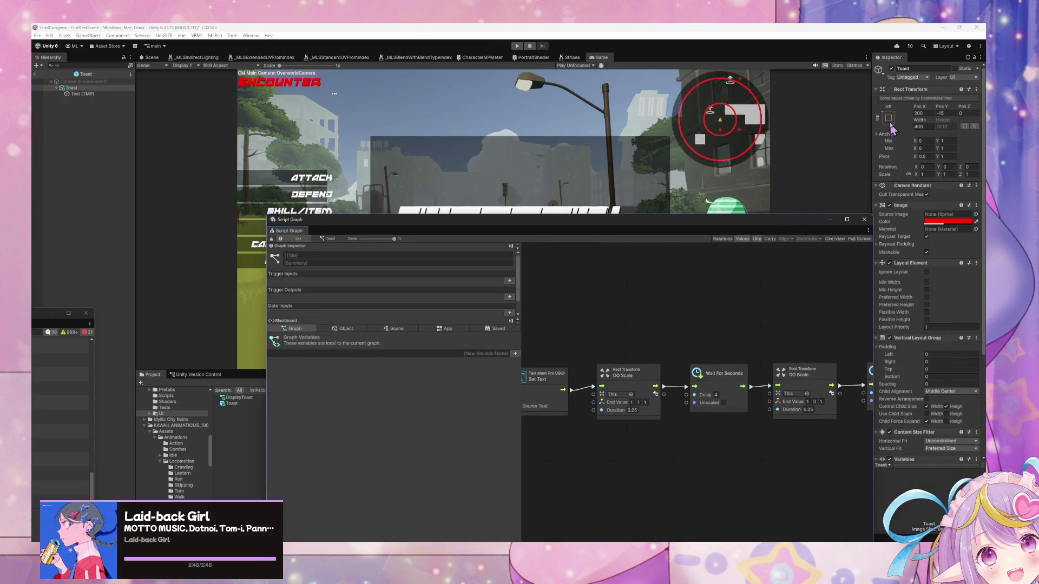
left_click(888, 117)
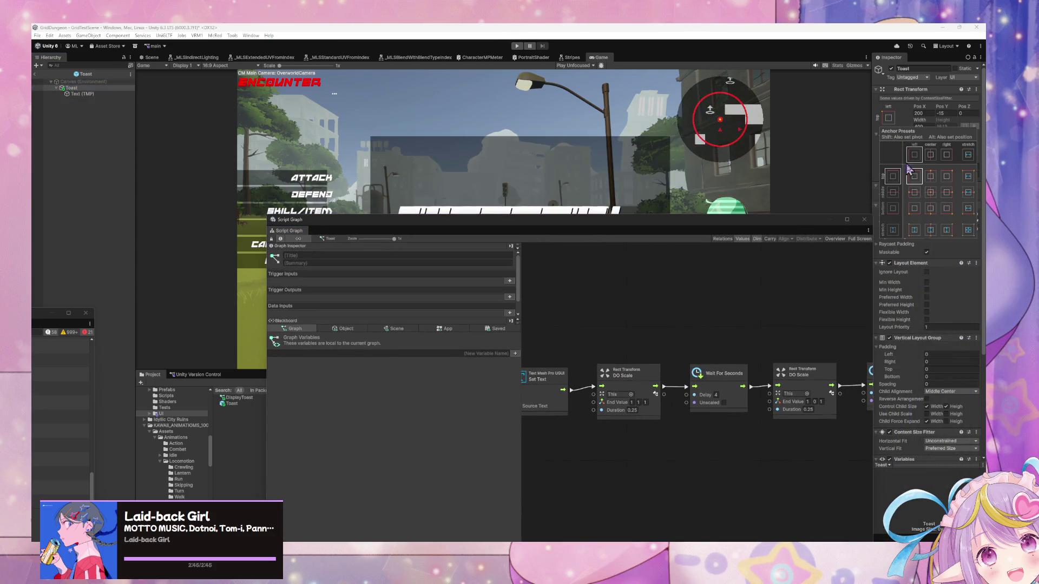
left_click(930, 192)
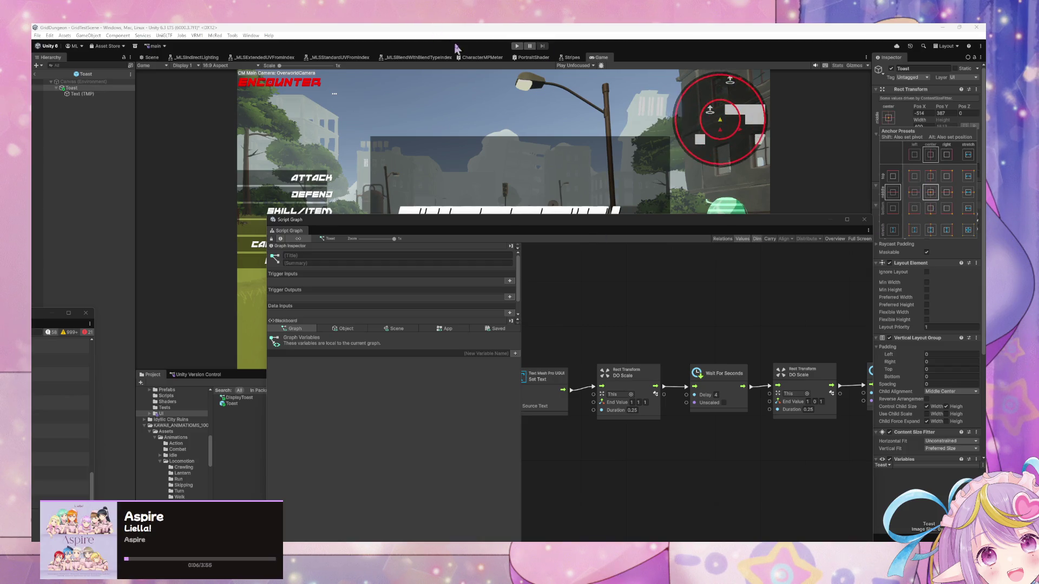
left_click(924, 115)
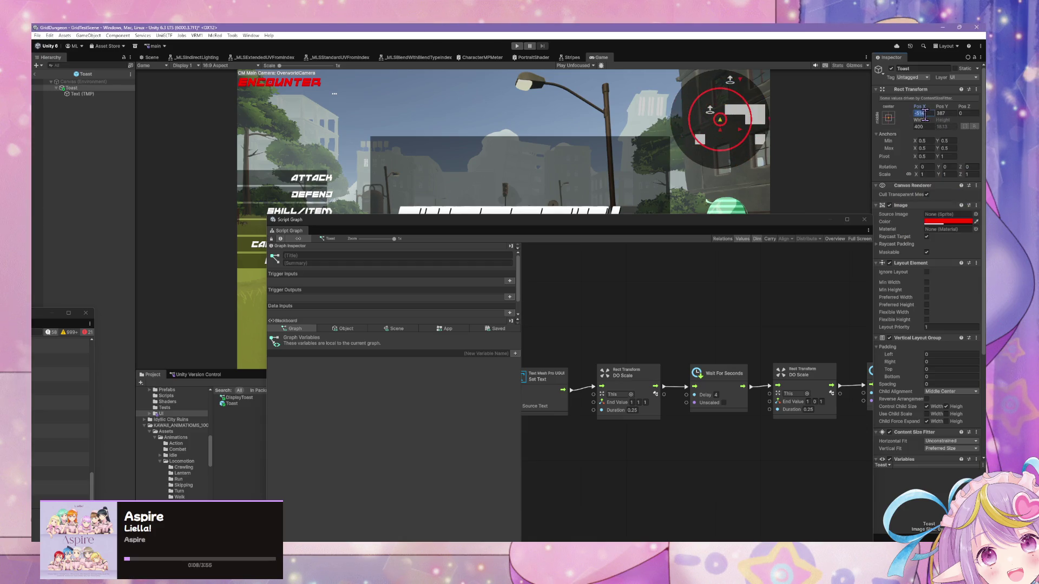
type("0")
left_click(946, 113)
type("0")
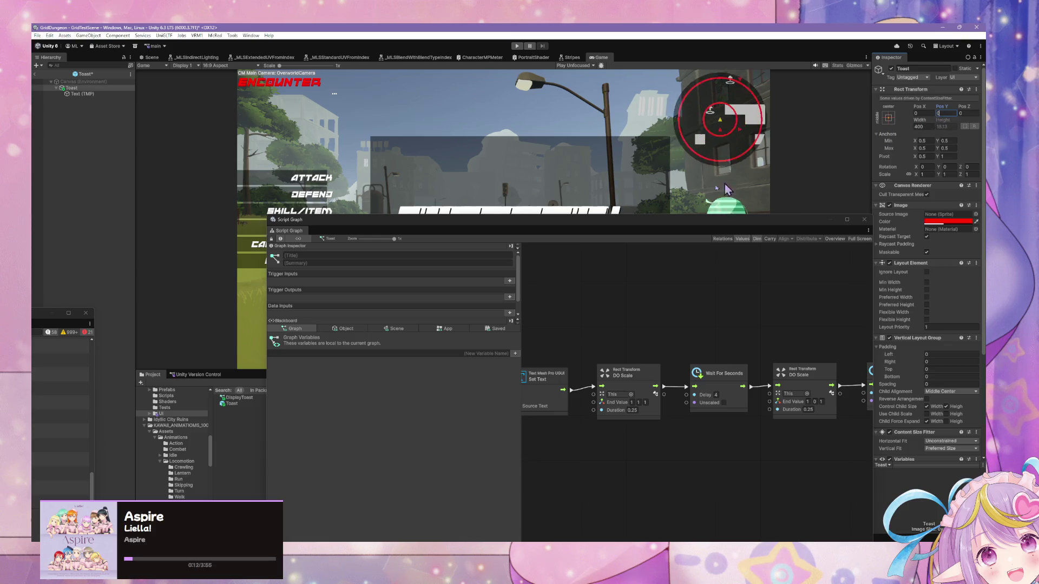
mouse_move(625, 222)
left_mouse_down()
mouse_move(489, 274)
mouse_move(468, 169)
mouse_move(585, 214)
mouse_move(624, 162)
left_mouse_up()
left_click_drag(777, 156, 525, 246)
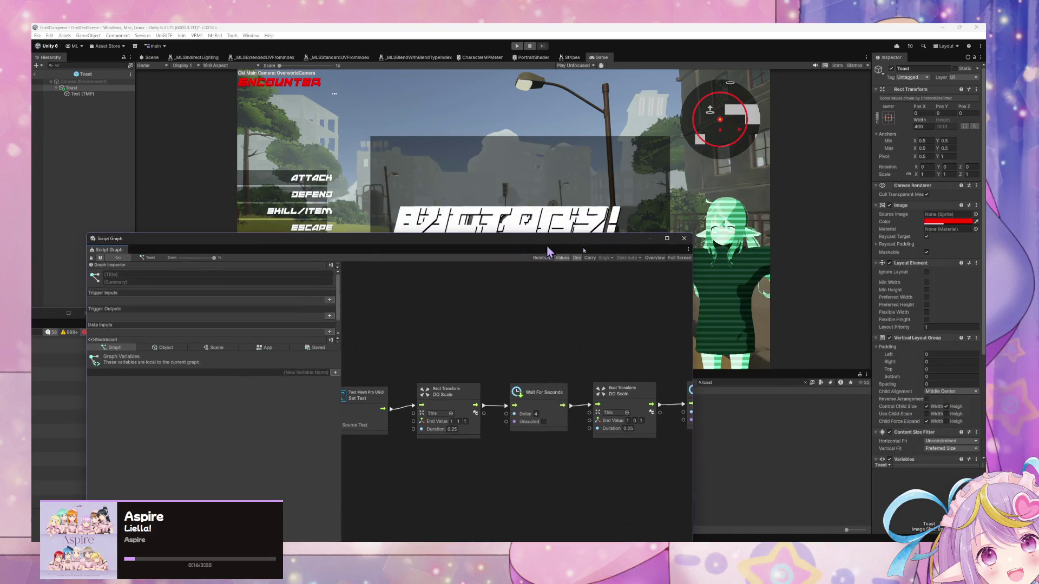
Change the Toast background Image colour to black with alpha 0.75.
left_click(958, 222)
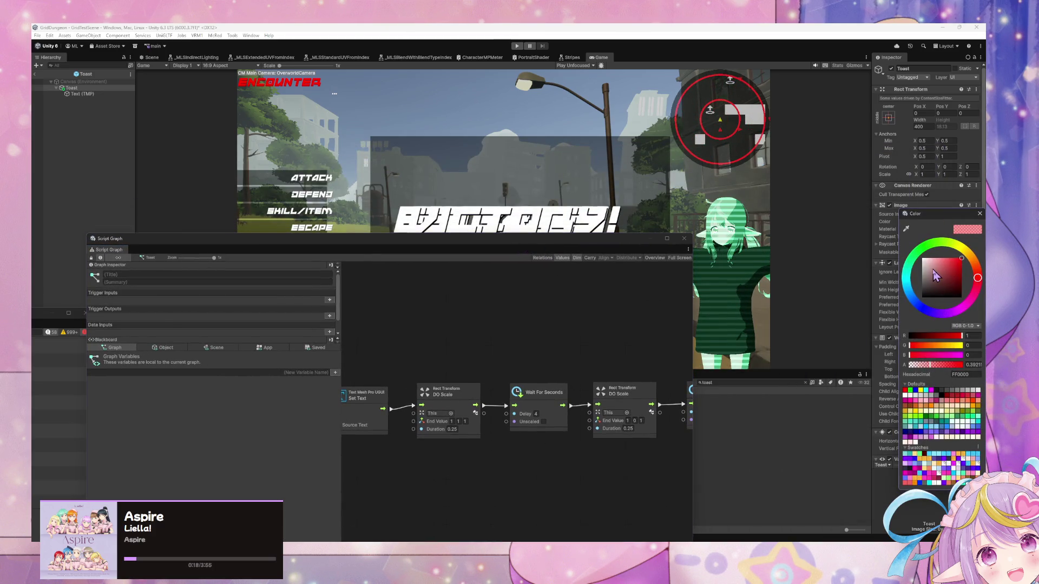
left_click_drag(936, 276, 920, 301)
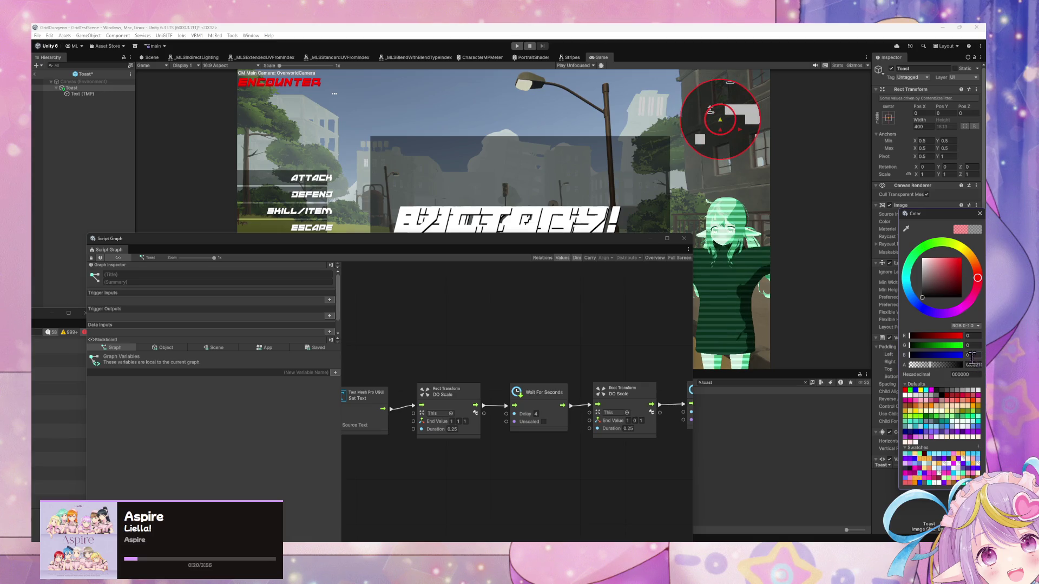
type("0.75")
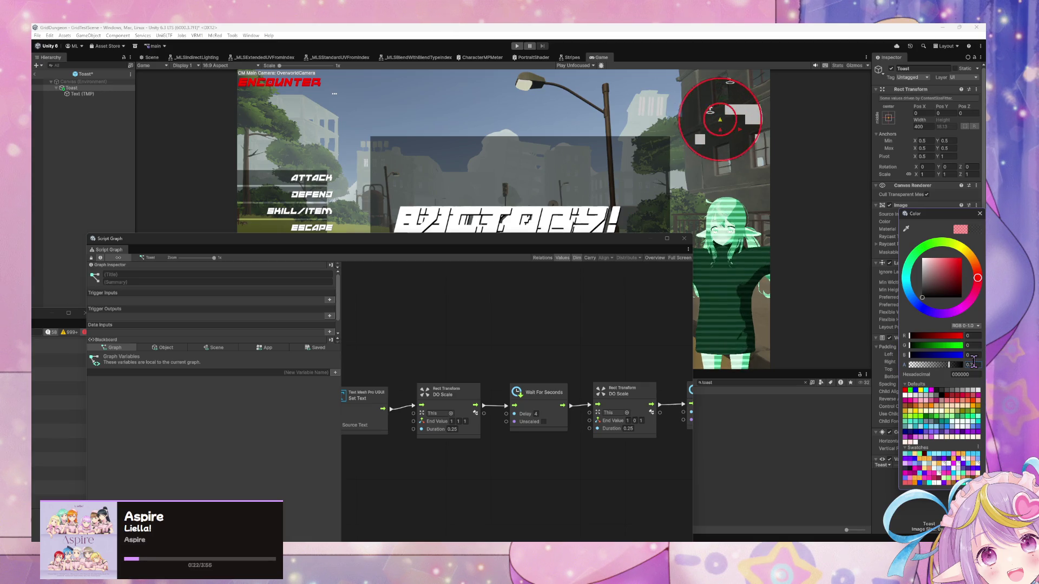
left_click(979, 213)
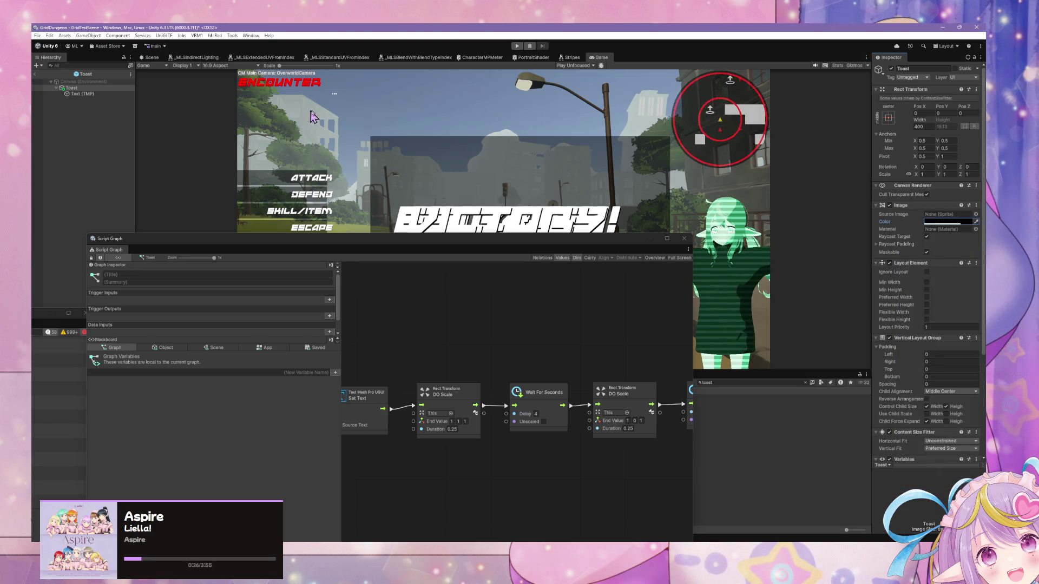
Check the Text (TMP) font asset list and keep ANDMOREY REGULAR.
left_click(82, 93)
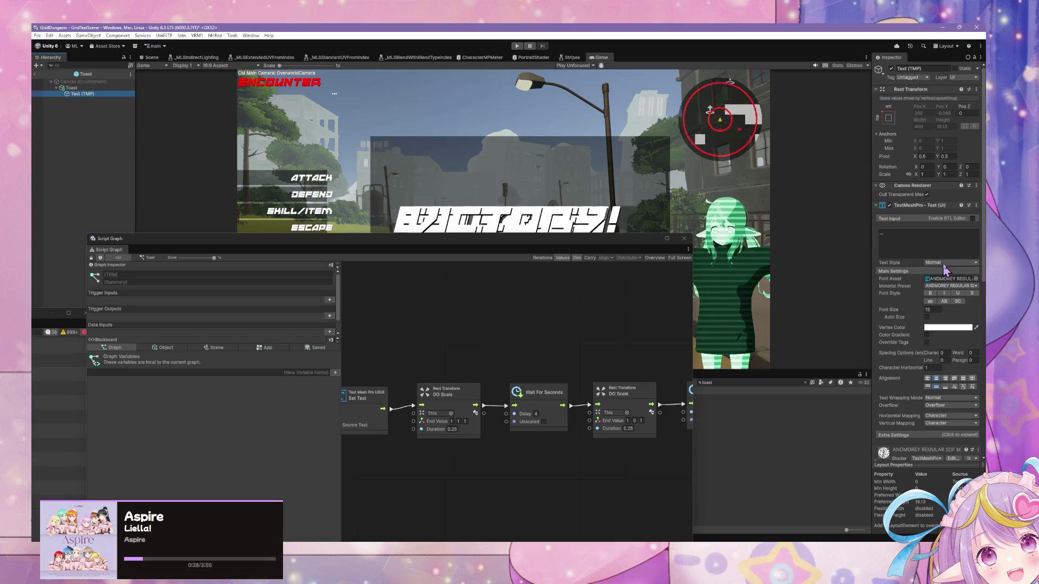
left_click(975, 279)
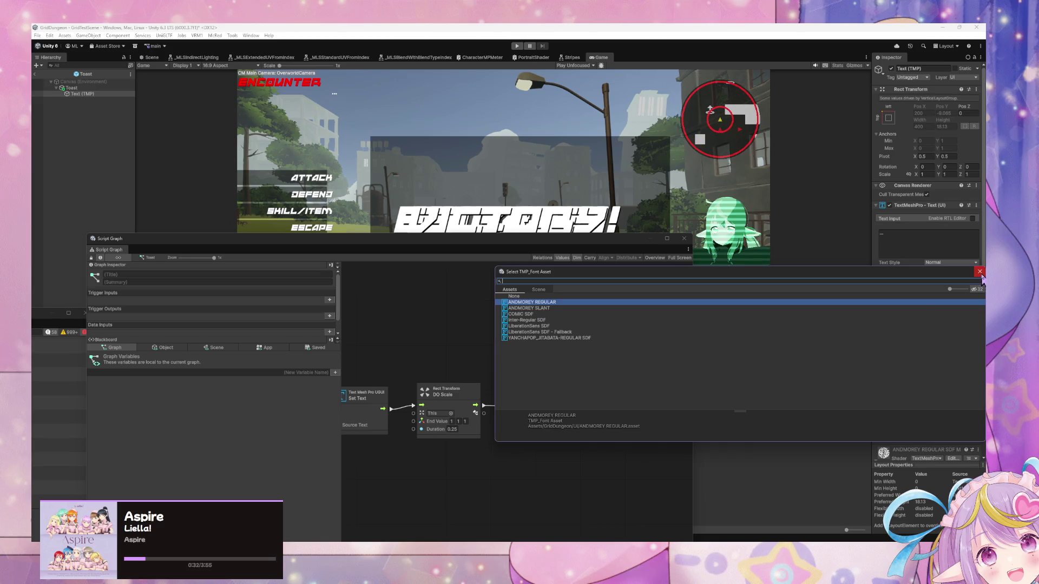
left_click(457, 228)
left_click_drag(440, 240, 694, 149)
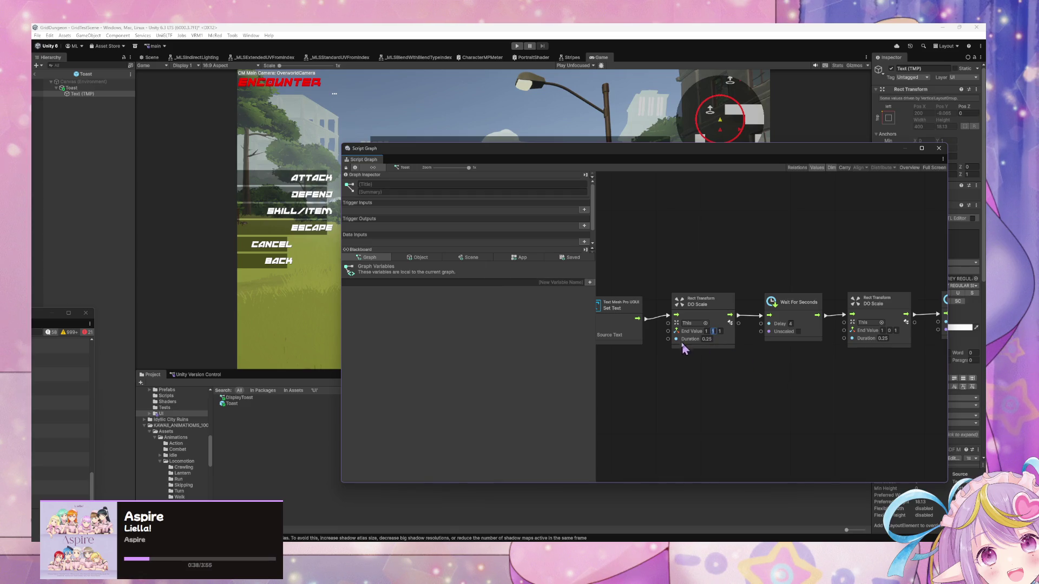
Set the graph's Set Local Scale X to 0 so the toast starts at 0, 1, 1, and save.
mouse_move(685, 349)
left_mouse_down()
mouse_move(725, 352)
mouse_move(698, 336)
mouse_move(715, 322)
left_mouse_up()
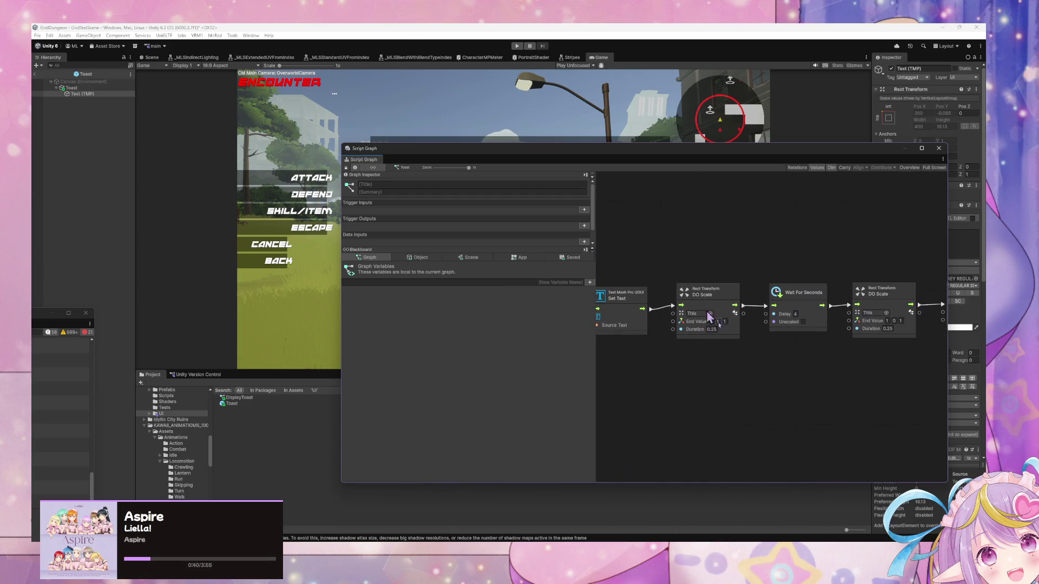
type("0")
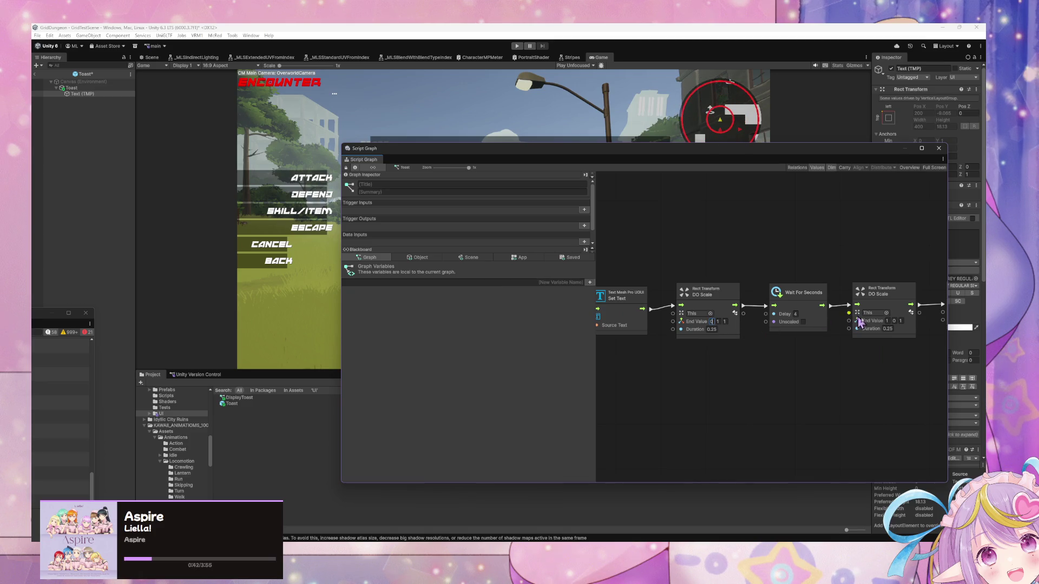
key("ctrl+s")
mouse_move(888, 348)
left_mouse_down()
mouse_move(839, 309)
mouse_move(791, 355)
mouse_move(886, 352)
mouse_move(666, 345)
mouse_move(698, 340)
left_mouse_up()
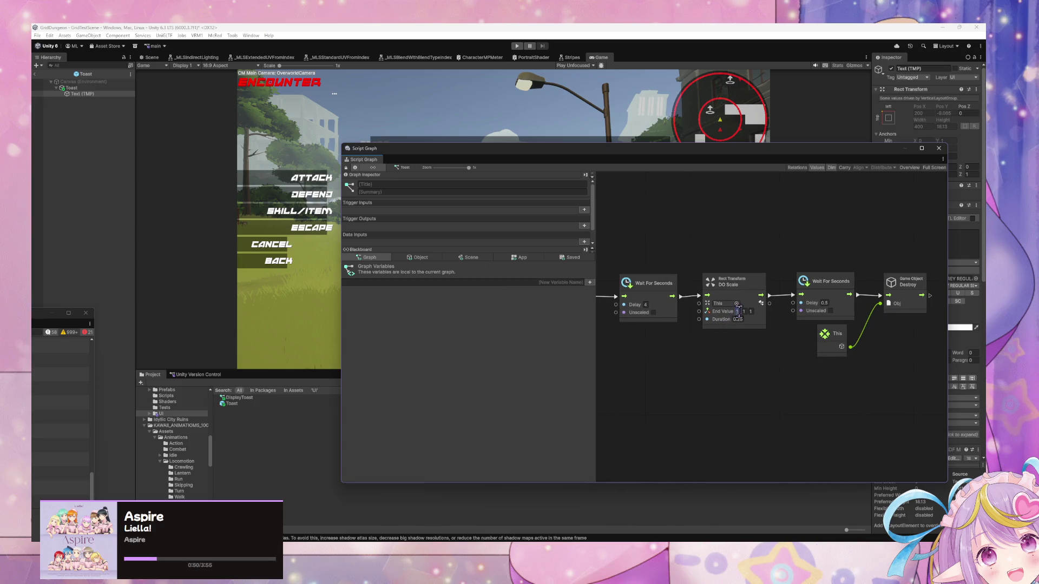
type("0")
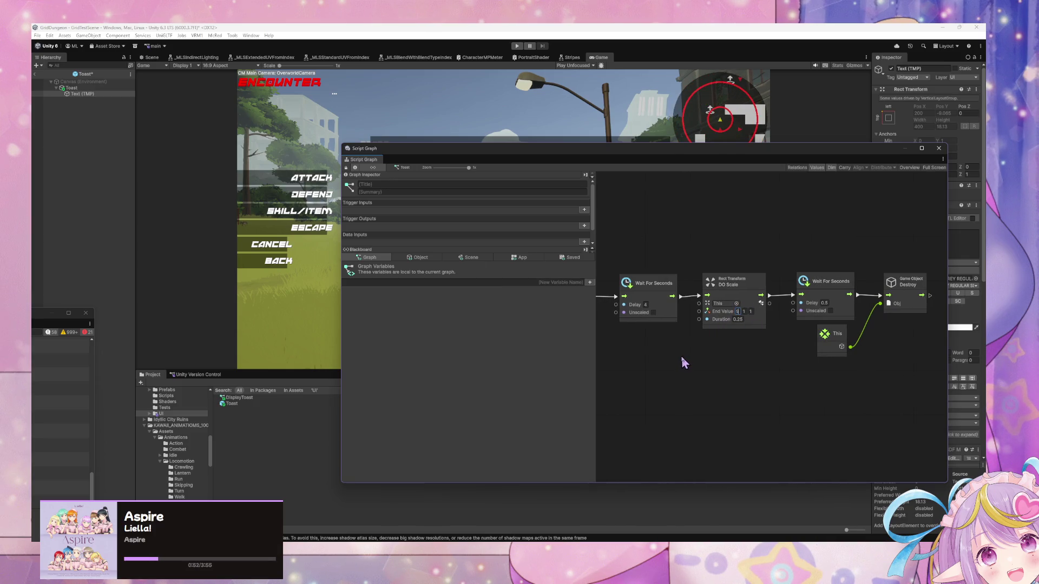
mouse_move(698, 351)
left_mouse_down()
mouse_move(747, 367)
mouse_move(723, 355)
left_mouse_up()
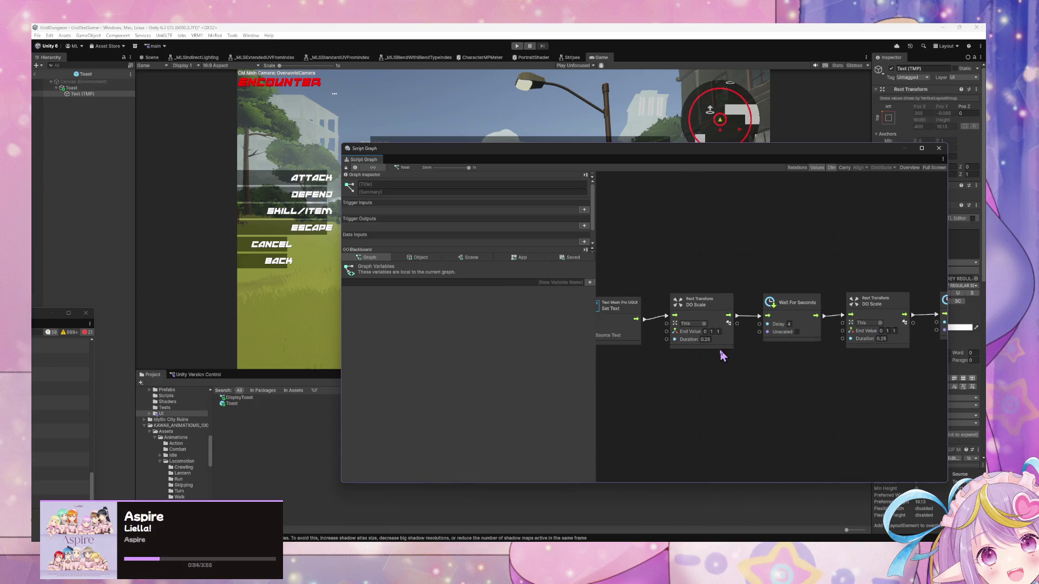
mouse_move(688, 397)
left_mouse_down()
mouse_move(816, 399)
mouse_move(910, 439)
left_mouse_up()
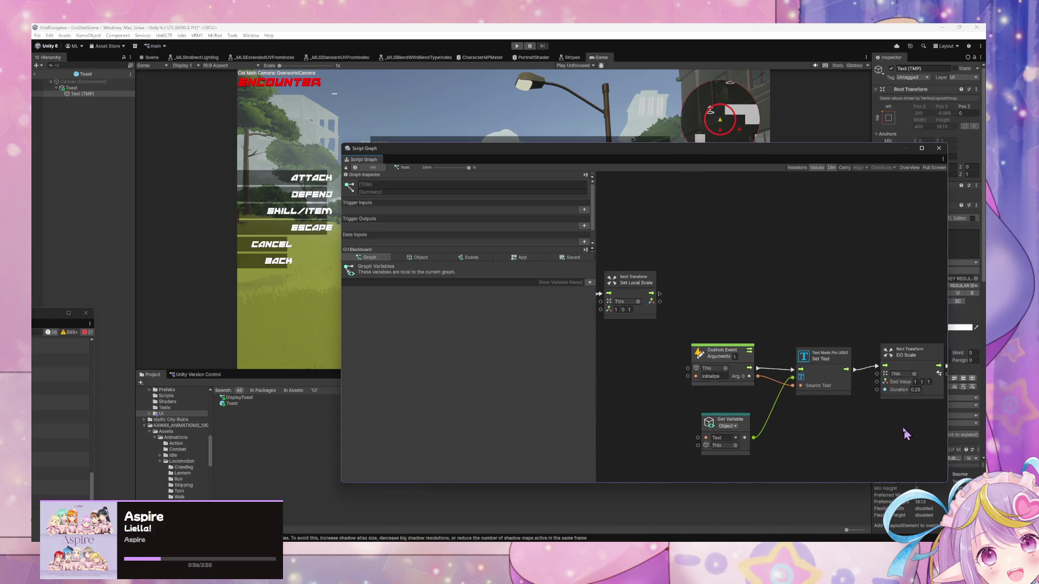
type("0")
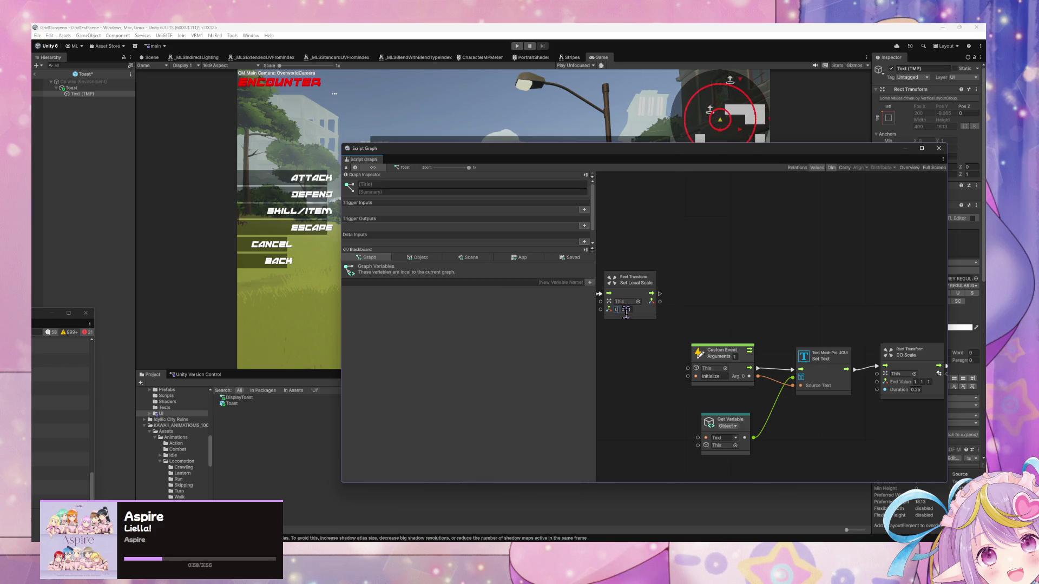
type("1")
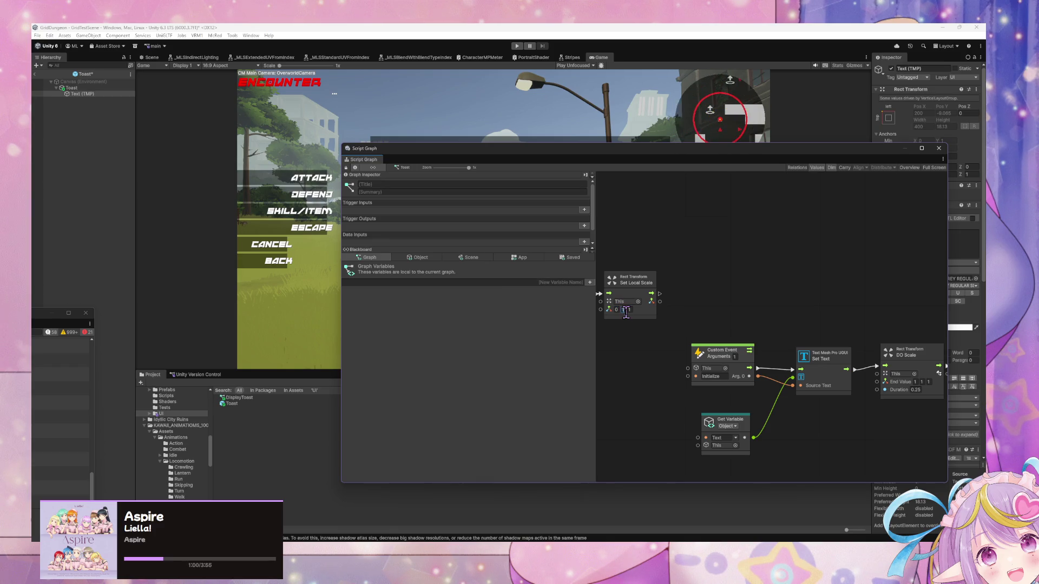
mouse_move(617, 294)
left_mouse_down()
mouse_move(779, 312)
mouse_move(752, 304)
left_mouse_up()
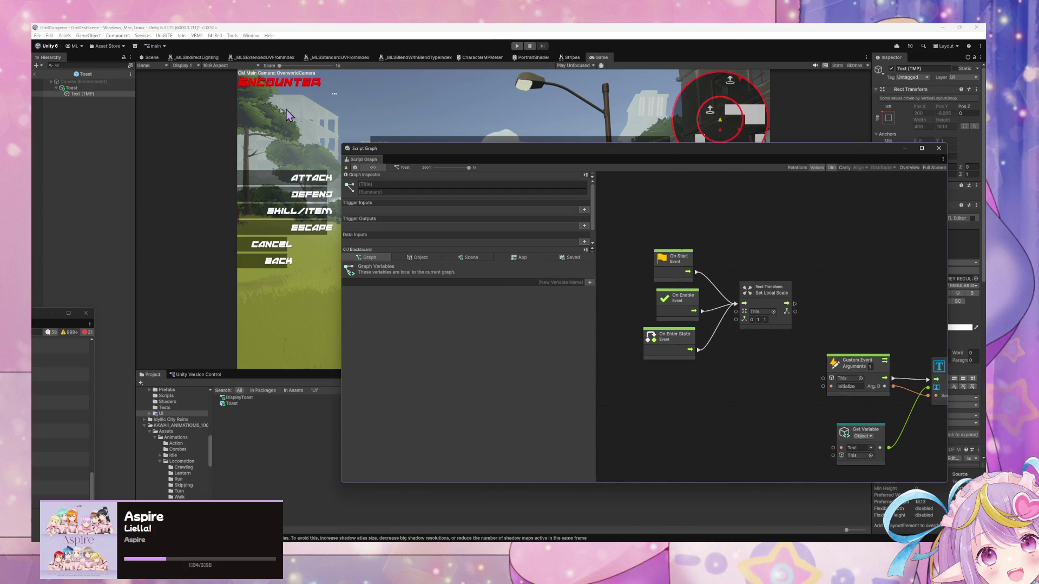
Give the Toast object Pivot Y 0.5 and Pos Y 0 in the Inspector.
left_click(87, 88)
mouse_move(869, 152)
left_mouse_down()
mouse_move(817, 204)
mouse_move(807, 187)
mouse_move(707, 163)
mouse_move(789, 260)
mouse_move(835, 278)
left_mouse_up()
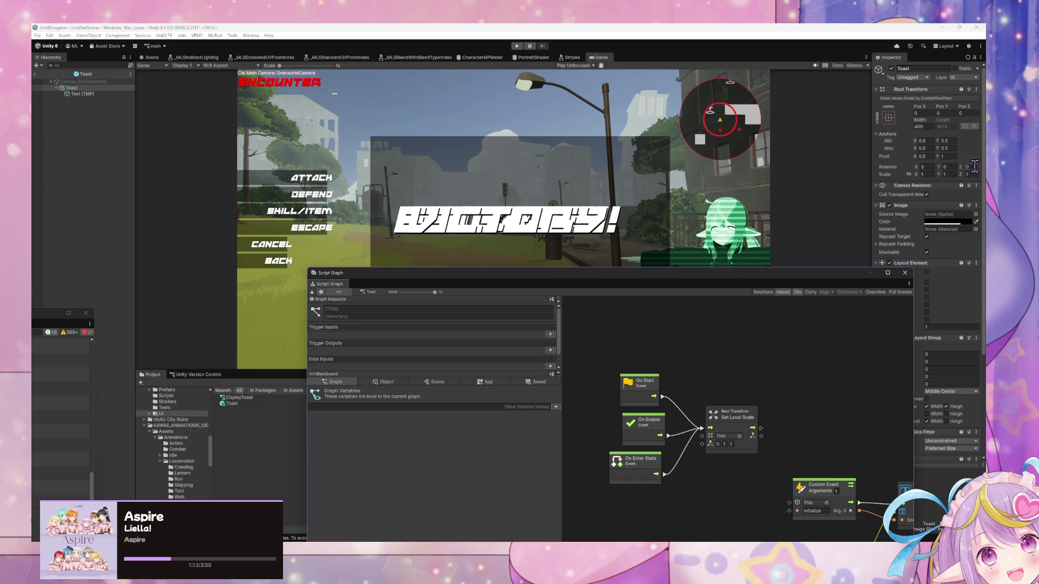
left_click(953, 156)
type("0.5")
key("Return")
type("0")
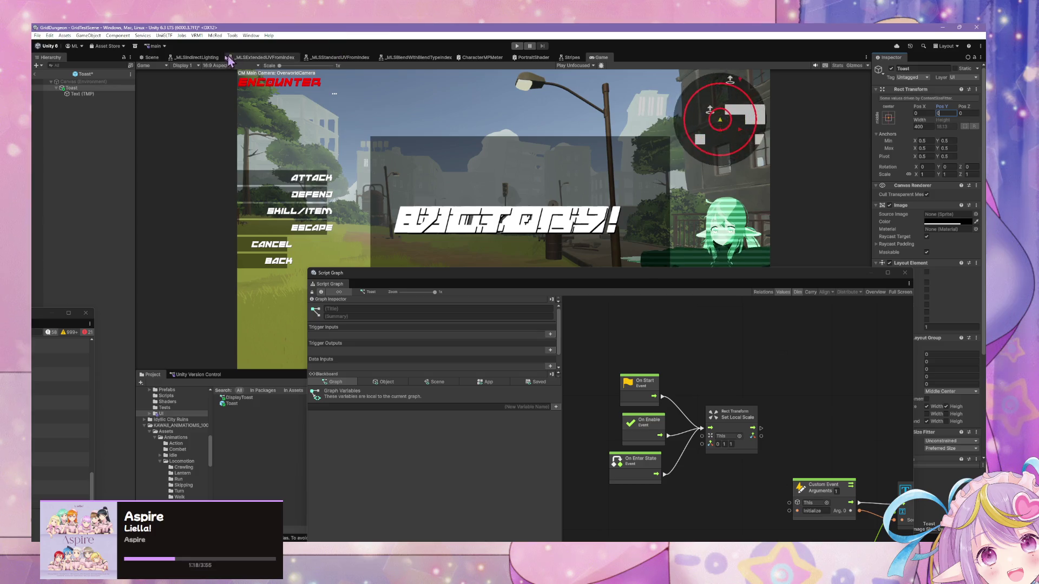
Enter play mode and, in the battle, use a skill targeting the Acolyte.
left_click(150, 58)
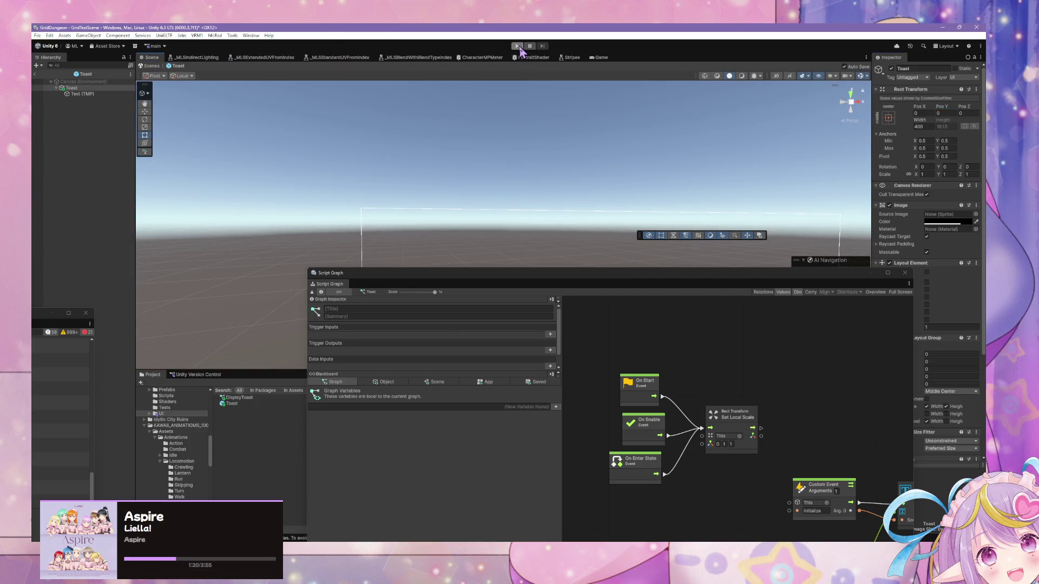
left_click(518, 46)
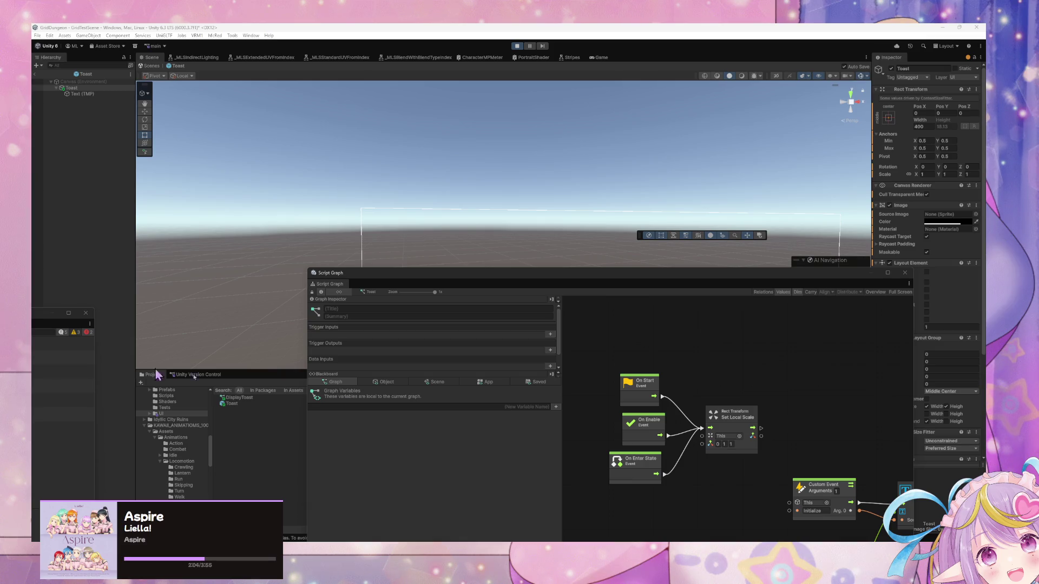
left_click(606, 58)
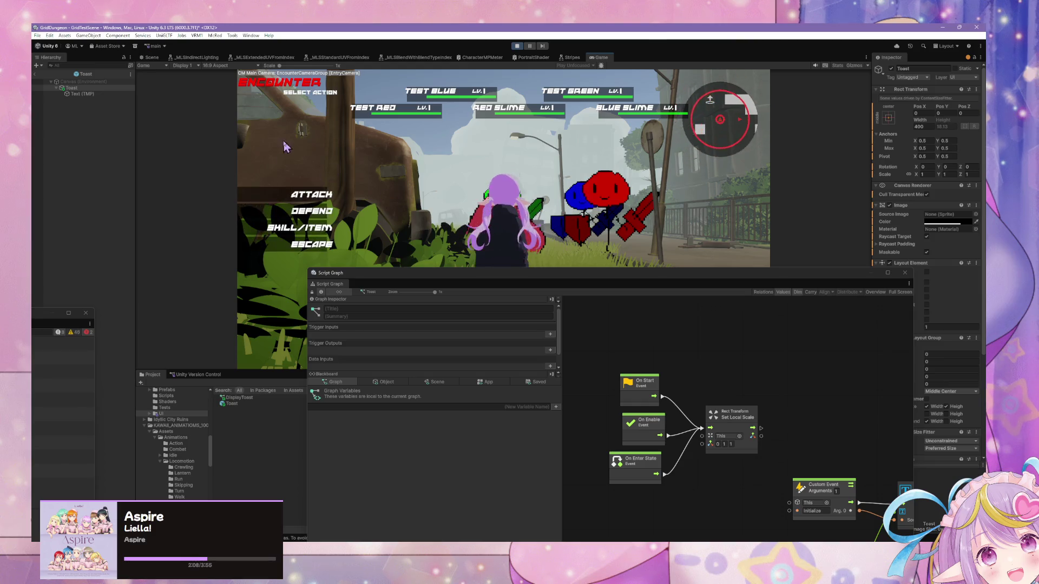
left_click(292, 230)
left_click(521, 162)
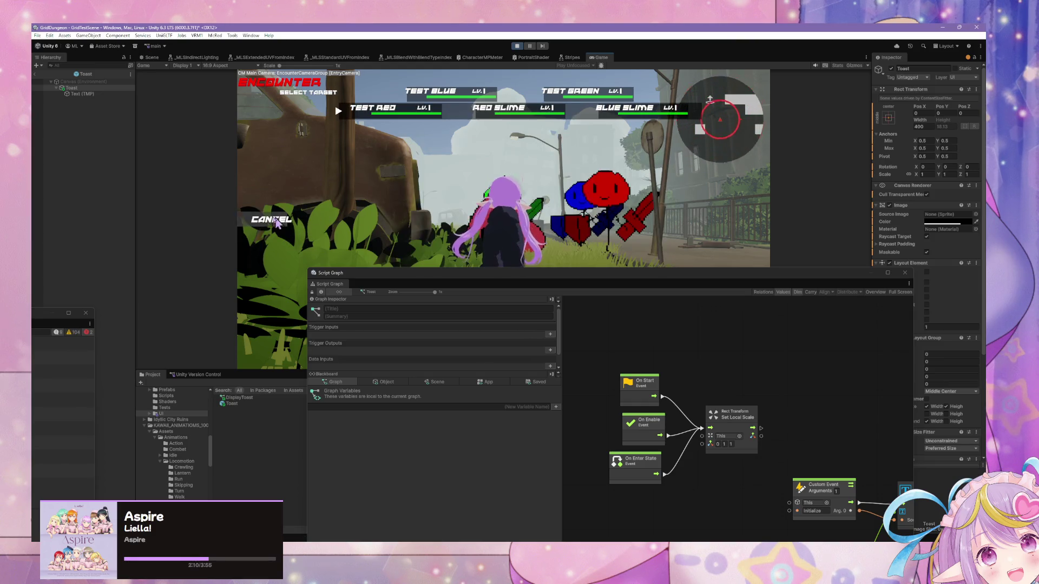
left_click_drag(411, 275, 635, 321)
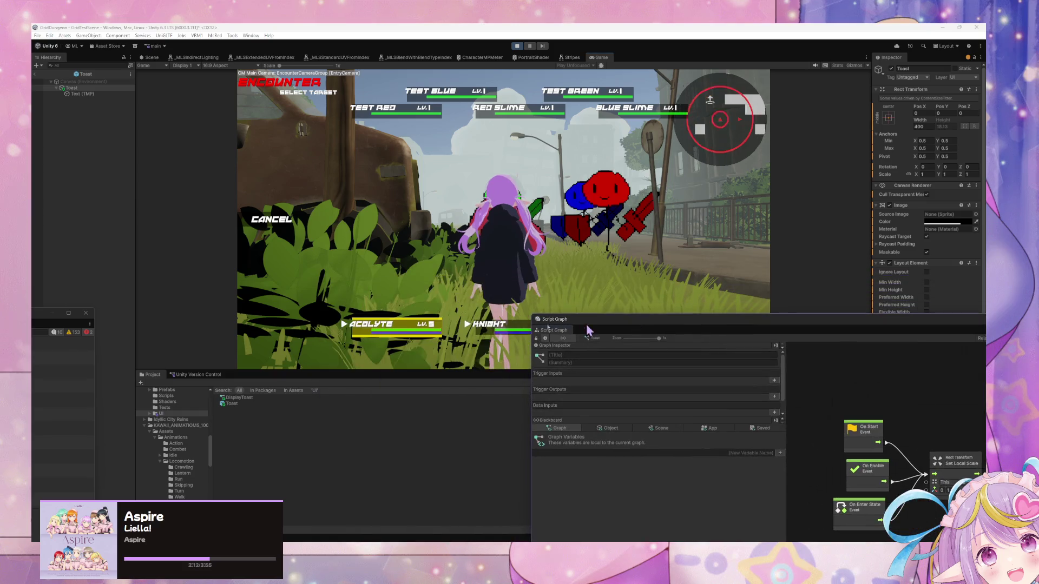
left_click(389, 324)
Use the healing skill on the Acolyte on the next turn.
left_click(336, 213)
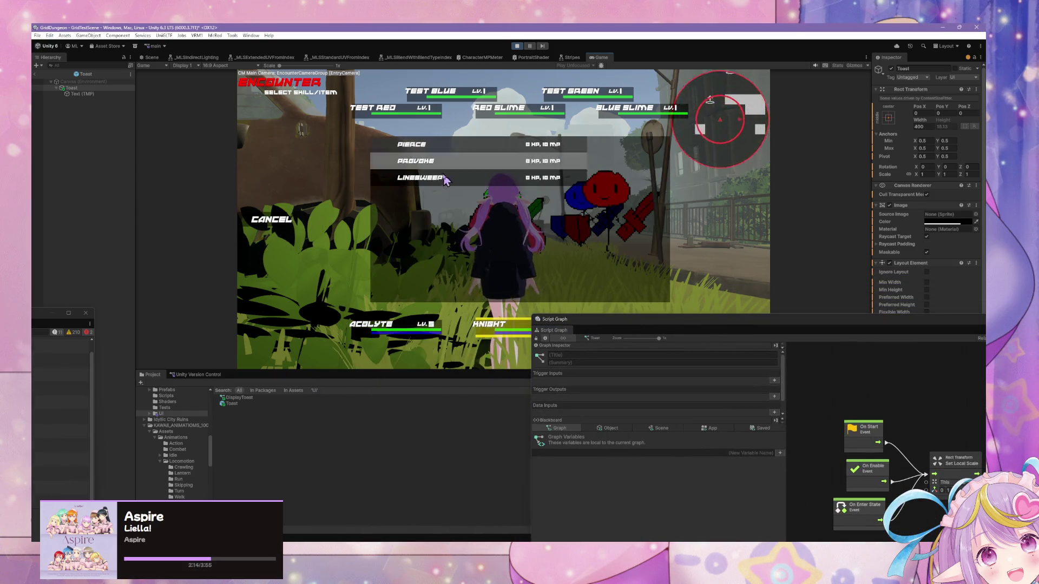
left_click(282, 219)
left_click(281, 221)
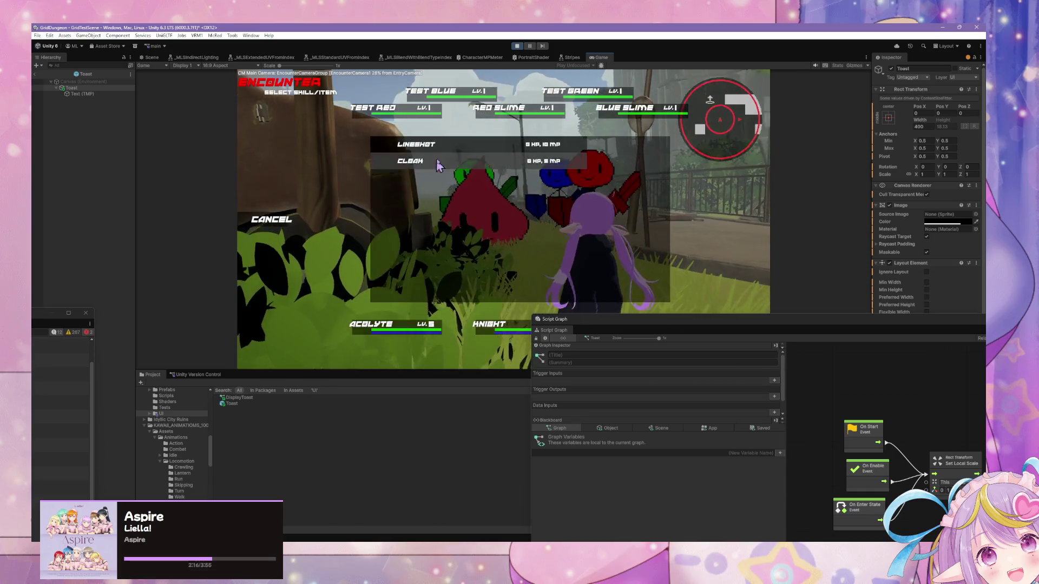
left_click(401, 140)
left_click(397, 325)
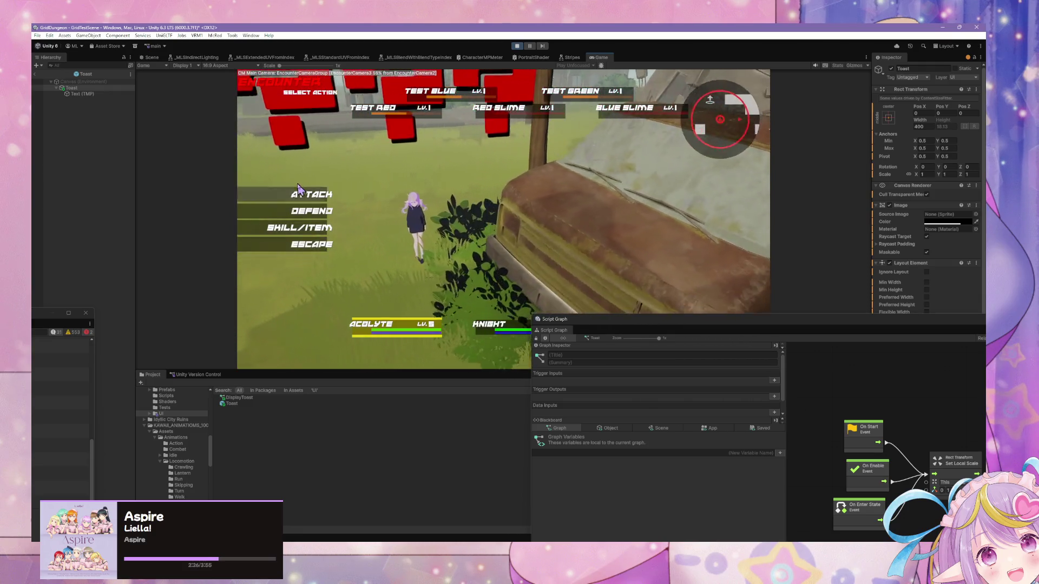
Attack Test Red, then attack Test Green to win the battle.
left_click(298, 189)
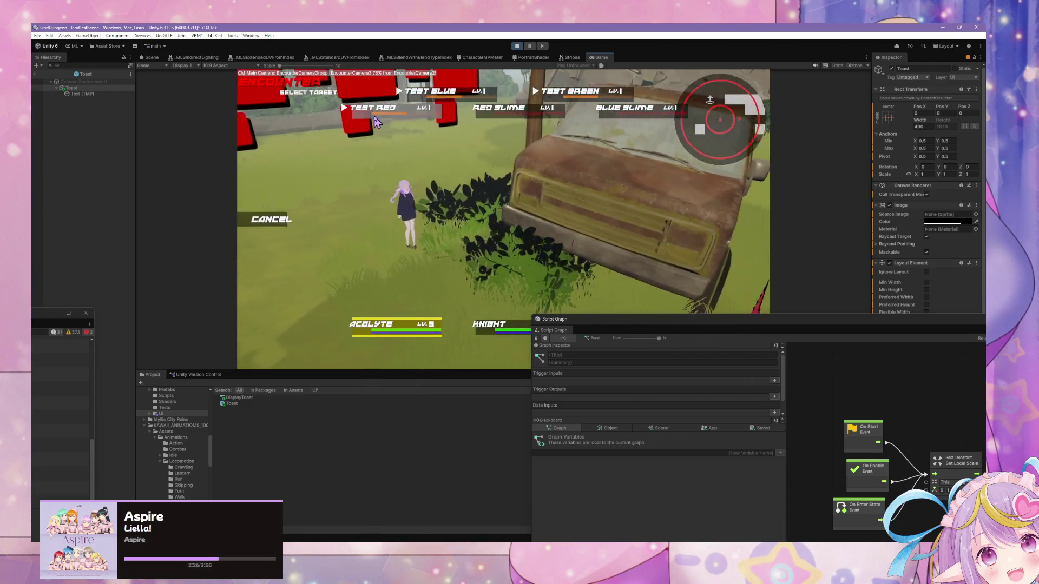
key("Return")
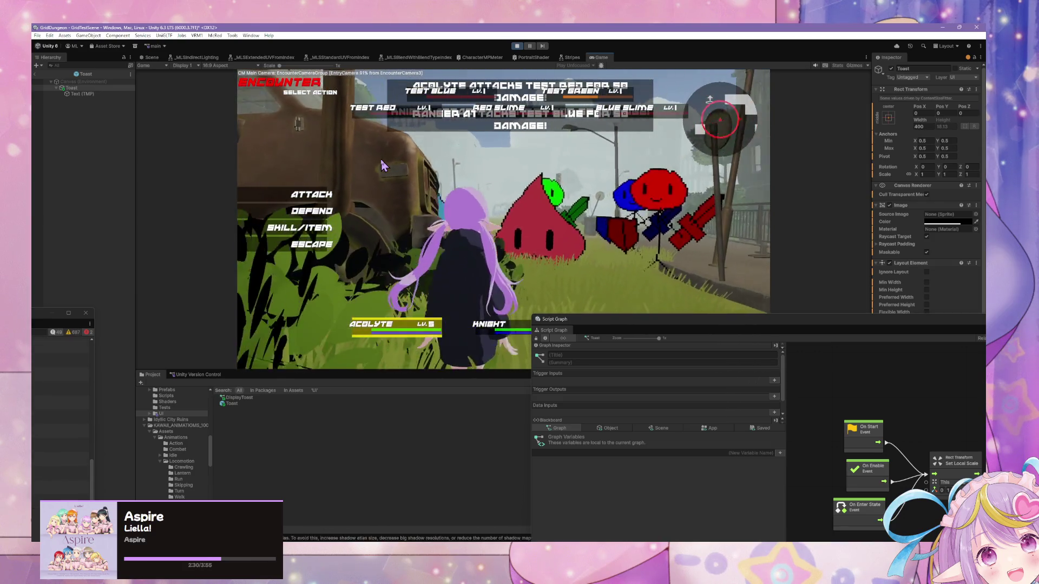
left_click(311, 194)
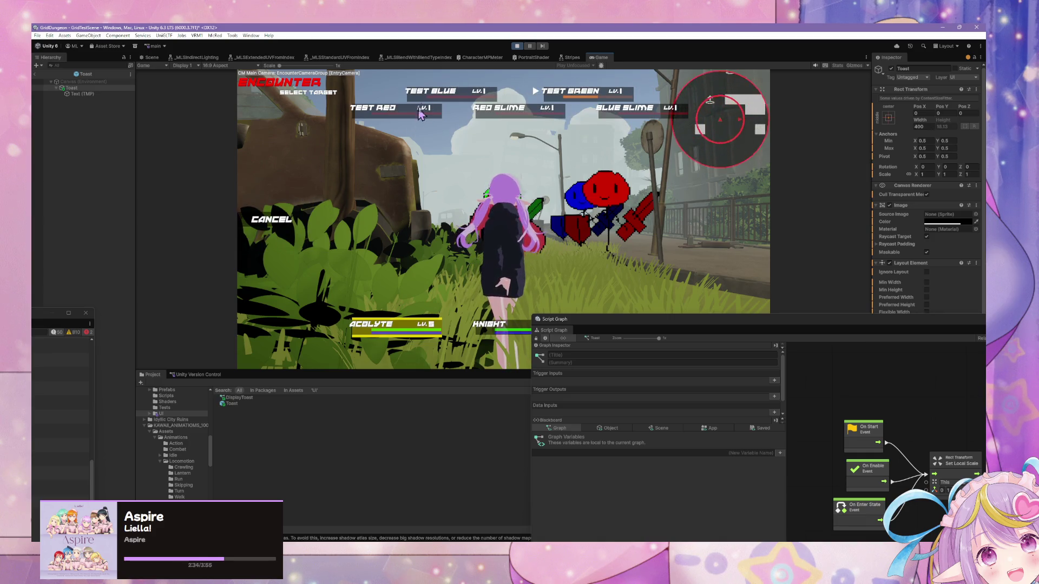
left_click(280, 222)
left_click(265, 184)
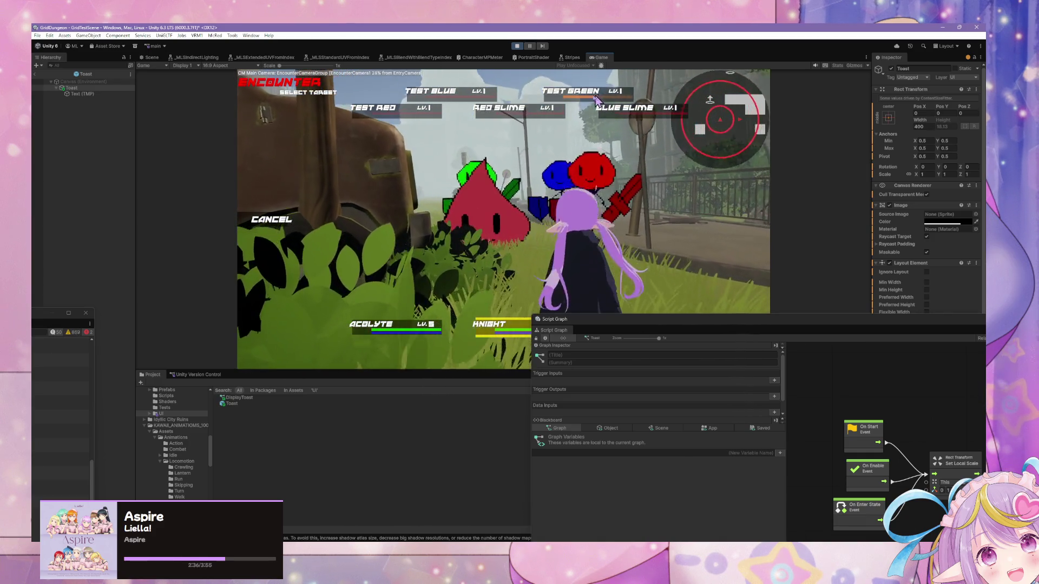
left_click(280, 222)
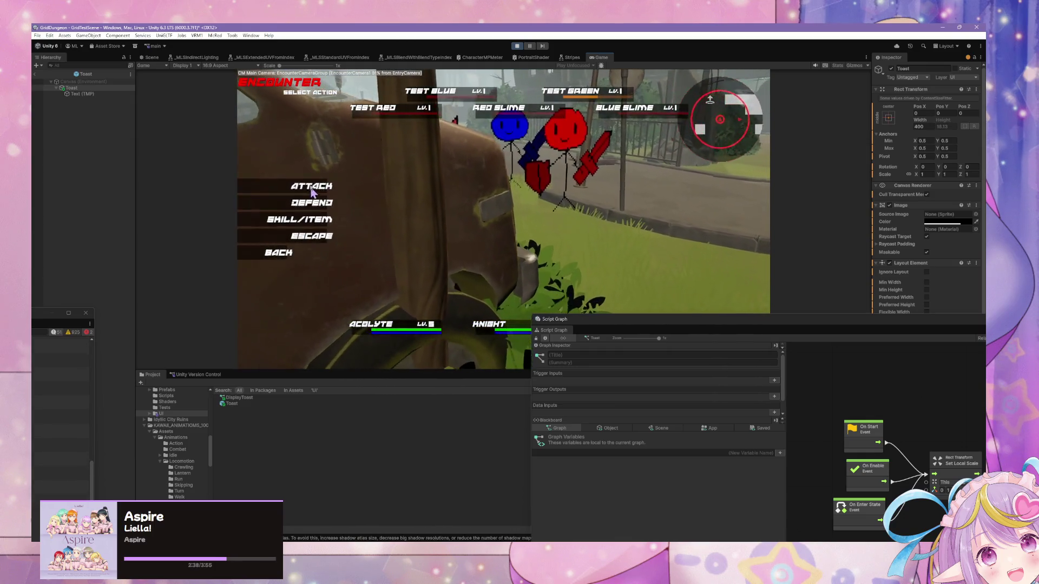
left_click(265, 185)
left_click(593, 96)
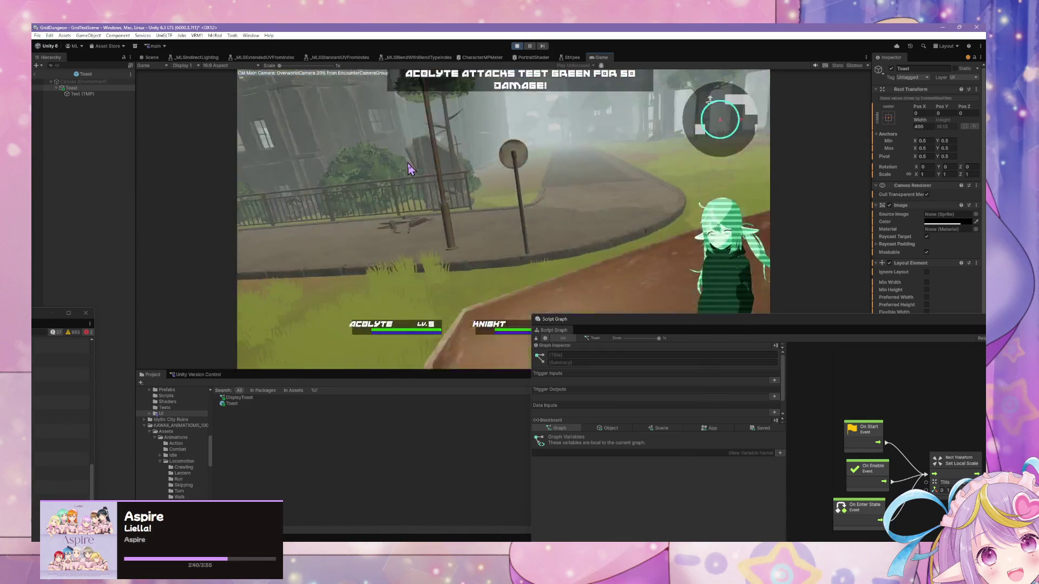
mouse_move(672, 314)
left_mouse_down()
mouse_move(595, 168)
mouse_move(465, 299)
left_mouse_up()
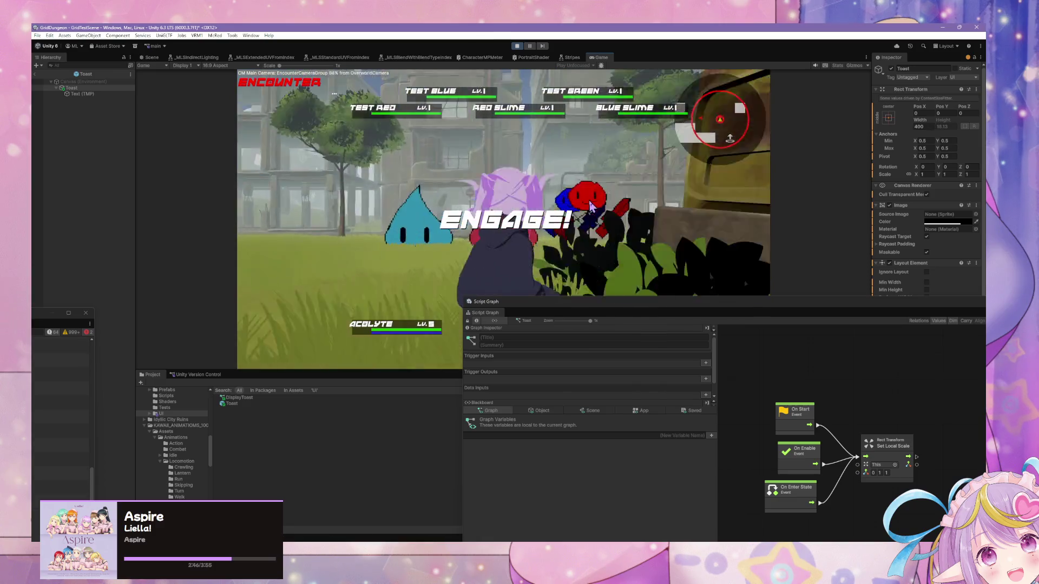
Escape the encounter, heal the Acolyte in the Blue Slime battle, and return to Scene view.
left_click(303, 248)
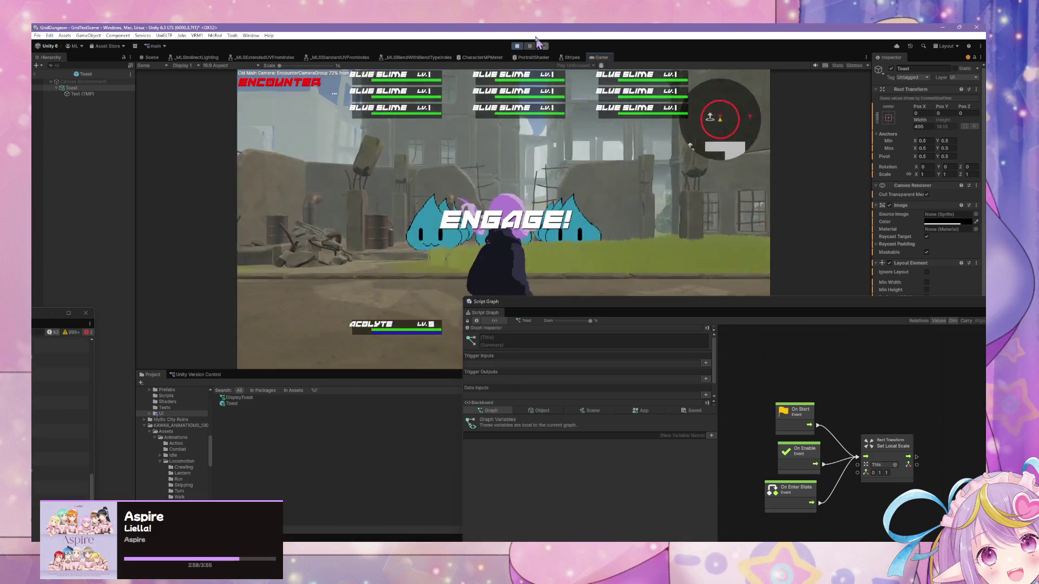
left_click(302, 196)
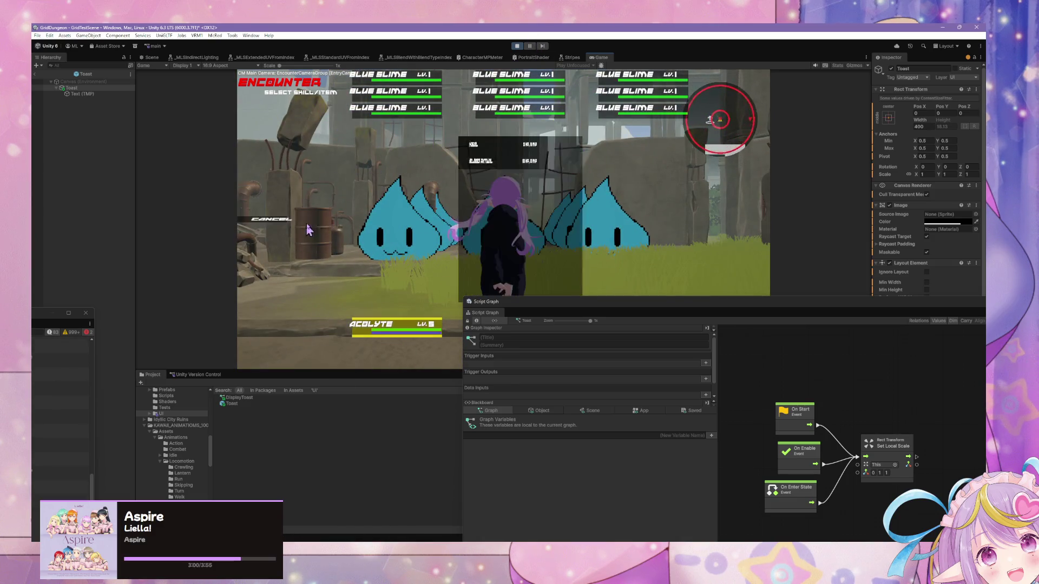
key("Escape")
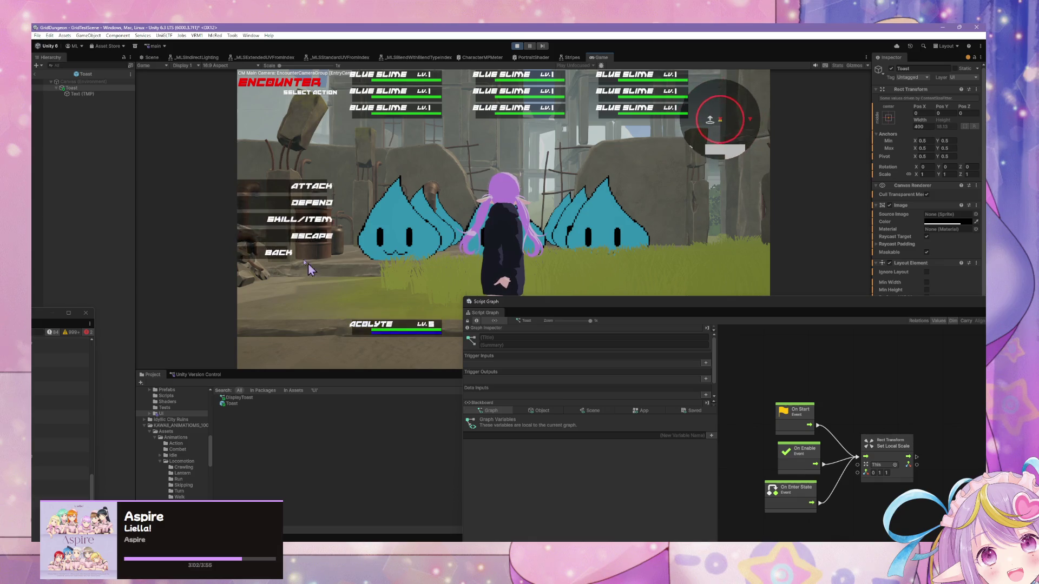
left_click(318, 219)
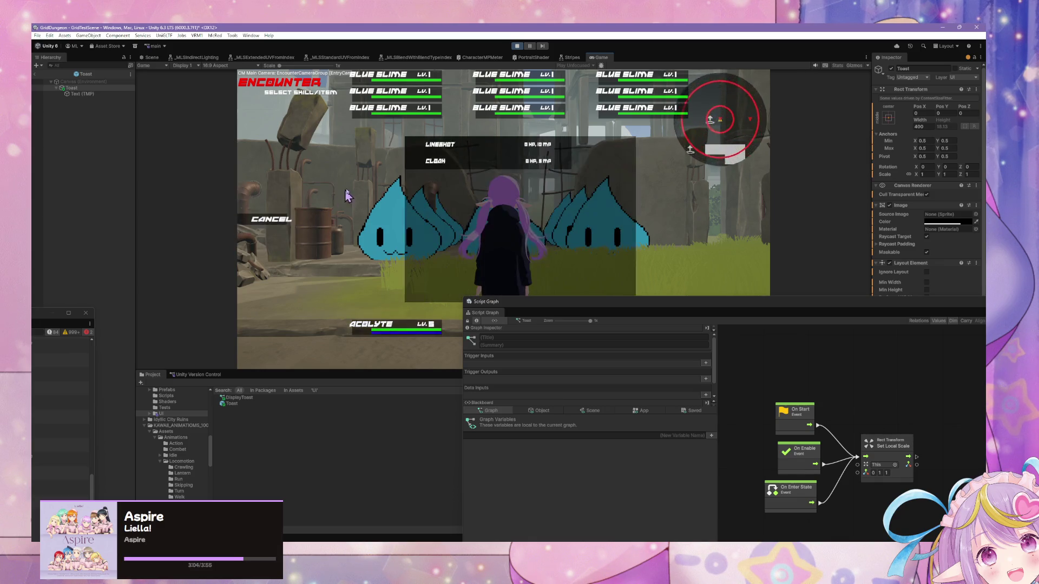
left_click(427, 157)
left_click(349, 82)
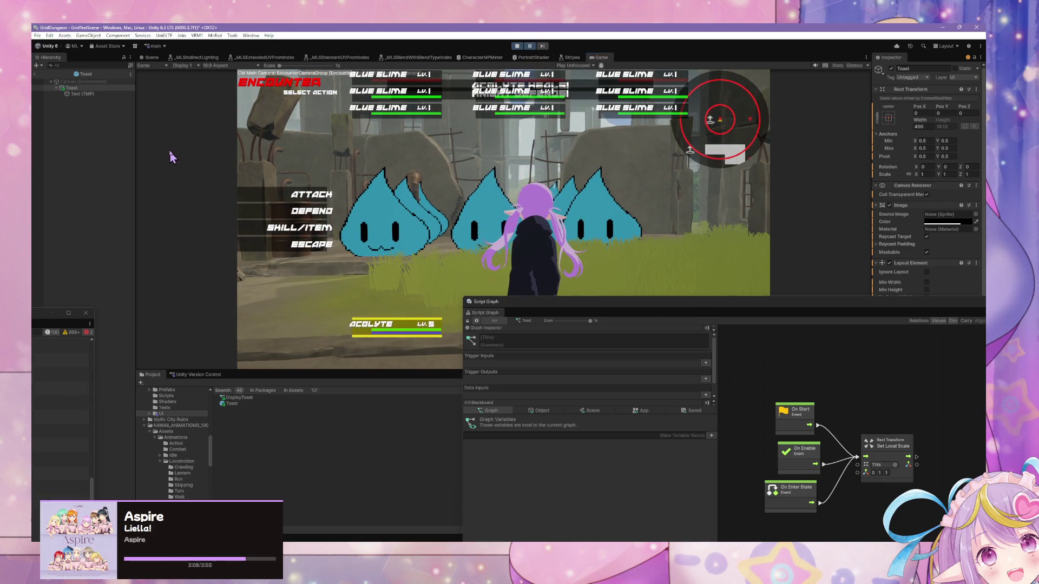
left_click(152, 57)
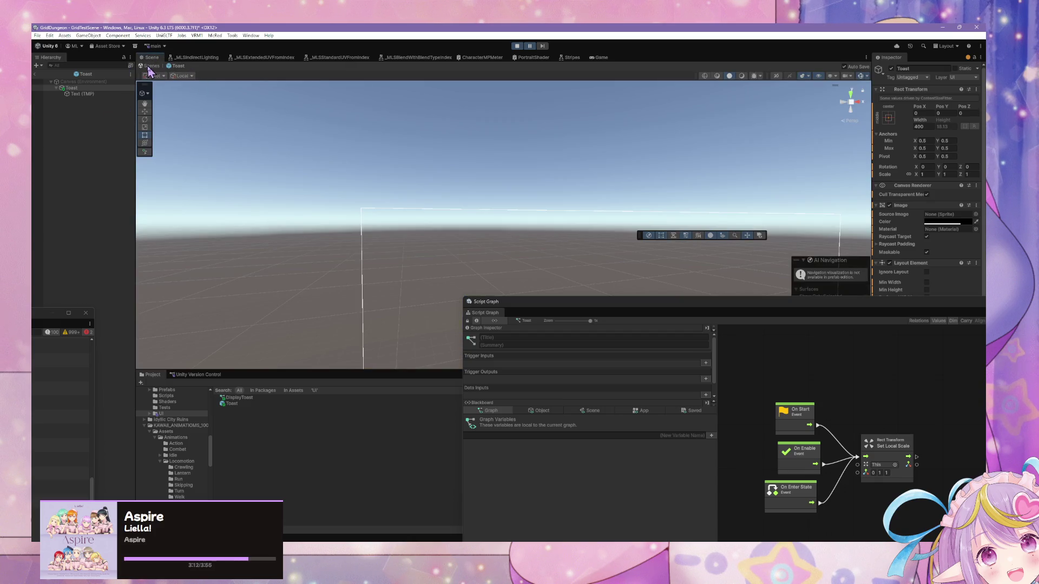
Expand and inspect the PartyRowUI(Clone) rows and the Blue Slime (Tag) in the Hierarchy.
left_click(150, 66)
left_click(599, 58)
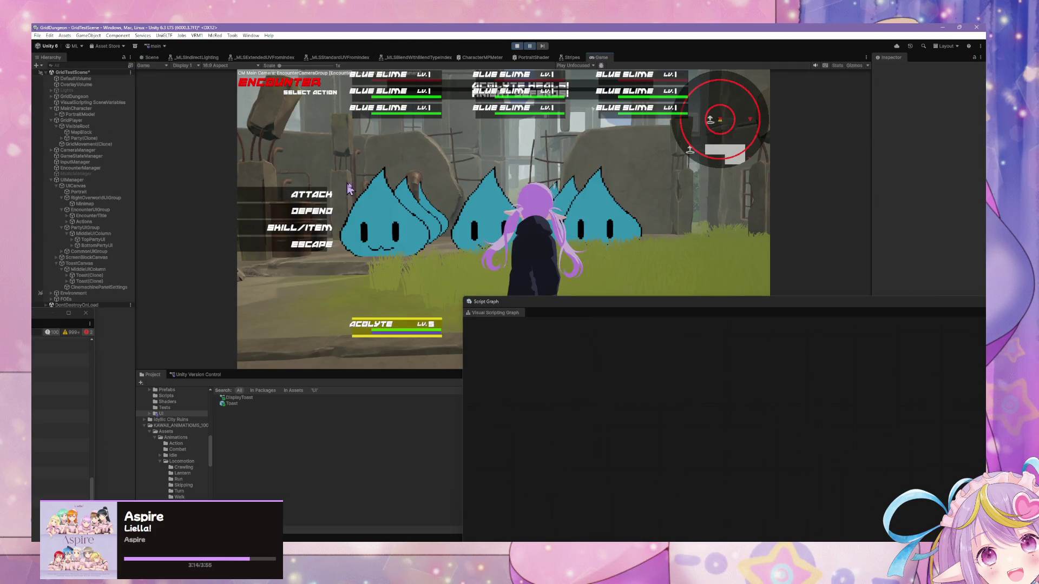
left_click(108, 269)
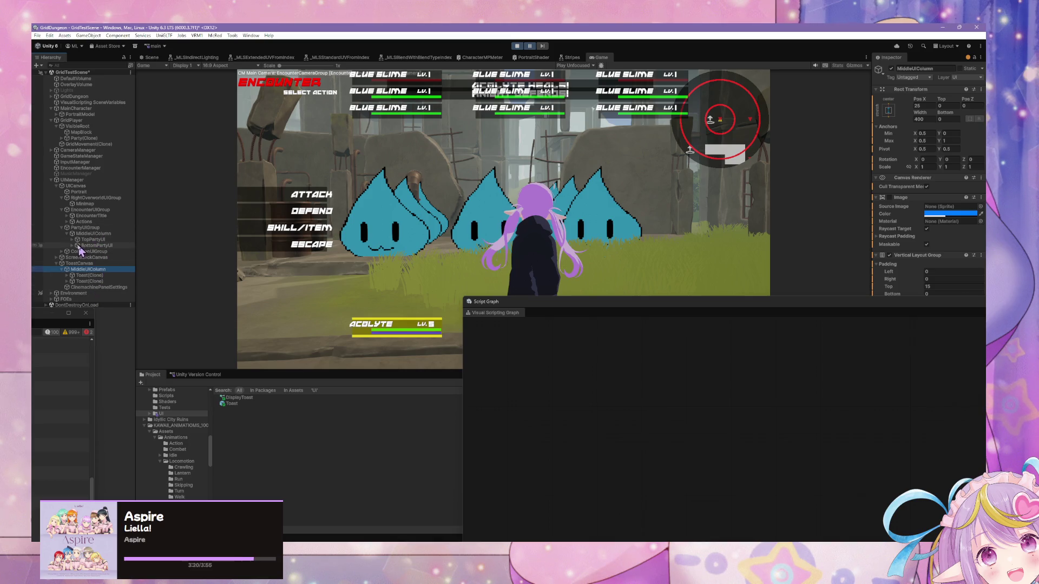
left_click(72, 239)
left_click(72, 263)
left_click(103, 251)
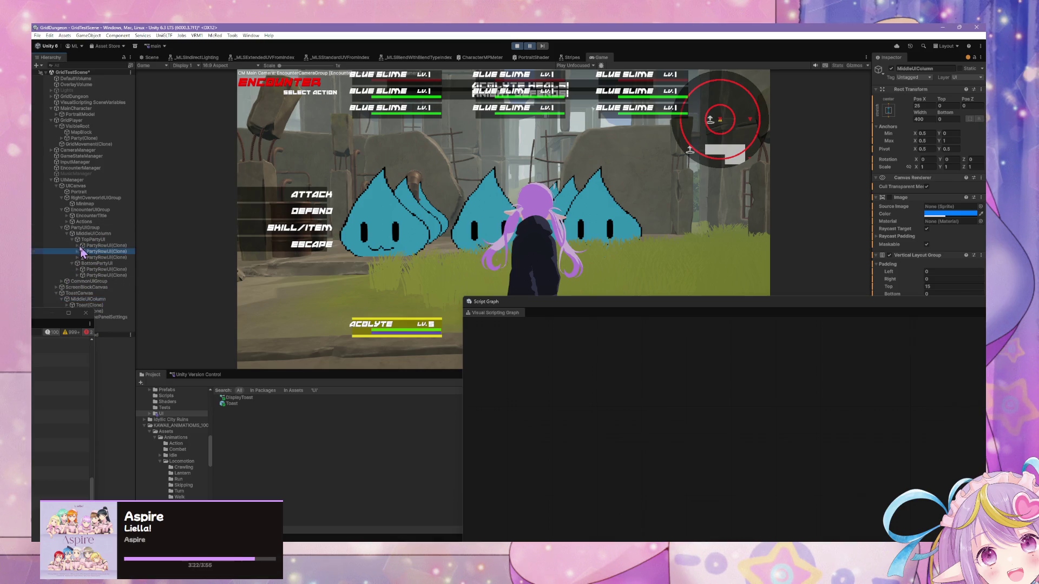
left_click(77, 246)
left_click(83, 257)
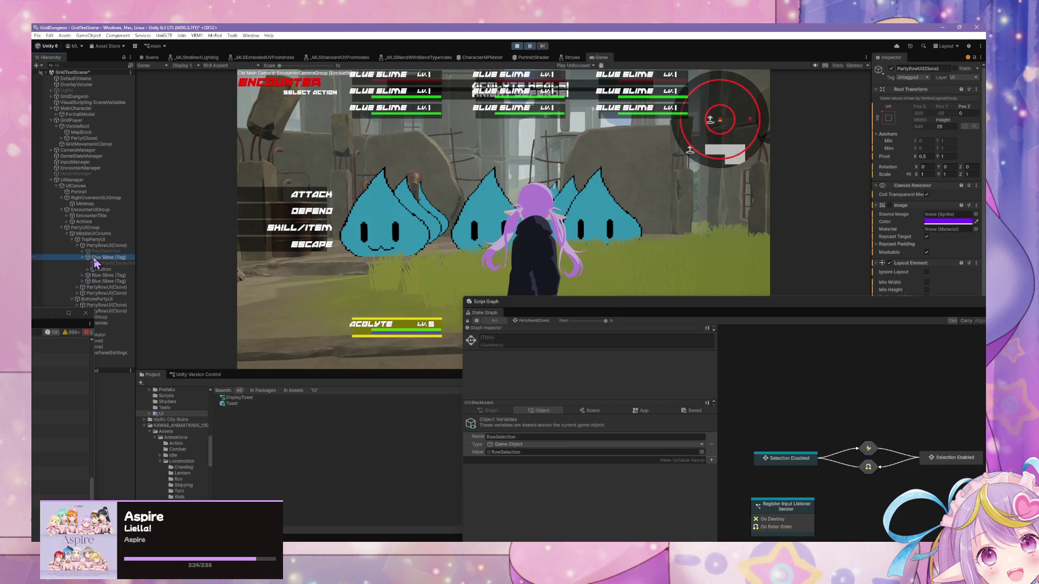
left_click(106, 257)
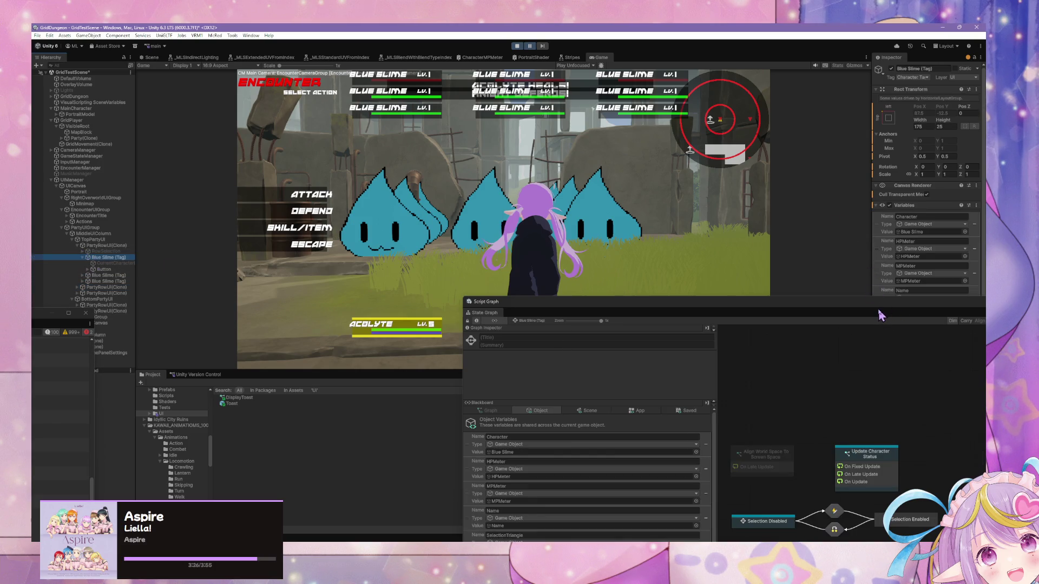
Inspect PartyUIGroup, TopPartyUI and MiddleUIColumn, ending on PartyUIGroup.
mouse_move(883, 303)
left_mouse_down()
mouse_move(586, 365)
mouse_move(626, 367)
left_mouse_up()
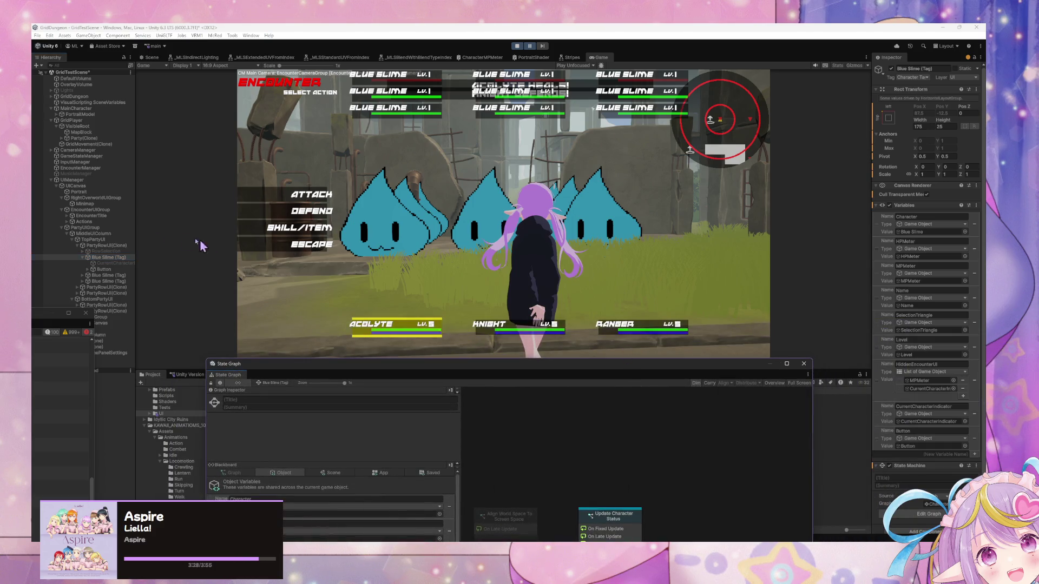
left_click(115, 227)
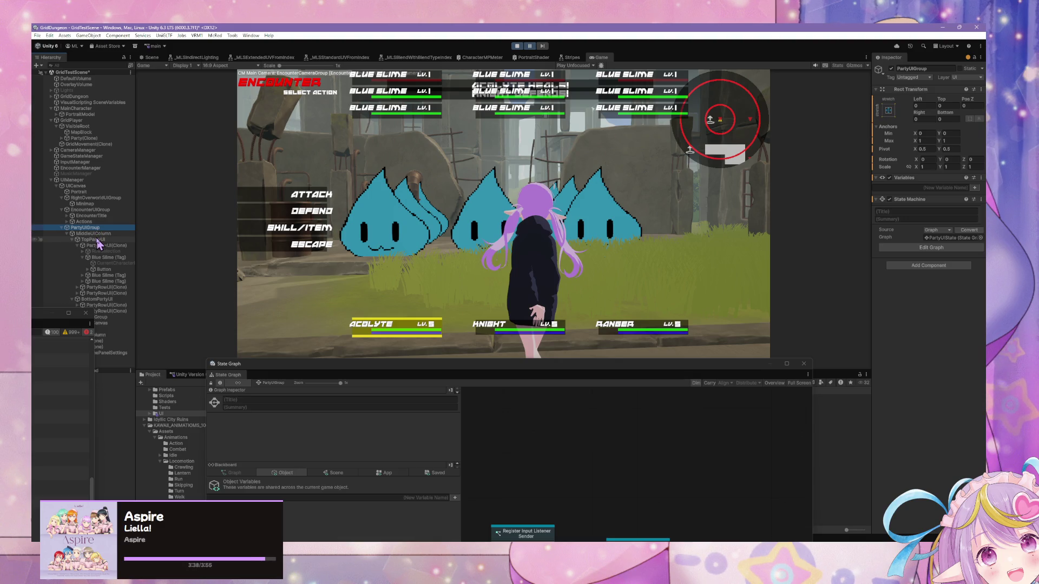
left_click(94, 240)
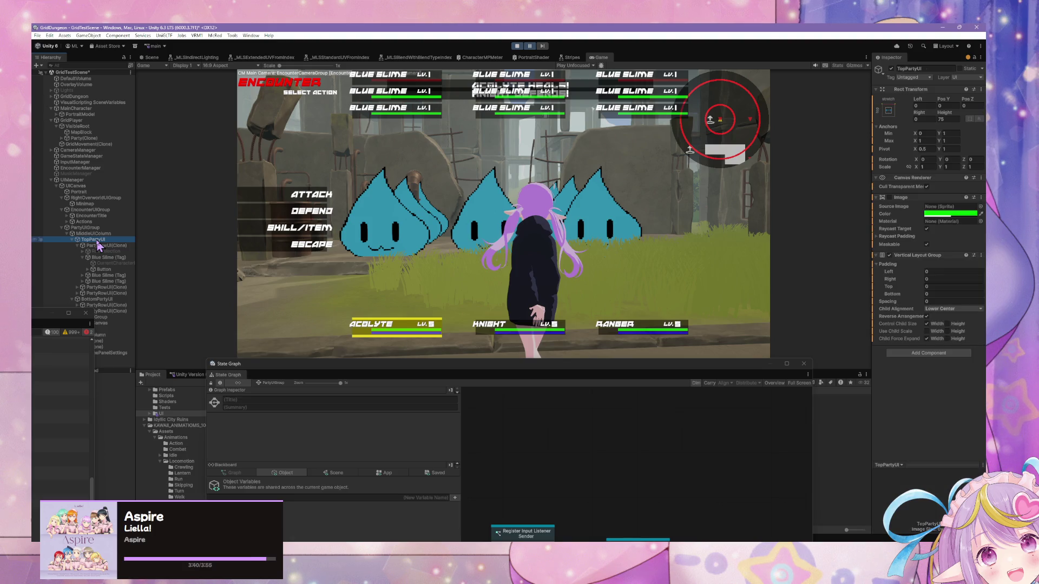
key("Up")
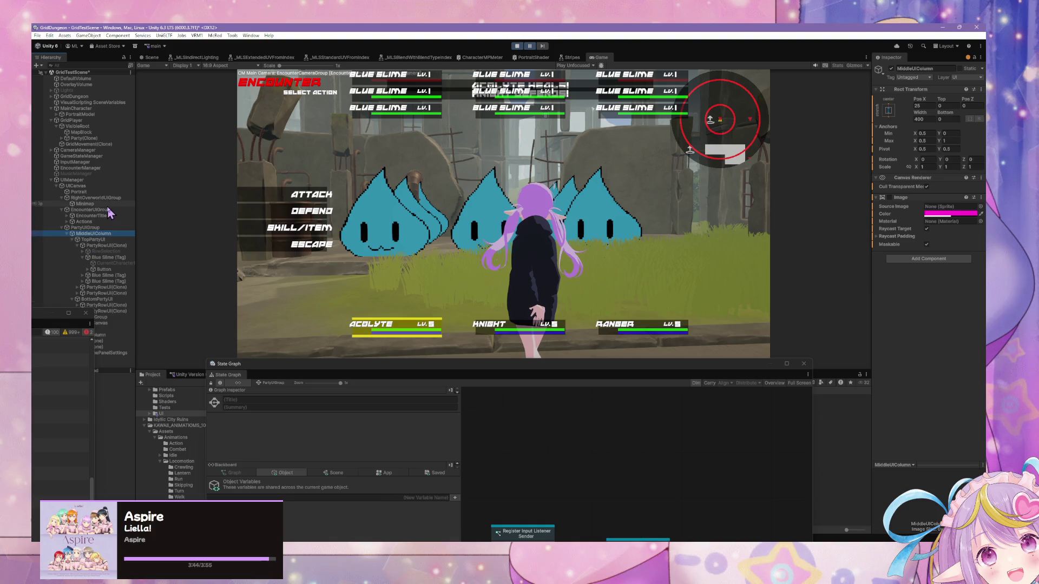
key("Up")
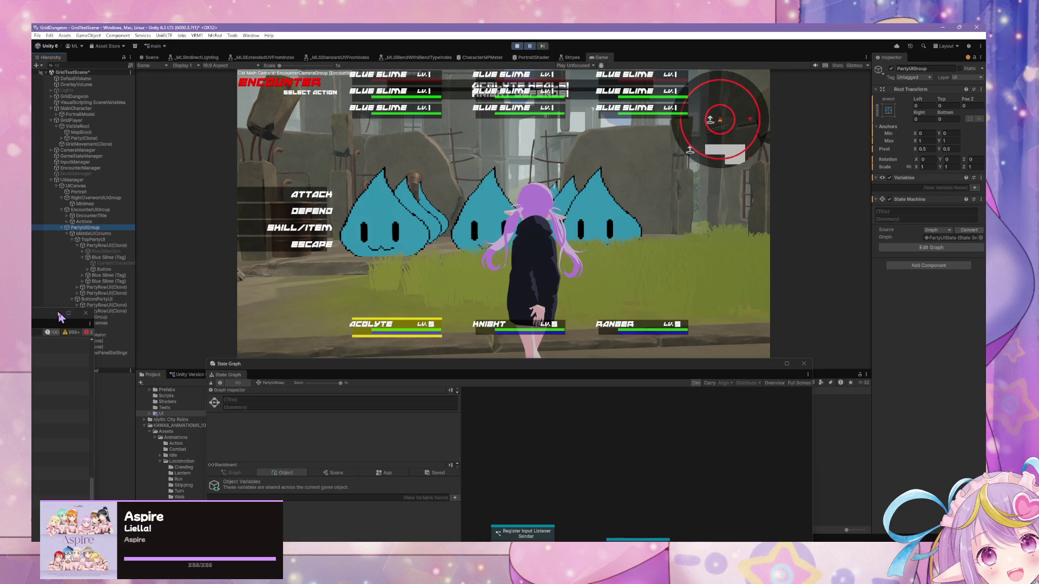
Select ToastCanvas and set its Canvas Sort Order to 10.
left_click_drag(35, 320, 167, 371)
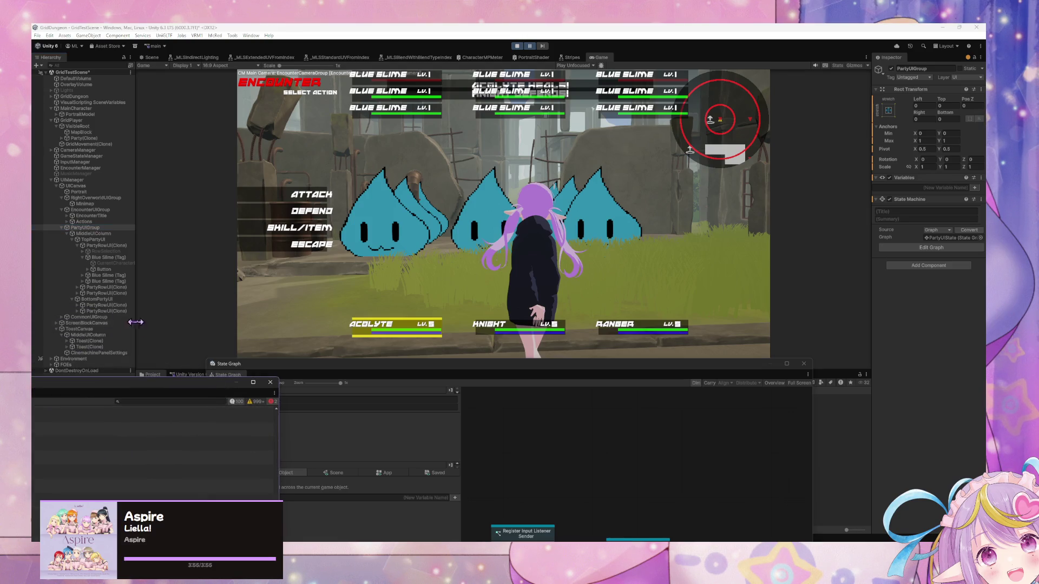
left_click(93, 341)
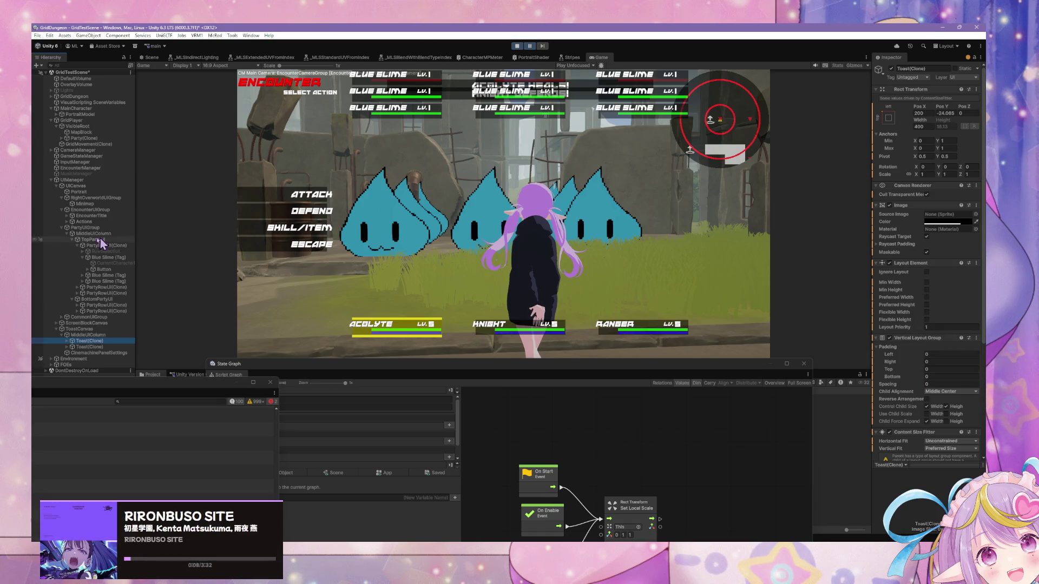
left_click(104, 335)
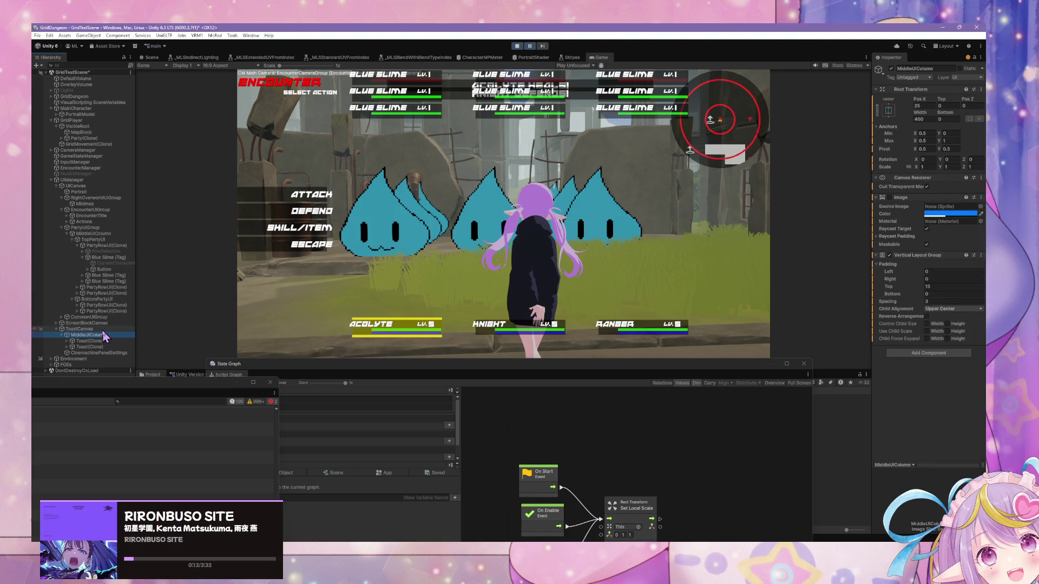
key("Up")
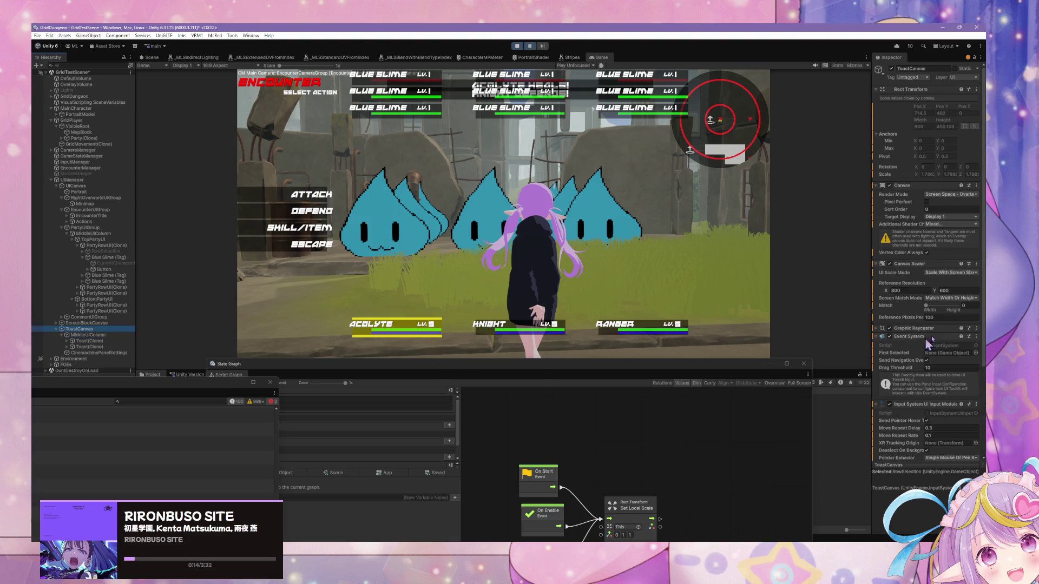
left_click(928, 209)
type("10")
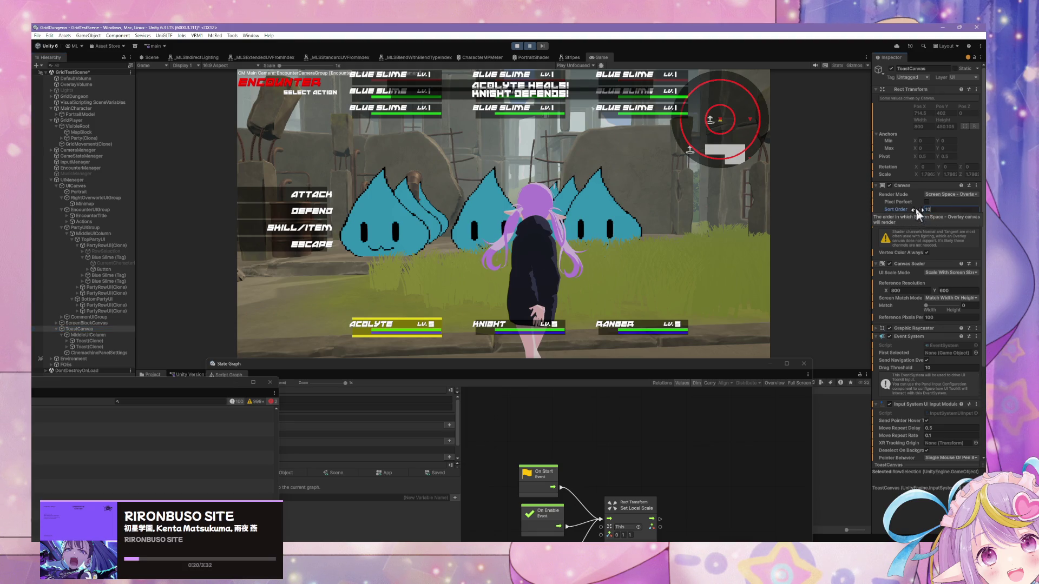
type("10")
key("Return")
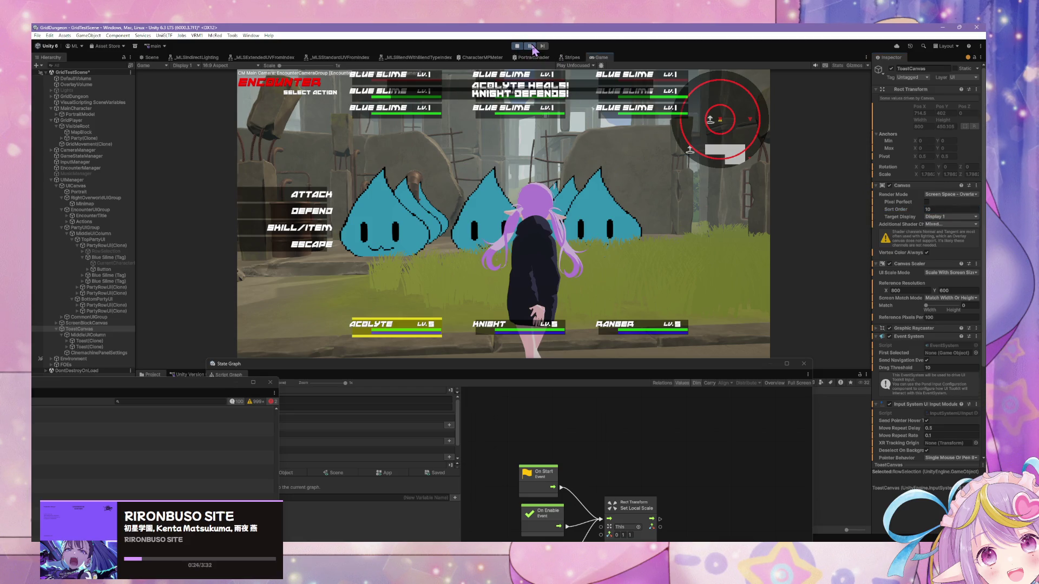
Pause and resume the game to watch the battle messages, then stop play mode.
left_click(549, 375)
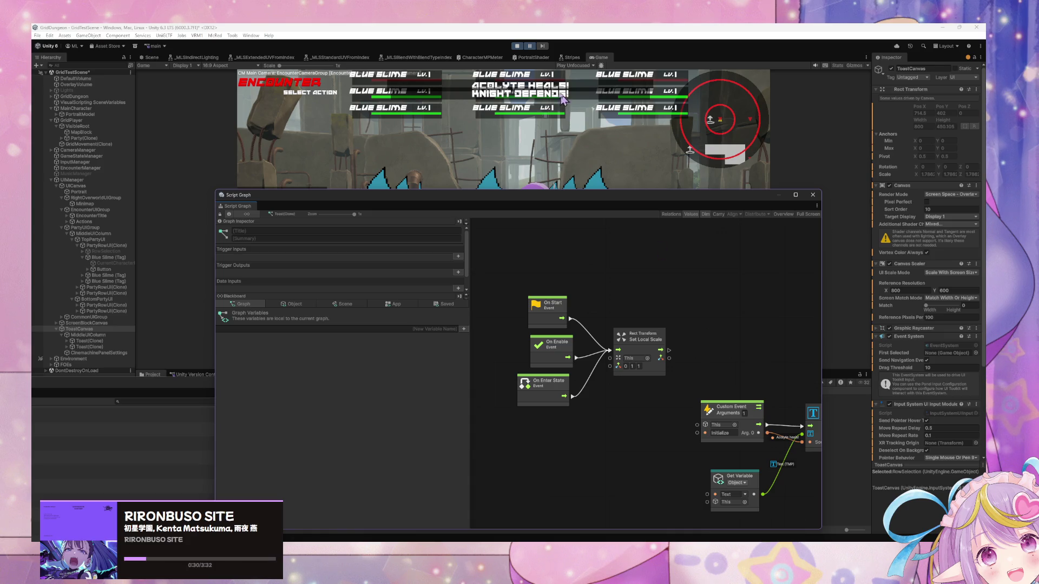
left_click(531, 47)
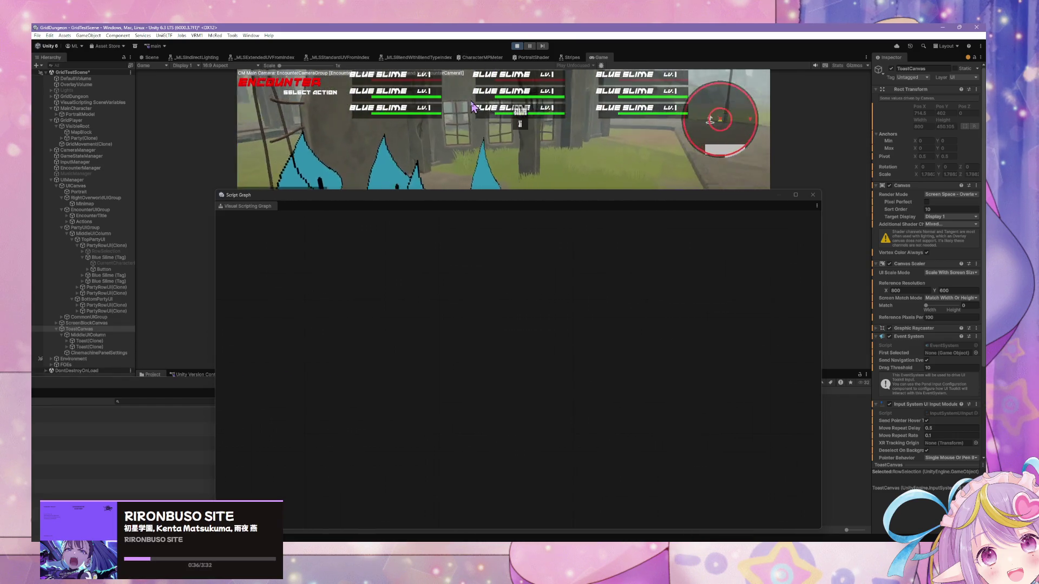
left_click(517, 47)
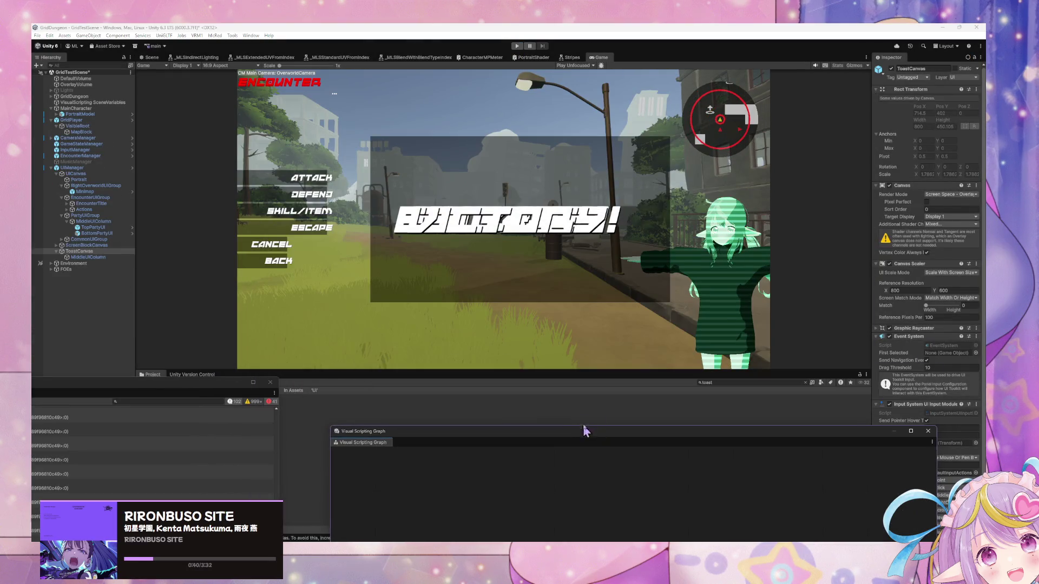
left_click(712, 382)
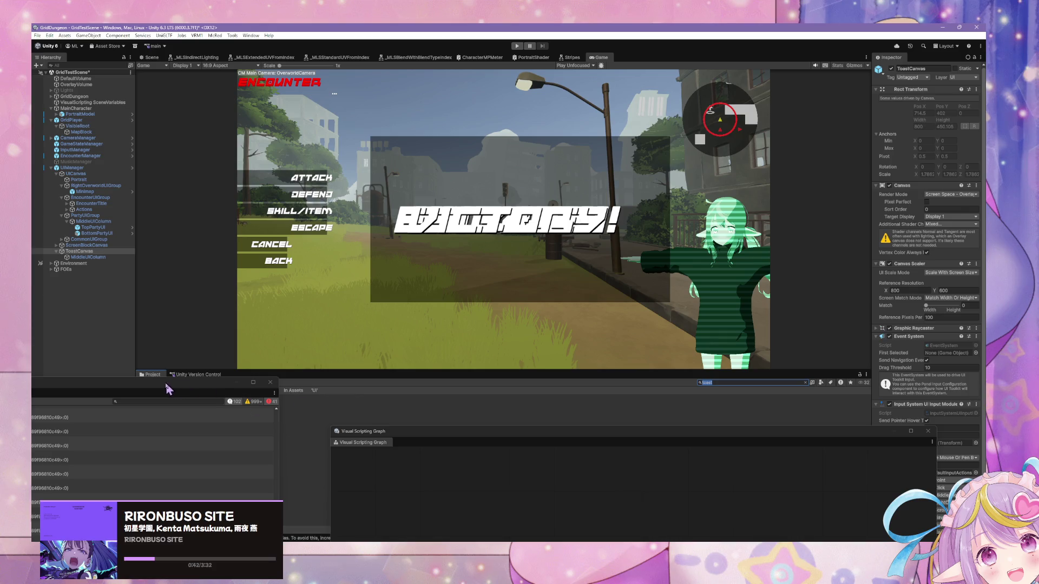
Pick the Toast prefab from the 'toast' search results and apply the top-centre anchor preset.
left_click(255, 405)
left_click(252, 398)
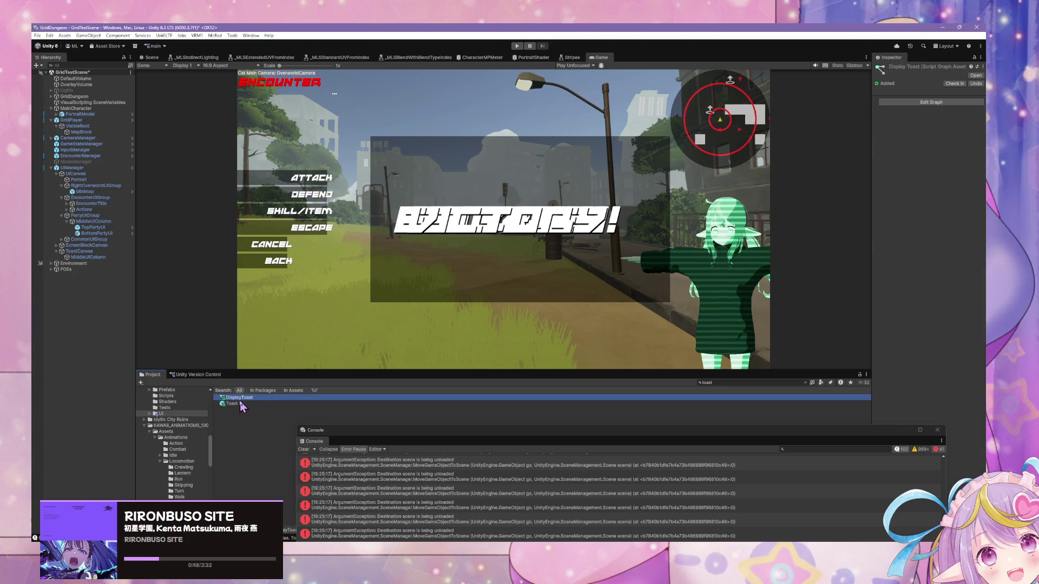
left_click(239, 404)
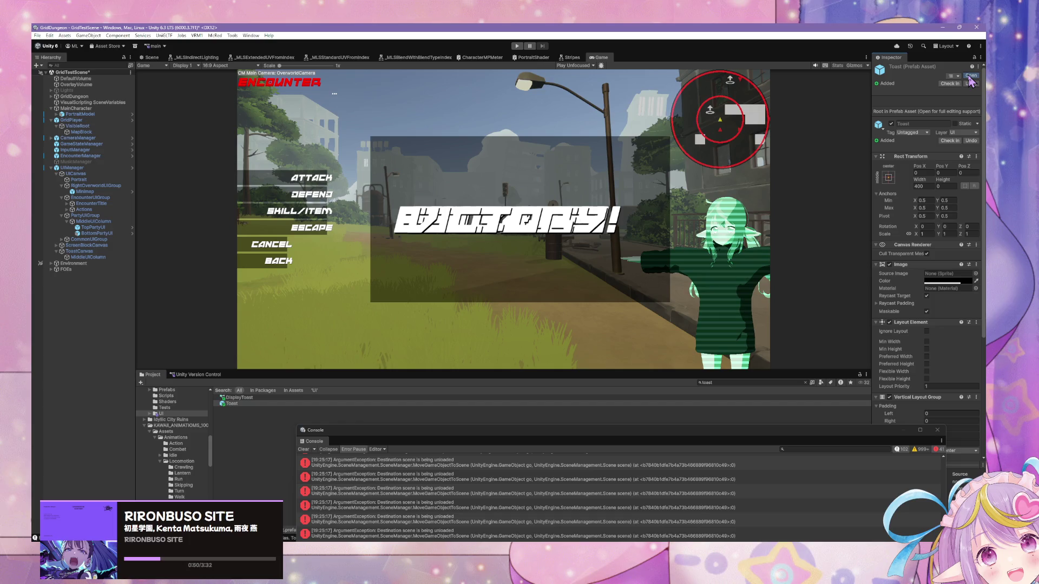
left_click(888, 178)
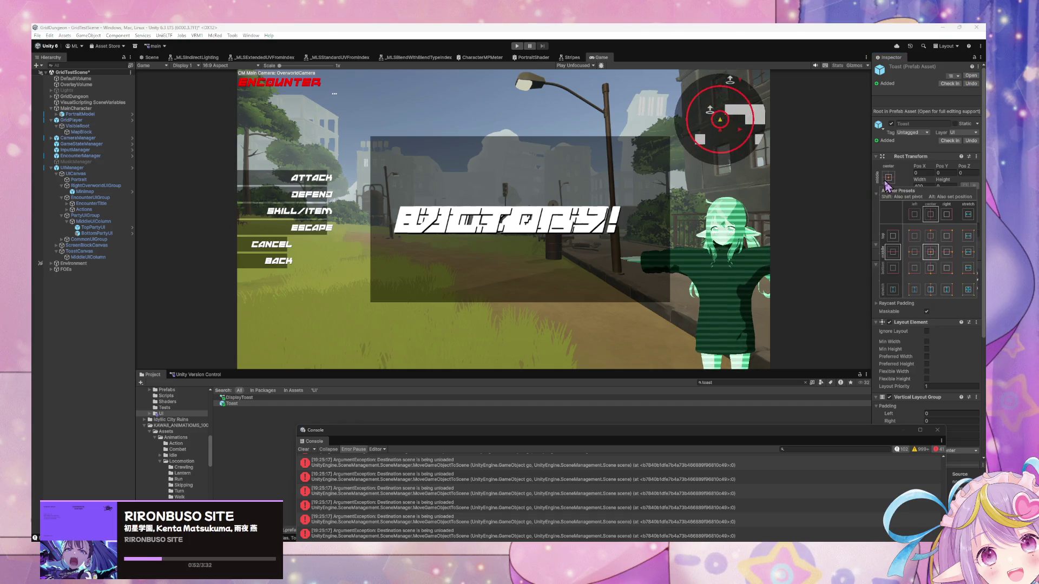
left_click(930, 234)
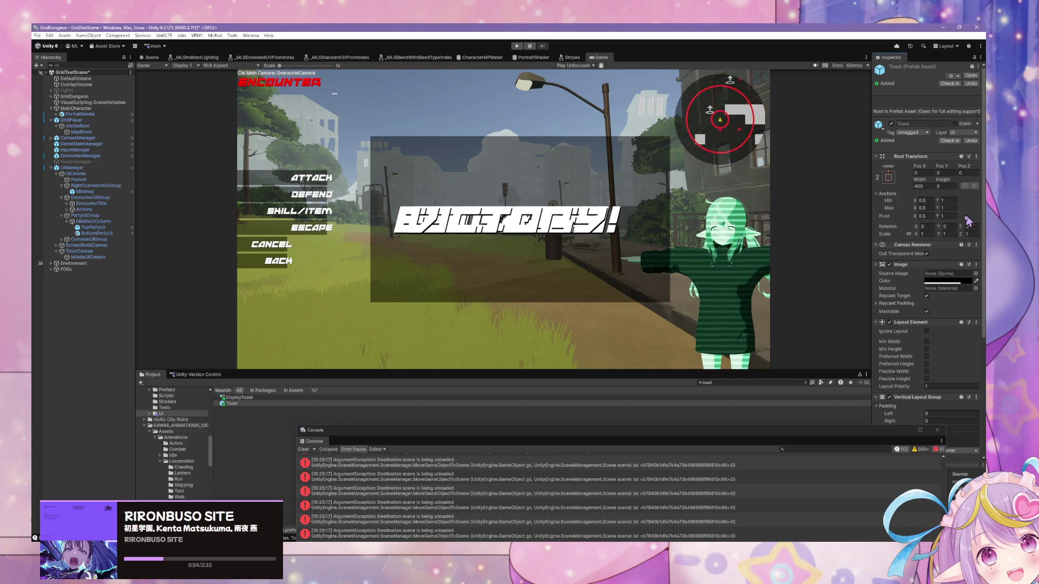
left_click(944, 187)
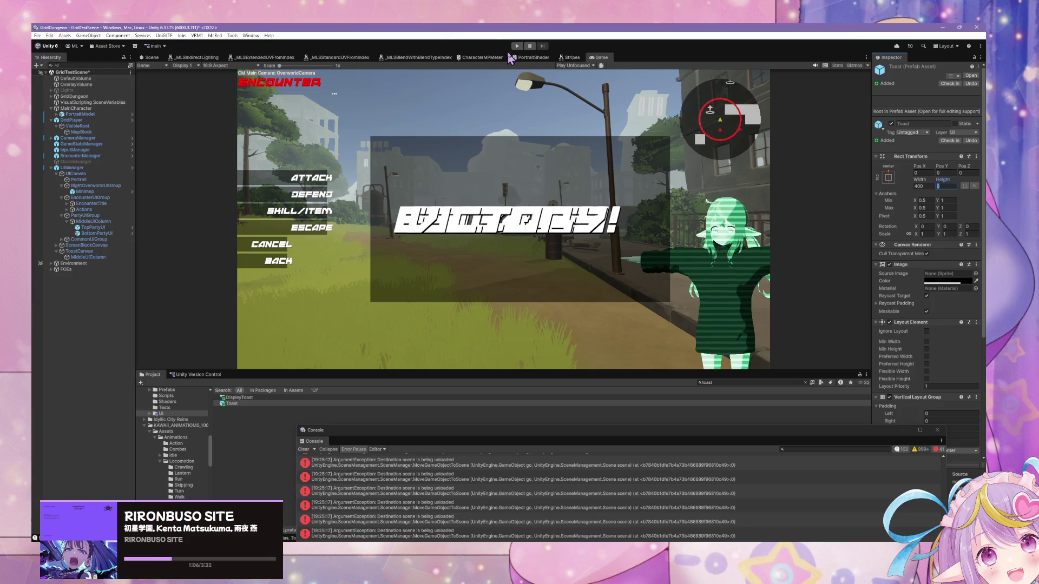
Clear the Console errors, move the Console and graph windows up, and select EncounterManager.
left_click(304, 450)
left_click_drag(392, 436, 360, 110)
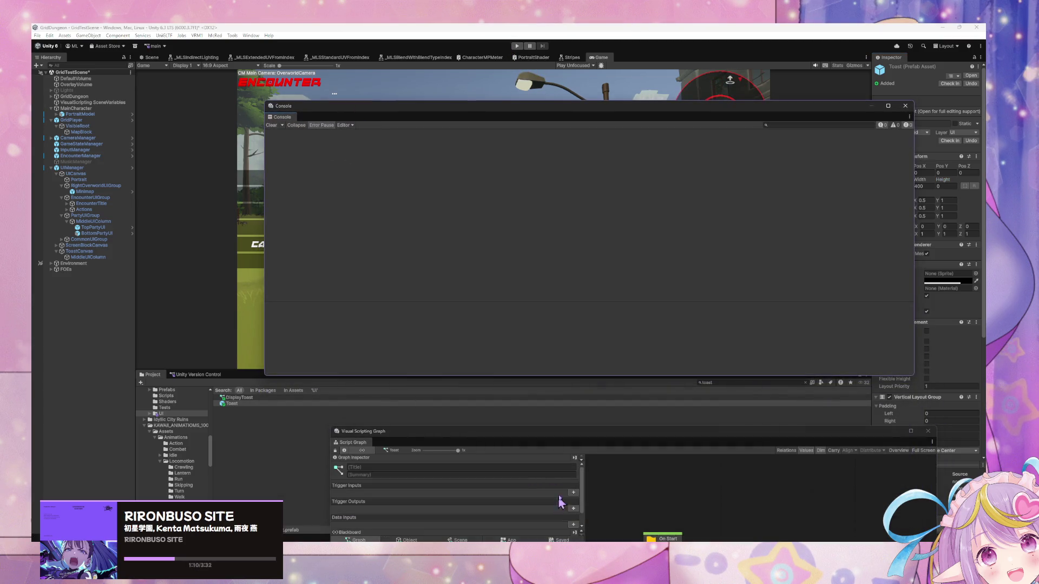
mouse_move(586, 442)
left_mouse_down()
mouse_move(409, 214)
mouse_move(420, 206)
left_mouse_up()
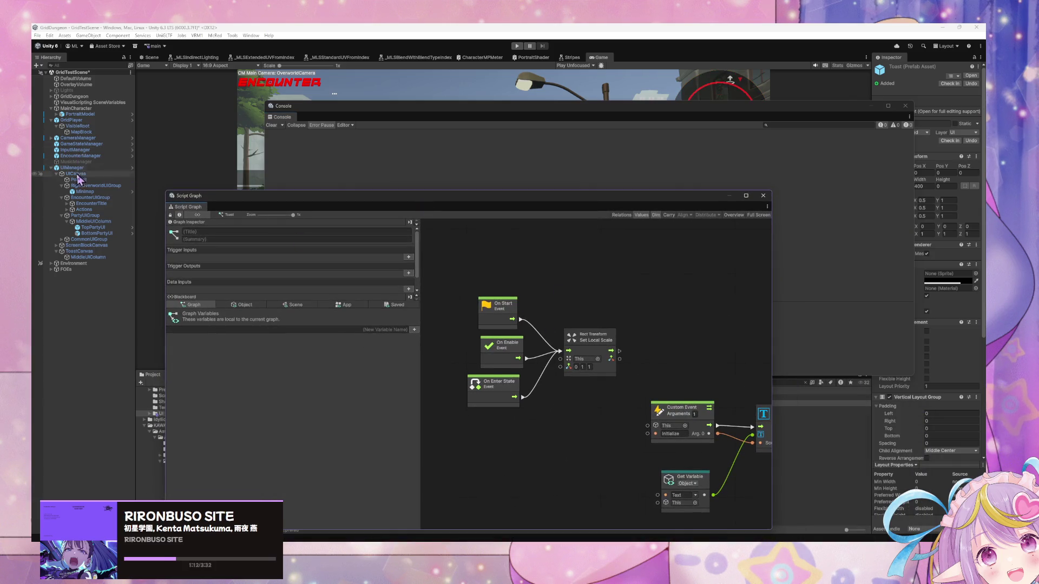
left_click(80, 156)
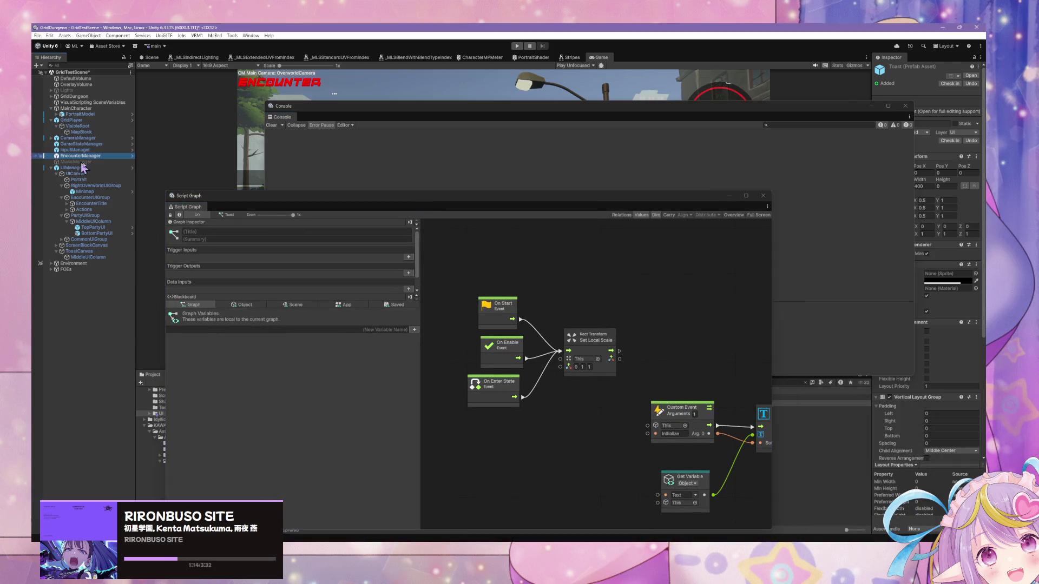
Drill into the Check Encounter State graph and make On Enter State run as a coroutine.
double_click(598, 369)
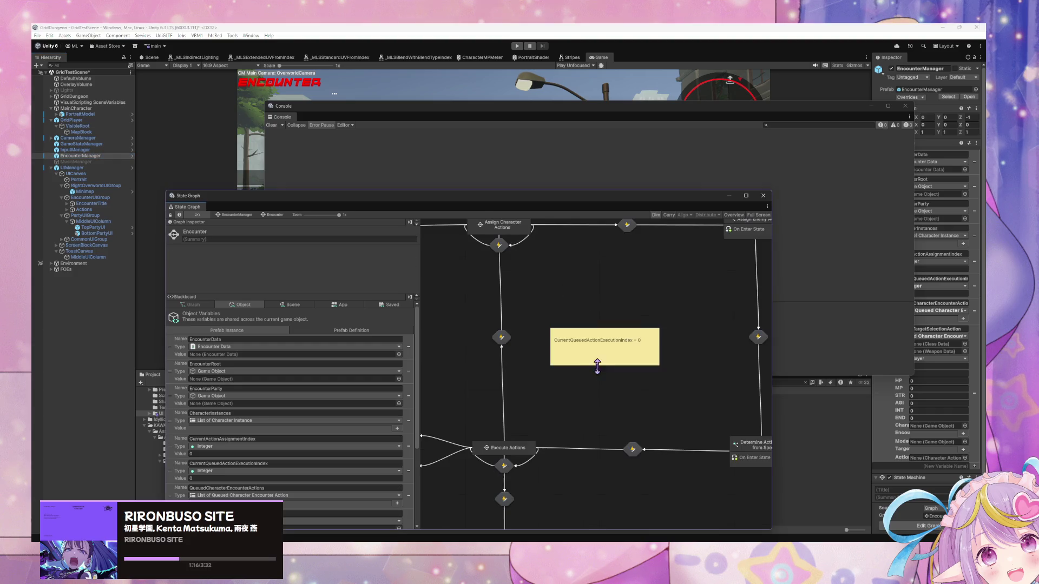
double_click(506, 449)
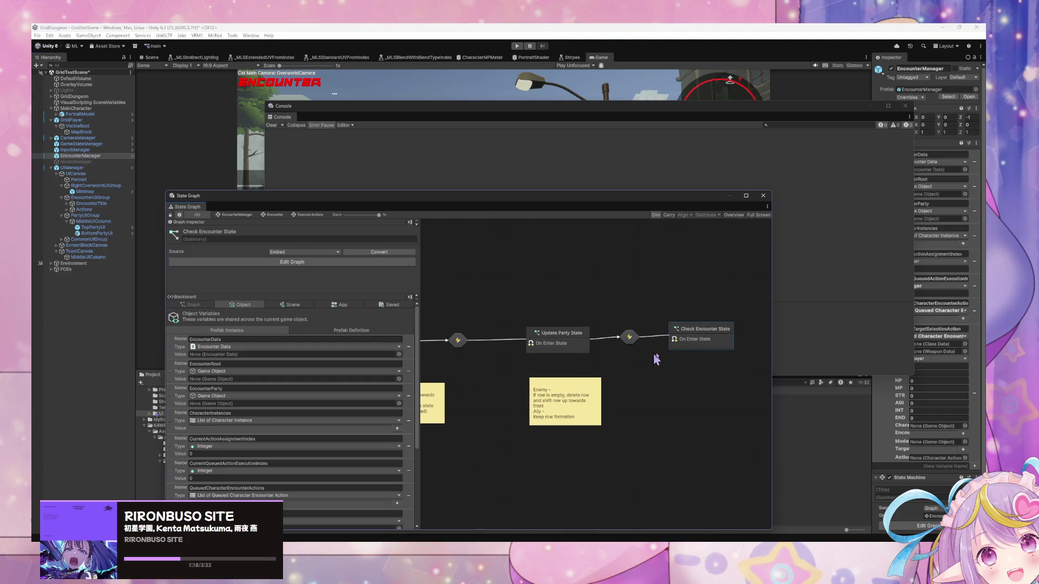
double_click(721, 342)
right_click(656, 303)
mouse_move(438, 327)
left_mouse_down()
mouse_move(562, 337)
mouse_move(615, 316)
left_mouse_up()
left_click(615, 314)
left_click(271, 250)
Add a Wait For Seconds node wired from If True to the NextAction custom event trigger.
left_click_drag(545, 313, 355, 297)
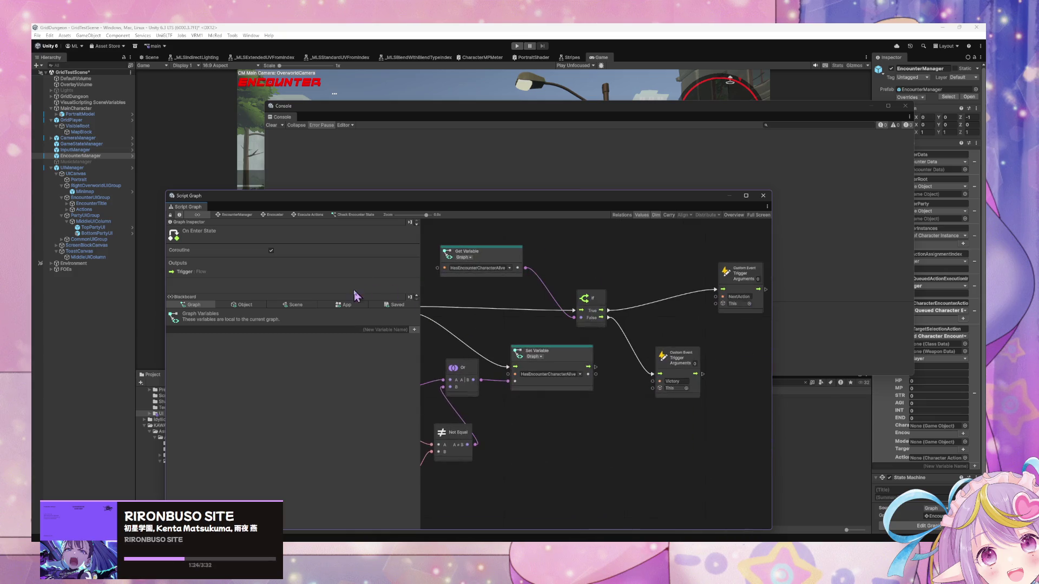
right_click(606, 331)
left_click(639, 336)
type("wait")
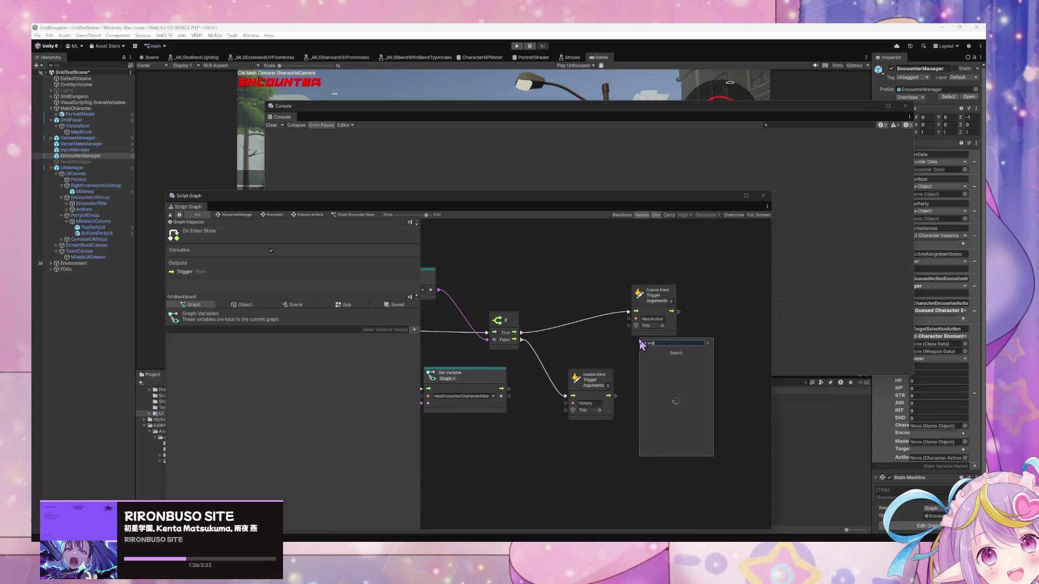
key("Down")
key("Down")
key("Down")
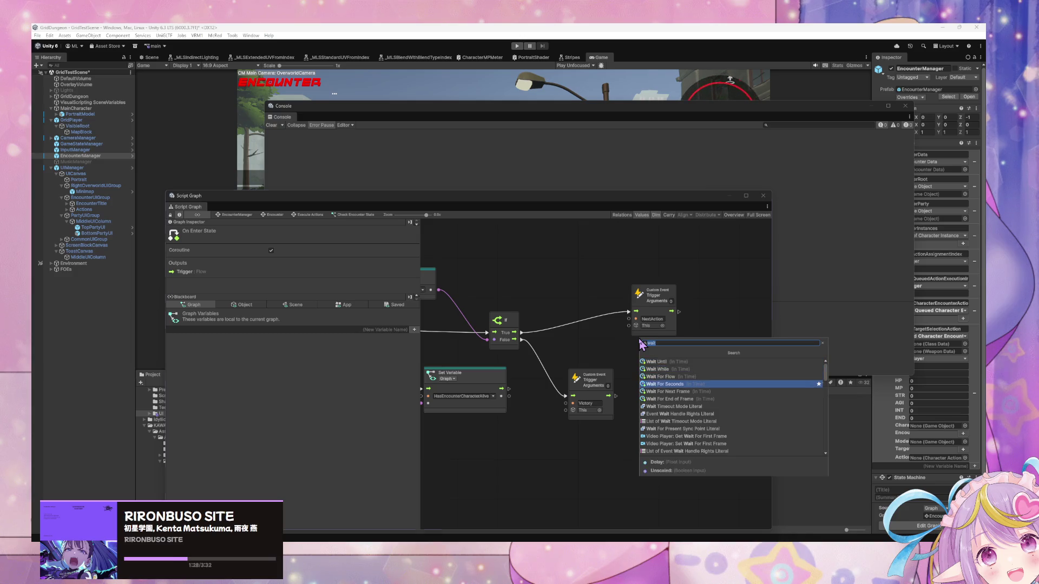
key("Return")
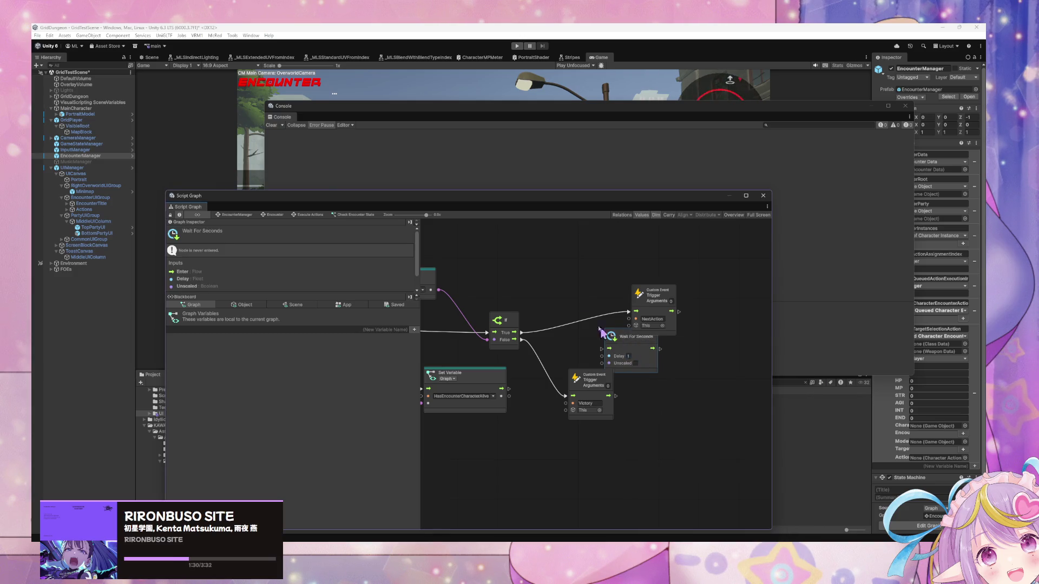
left_click_drag(612, 338, 565, 306)
left_click_drag(522, 332, 563, 316)
left_click_drag(606, 316, 636, 312)
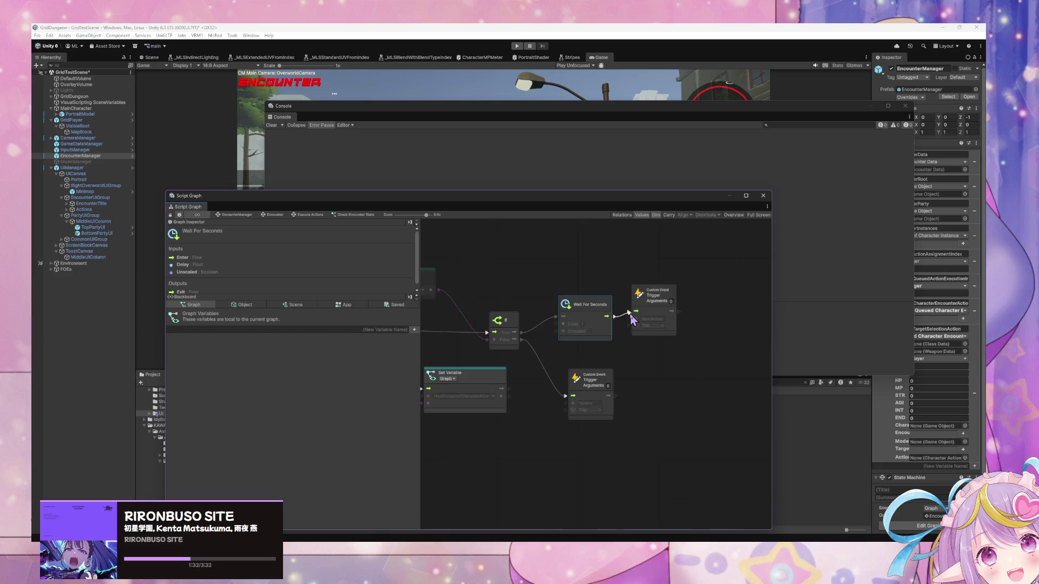
Close the floating Console, reposition the graph window, and enter play mode.
mouse_move(447, 201)
left_mouse_down()
mouse_move(615, 282)
mouse_move(616, 241)
left_mouse_up()
left_click(905, 106)
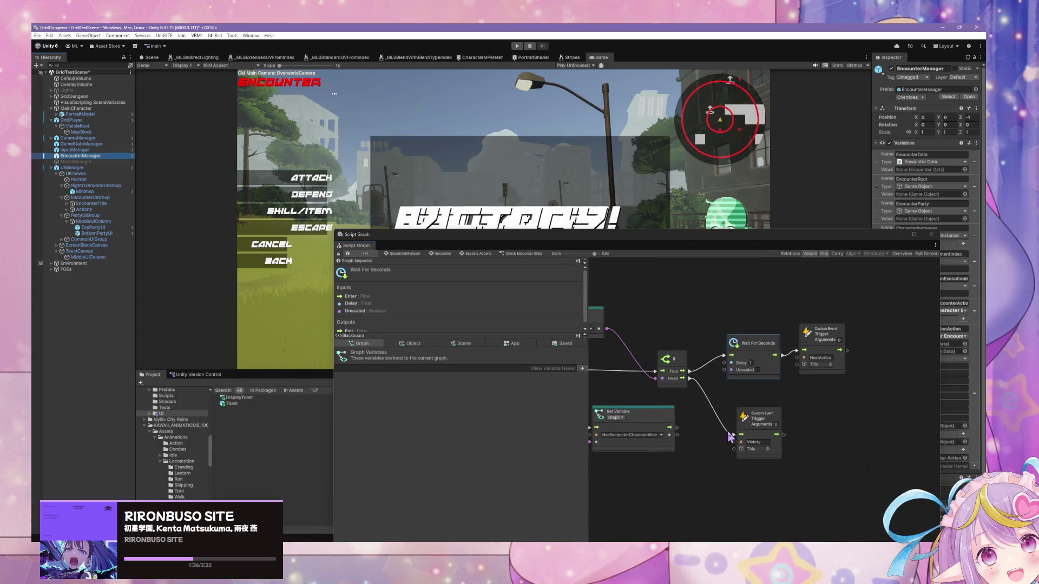
left_click(748, 364)
left_click_drag(529, 246, 447, 362)
left_click(516, 46)
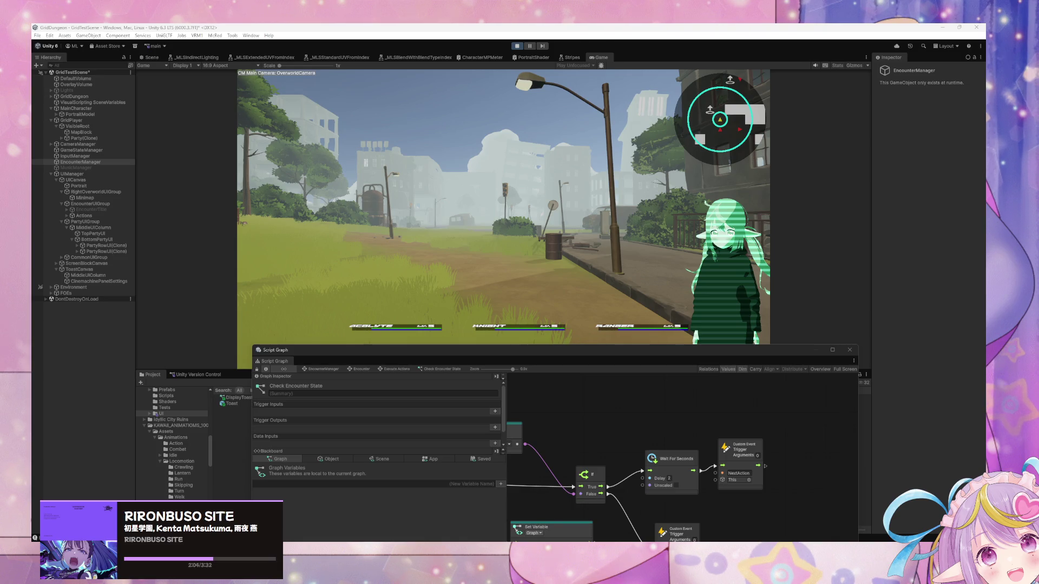
In the battle, have the Acolyte cast Heal on Test Blue, then stop play mode.
left_click(662, 246)
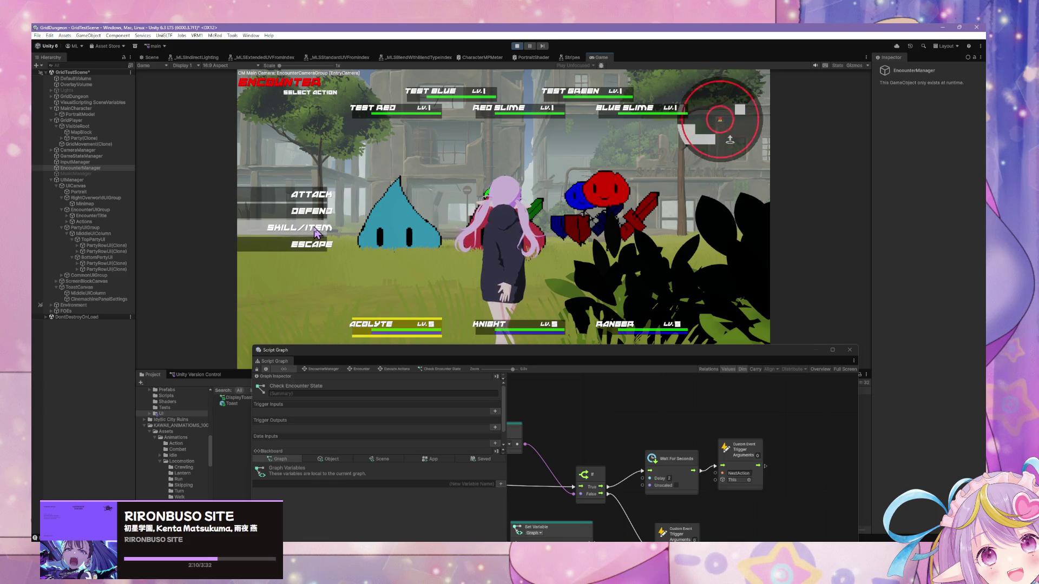
left_click(321, 227)
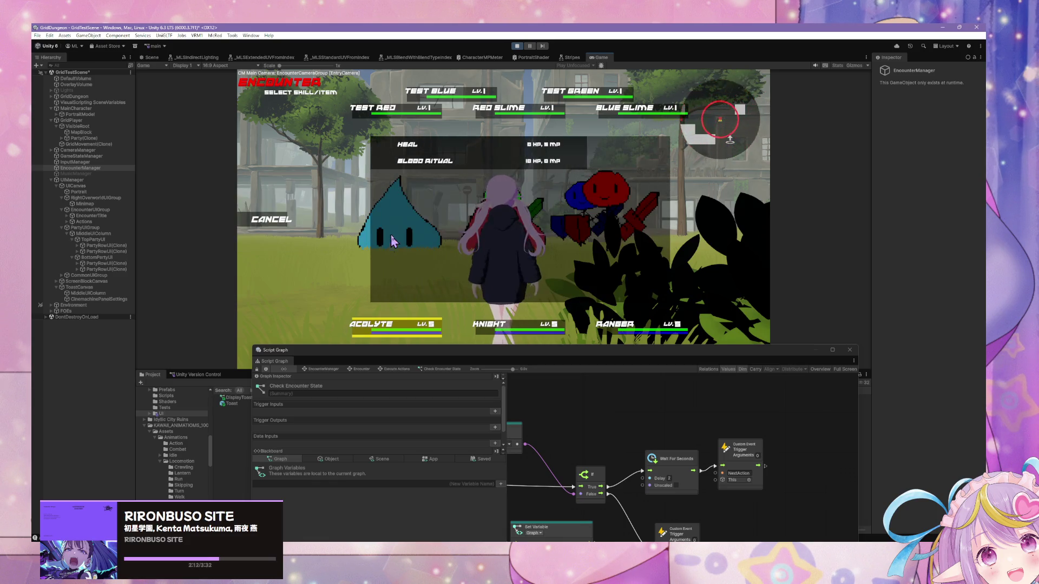
left_click(417, 144)
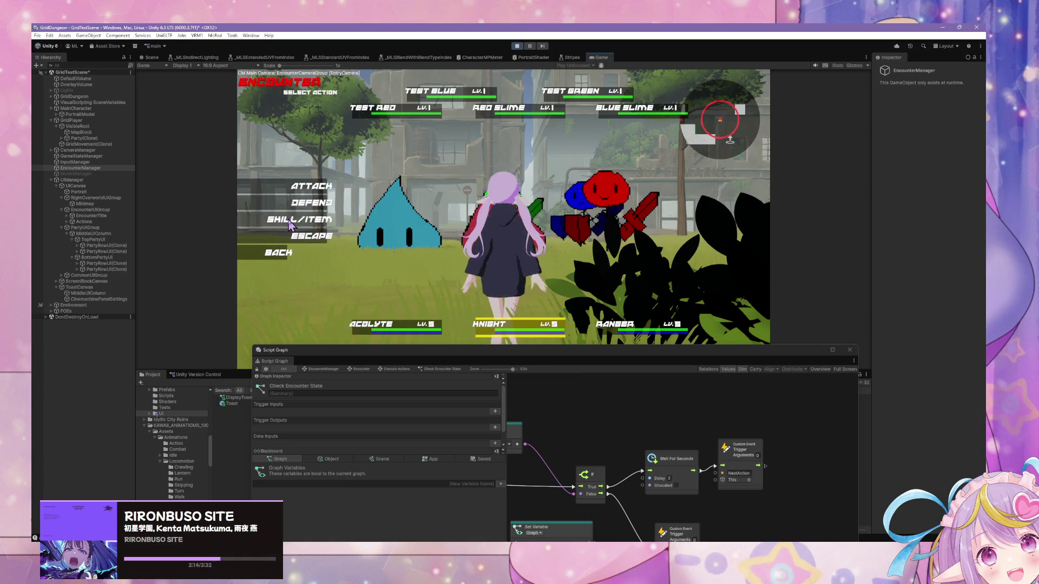
left_click(291, 225)
key("Return")
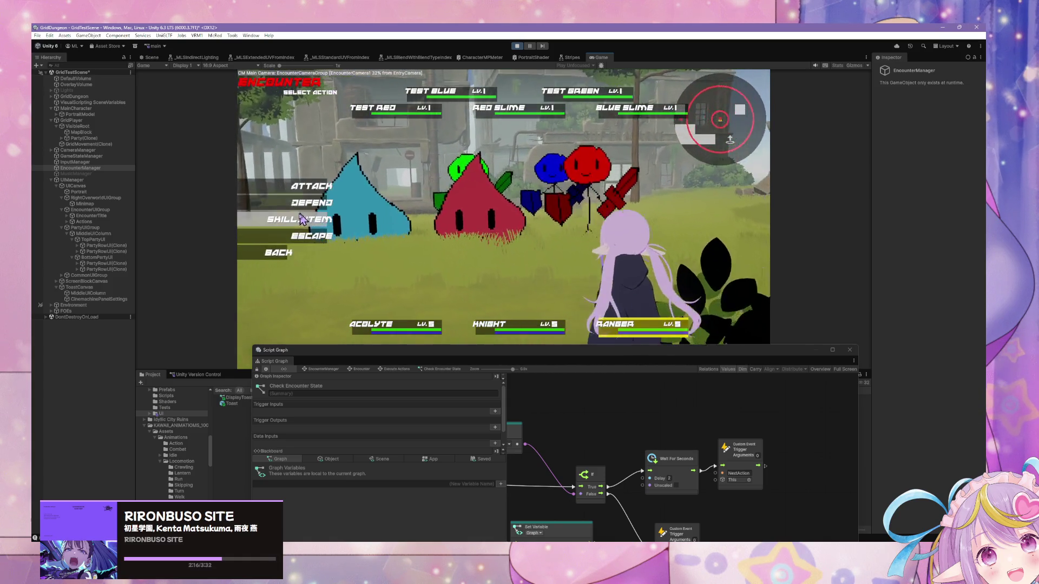
left_click(302, 219)
left_click(409, 140)
left_click(406, 100)
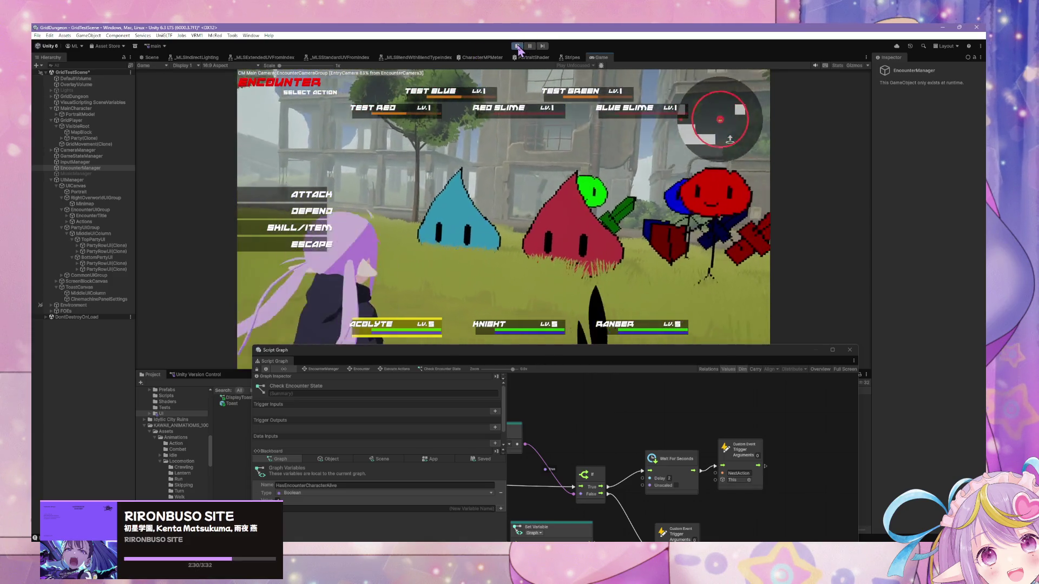
left_click(518, 48)
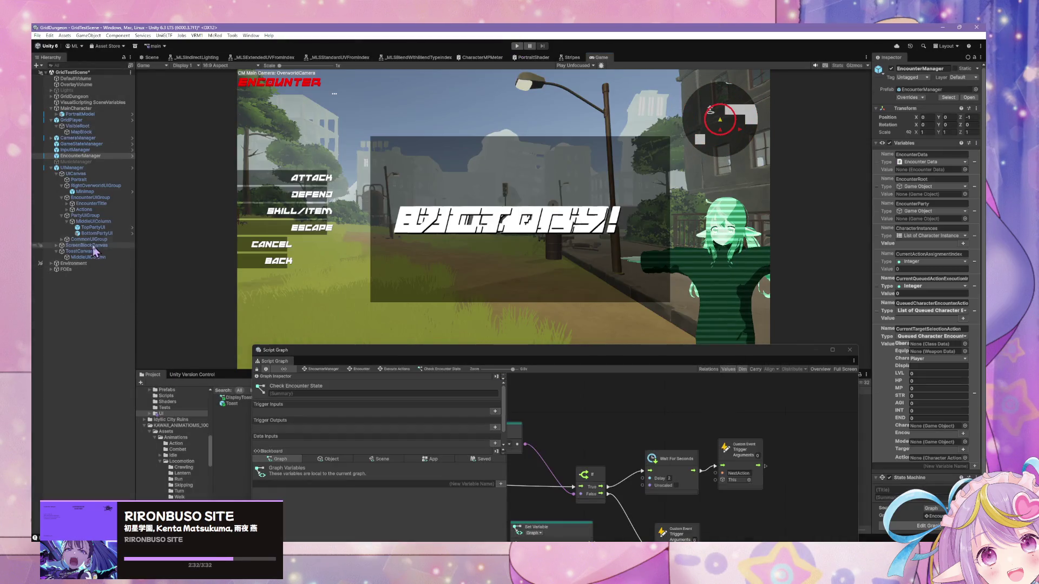
Compare with ScreenBlockCanvas and give ToastCanvas a Canvas Sort Order of 10.
left_click(87, 252)
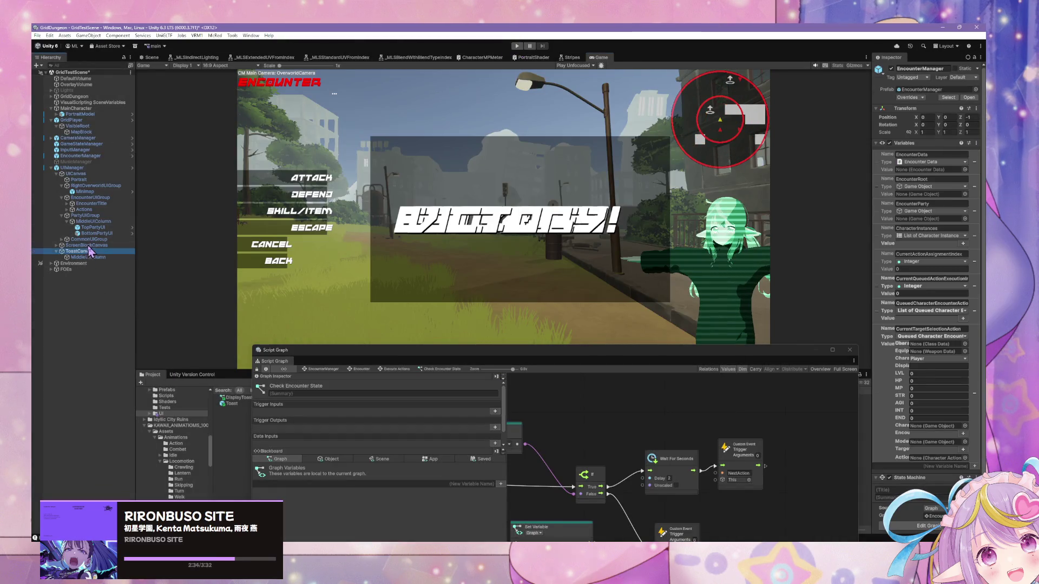
left_click(87, 245)
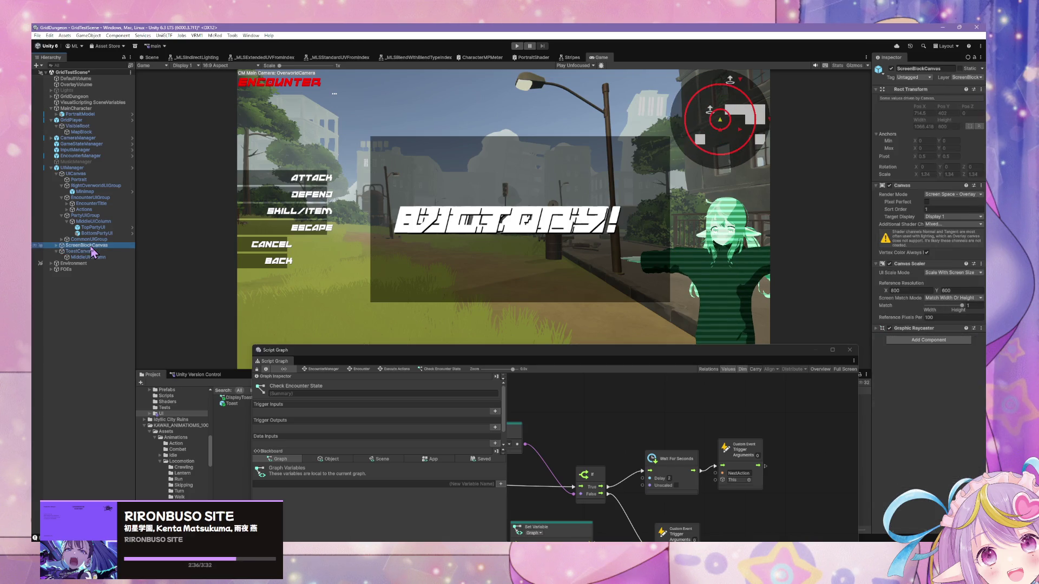
type("10")
left_click(102, 252)
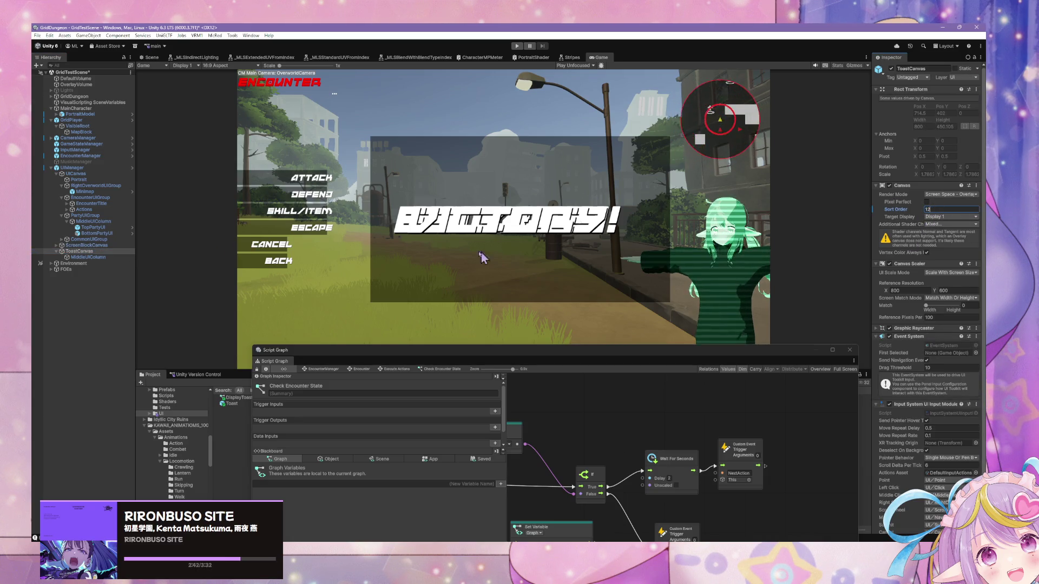
left_click(72, 168)
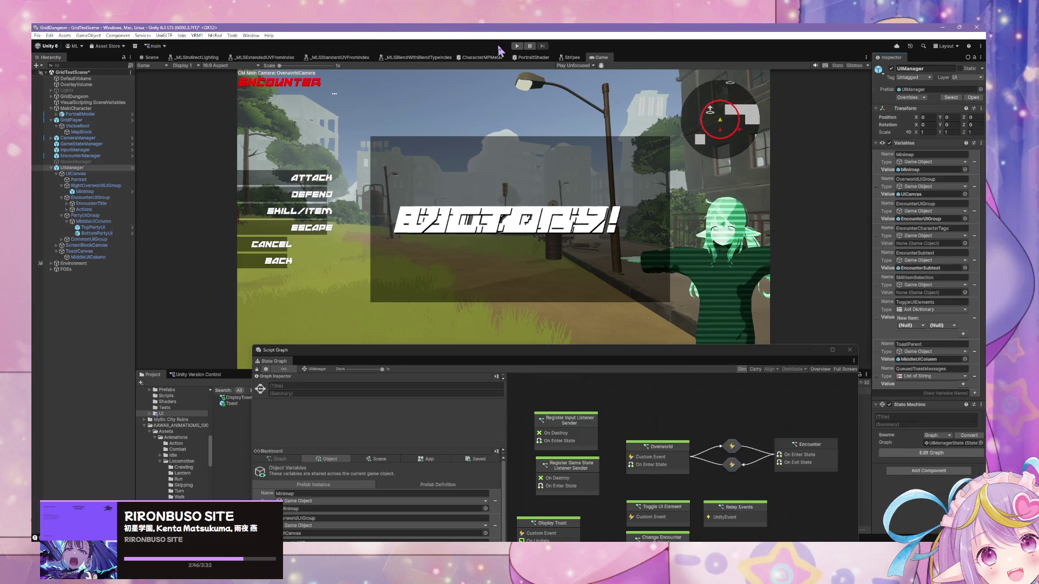
Enter play mode with UIManager's State Graph shown in the Script Graph window.
left_click(517, 46)
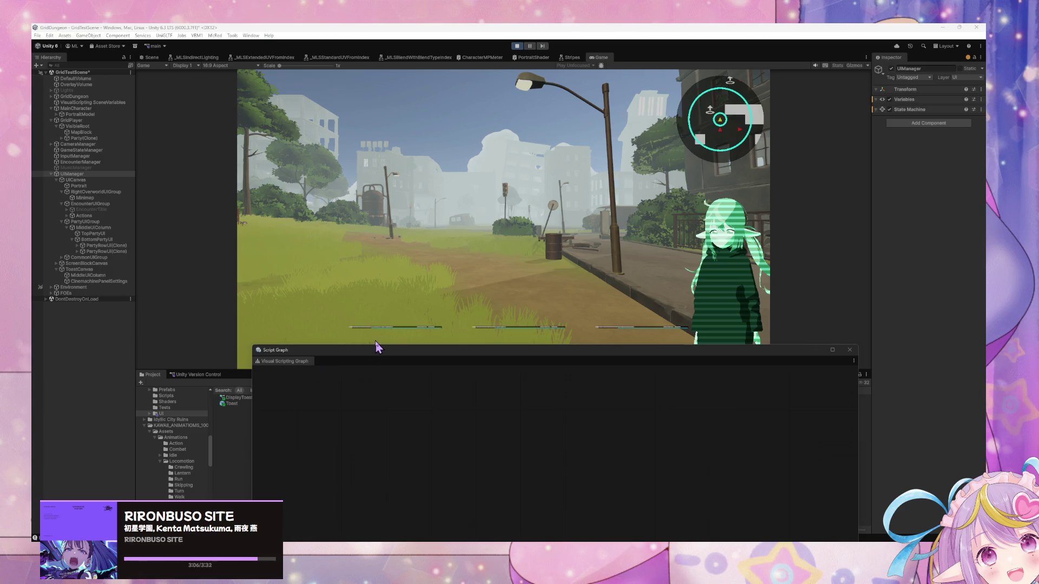
Play turns attacking Test Red for 50 damage, then have the Acolyte defend.
mouse_move(494, 352)
left_mouse_down()
mouse_move(503, 204)
mouse_move(494, 355)
left_mouse_up()
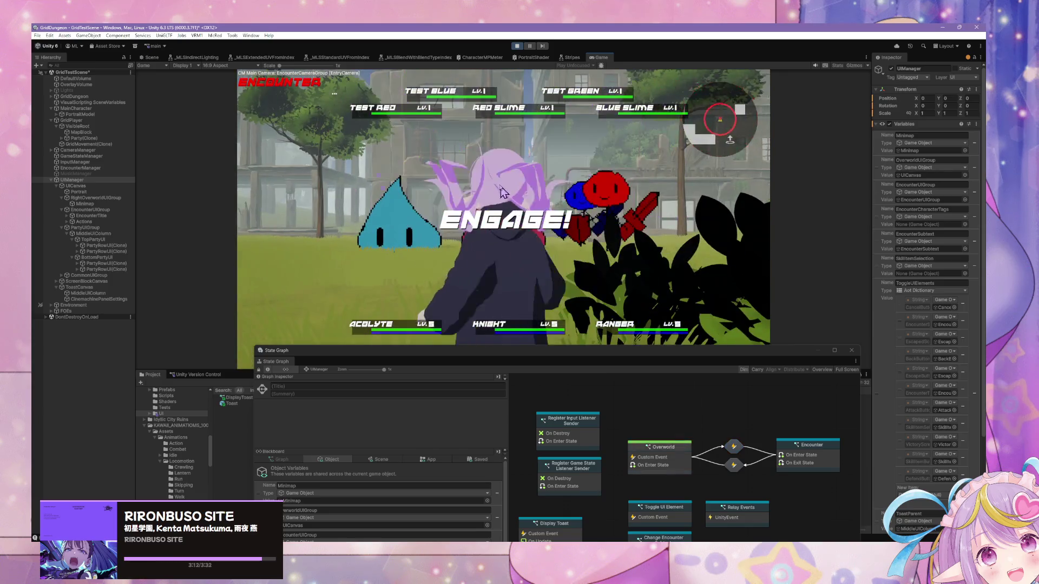
key("Return")
key("Return")
key("Return")
key("Return")
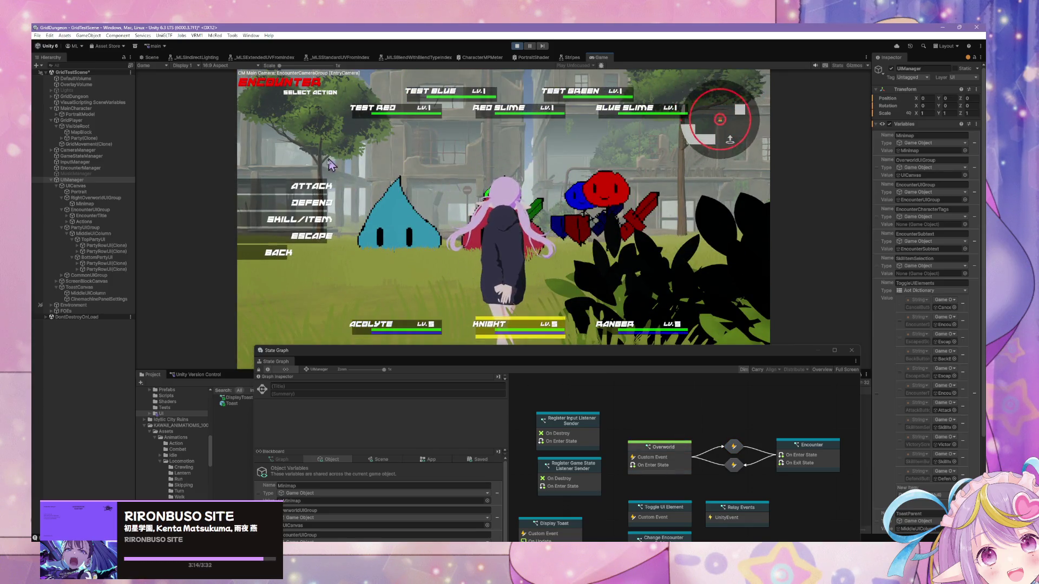
key("Return")
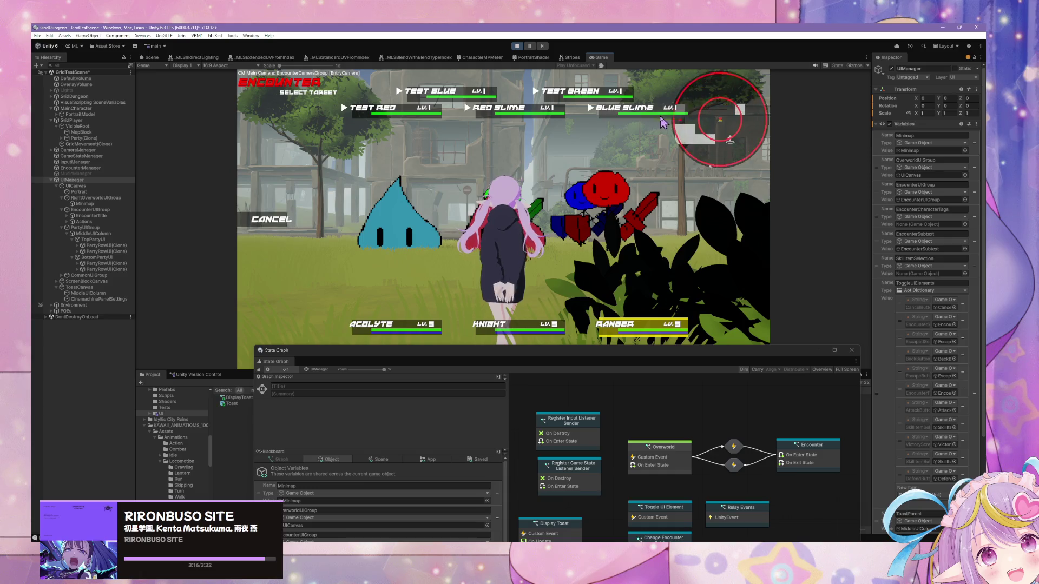
key("Return")
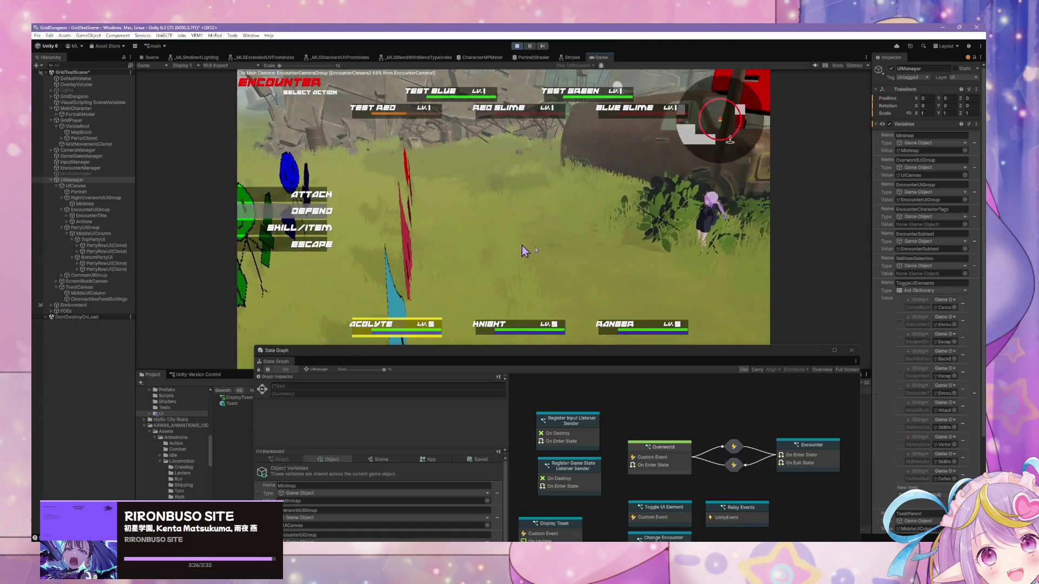
left_click_drag(670, 359, 654, 190)
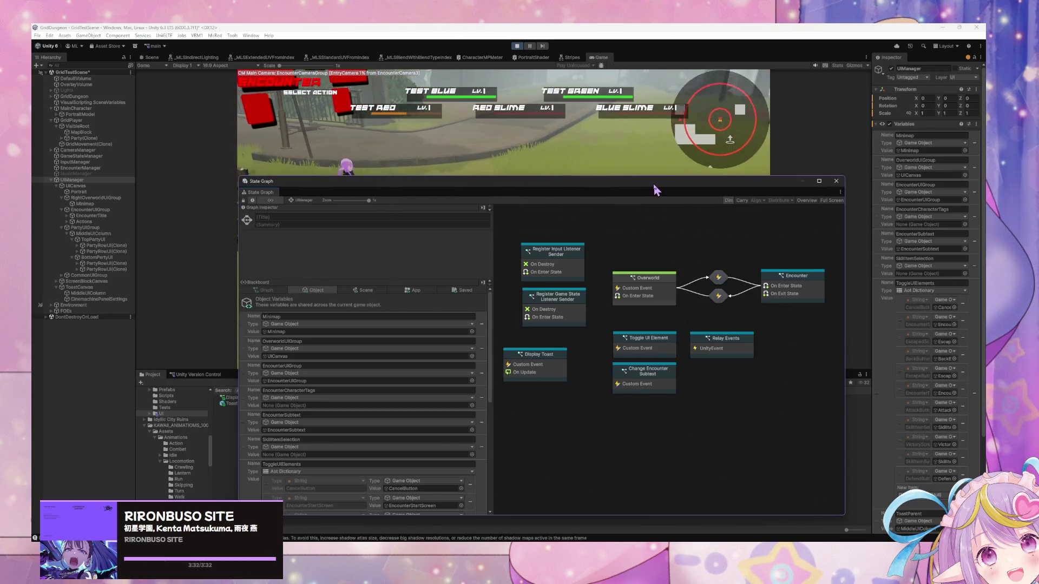
left_click_drag(653, 184, 770, 327)
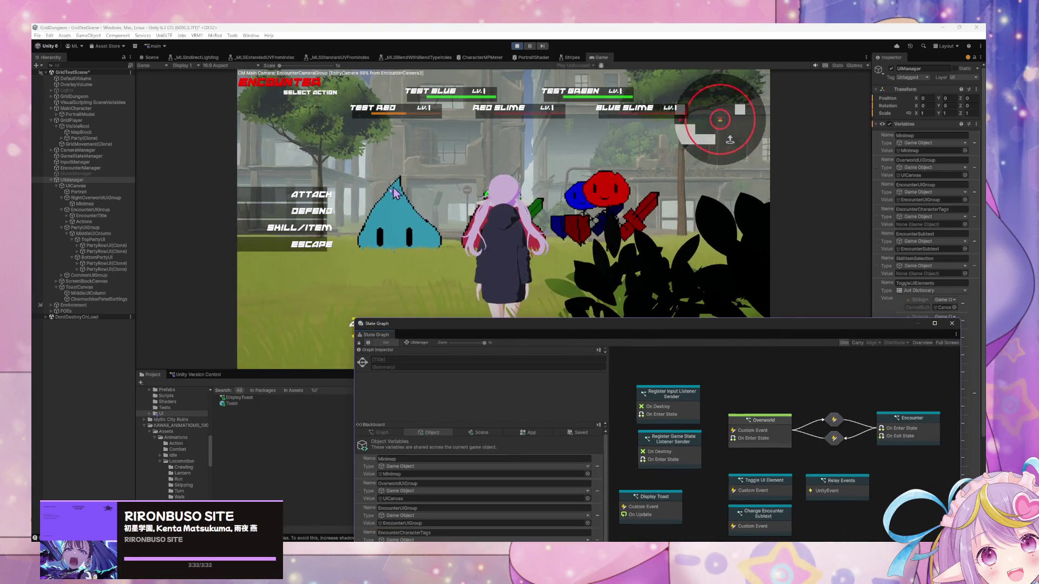
left_click(439, 232)
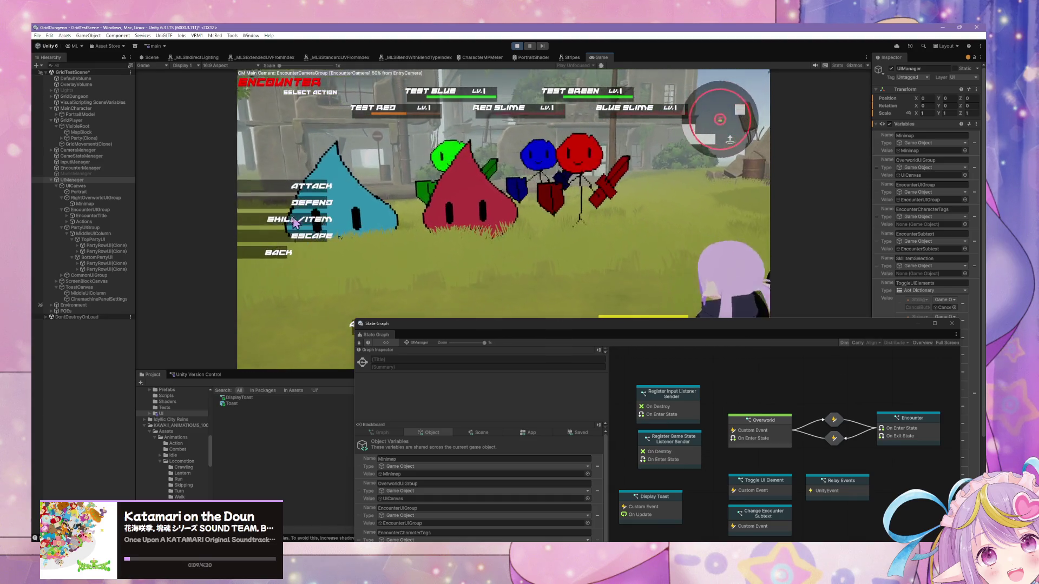
left_click(299, 219)
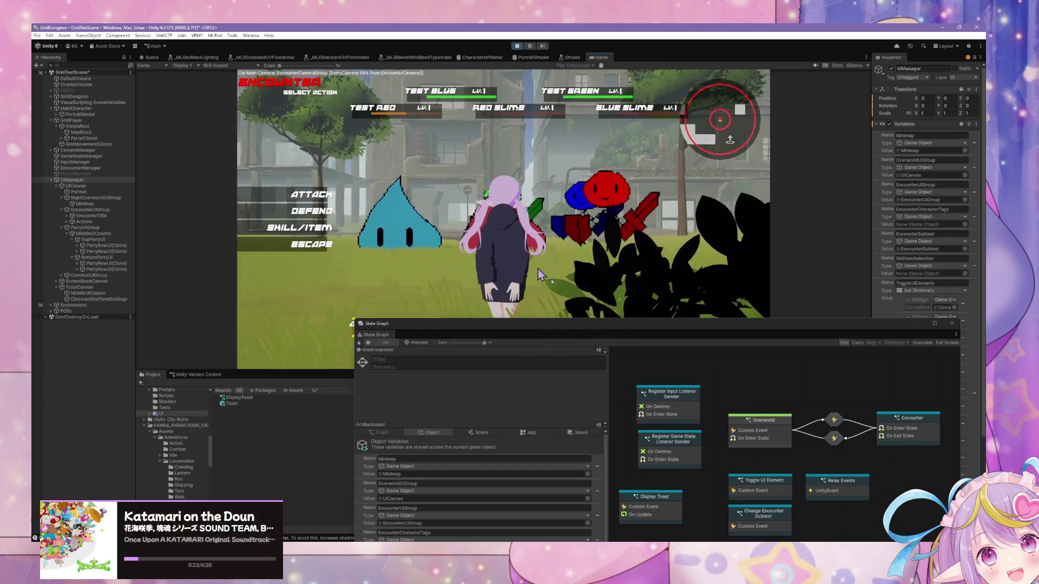
Select MiddleUIColumn while playing a turn that ends with the Ranger attacking.
mouse_move(560, 330)
left_mouse_down()
mouse_move(563, 419)
mouse_move(500, 381)
left_mouse_up()
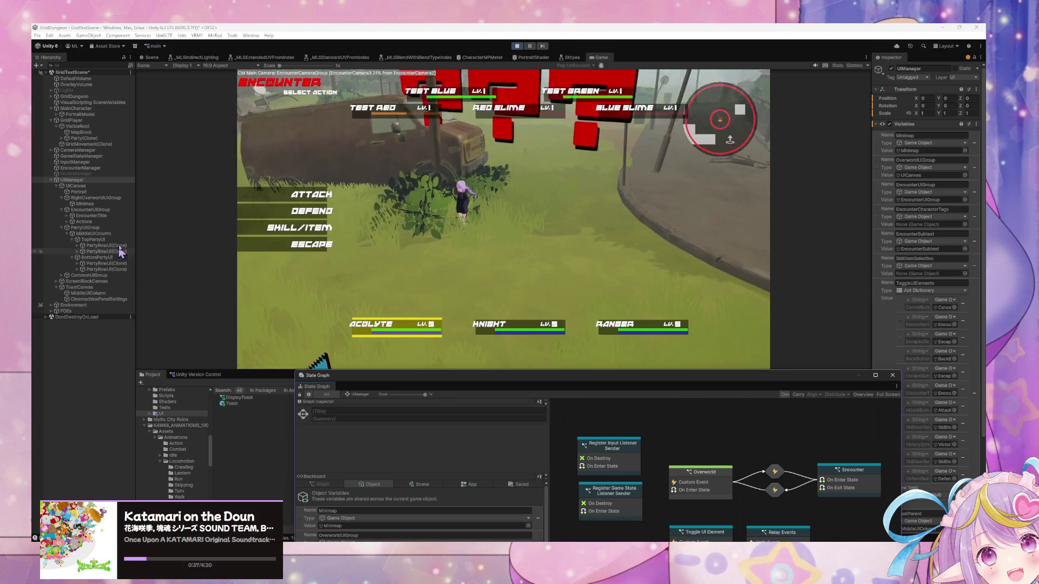
left_click(109, 234)
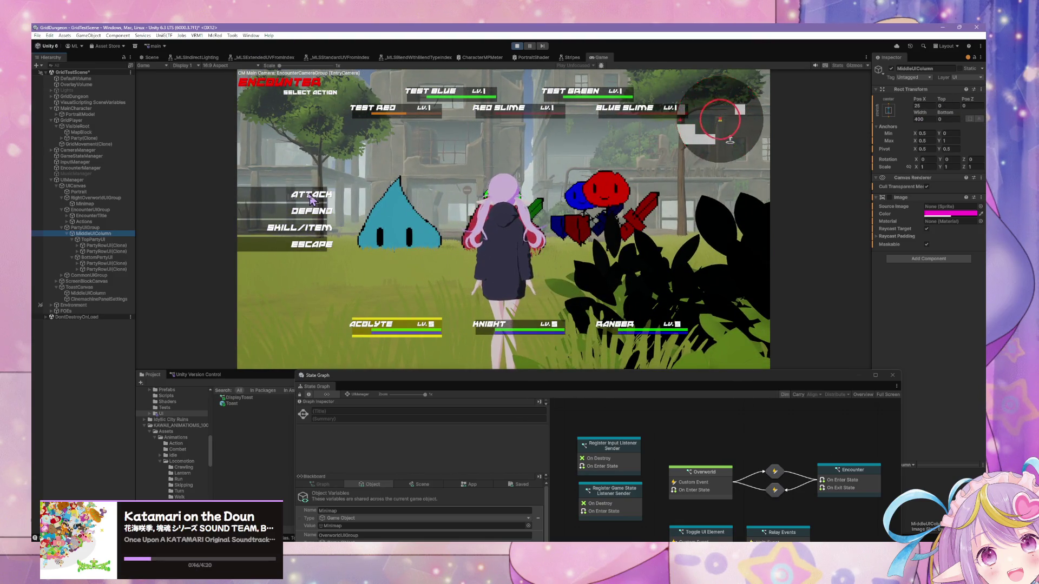
left_click(408, 108)
left_click(312, 186)
left_click(378, 107)
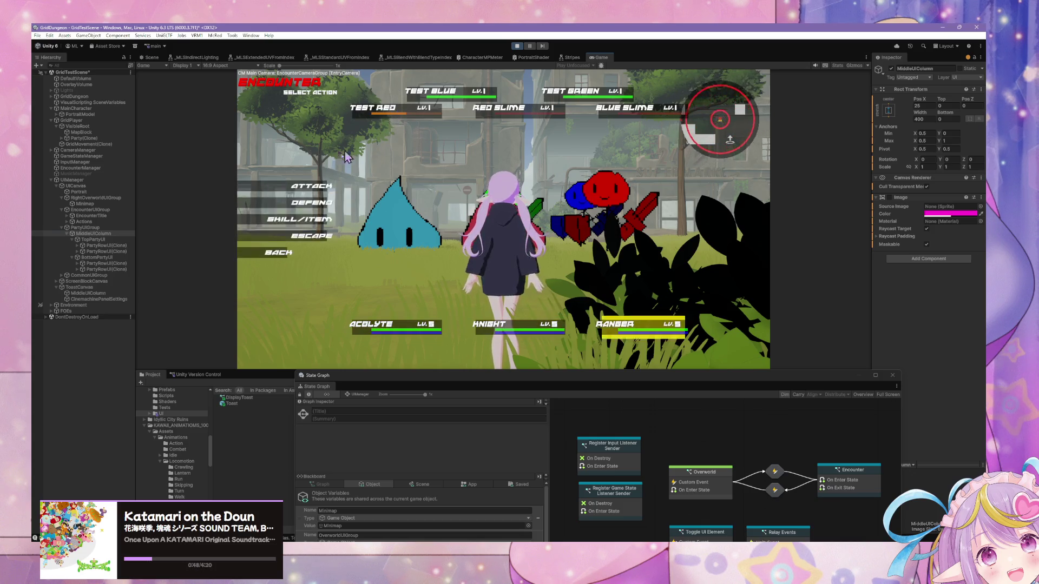
left_click(305, 208)
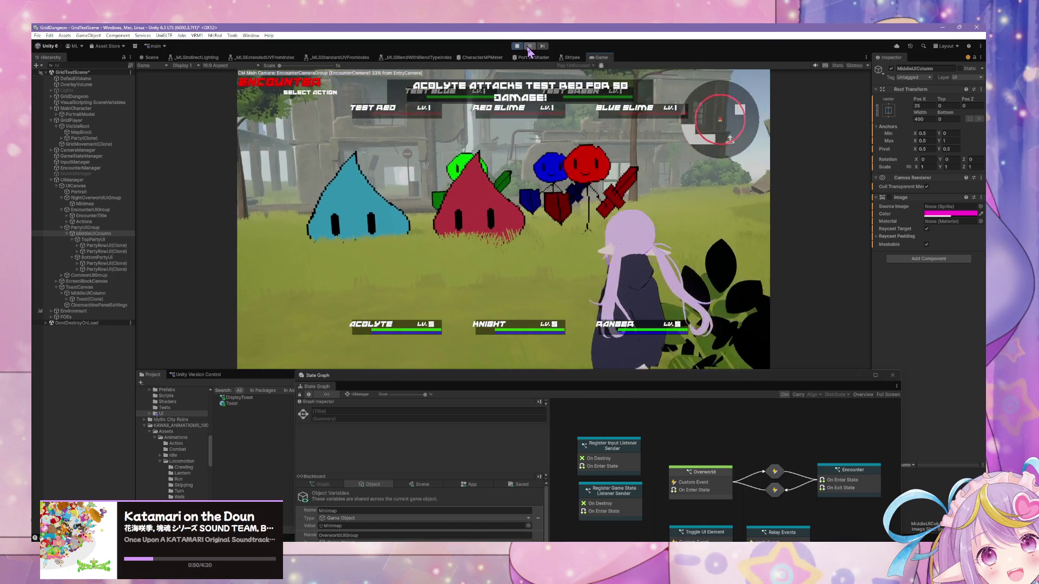
Nudge MiddleUIColumn's Rect Transform Top, undo it, and switch to the Scene view.
left_click_drag(942, 99, 957, 100)
key("ctrl+z")
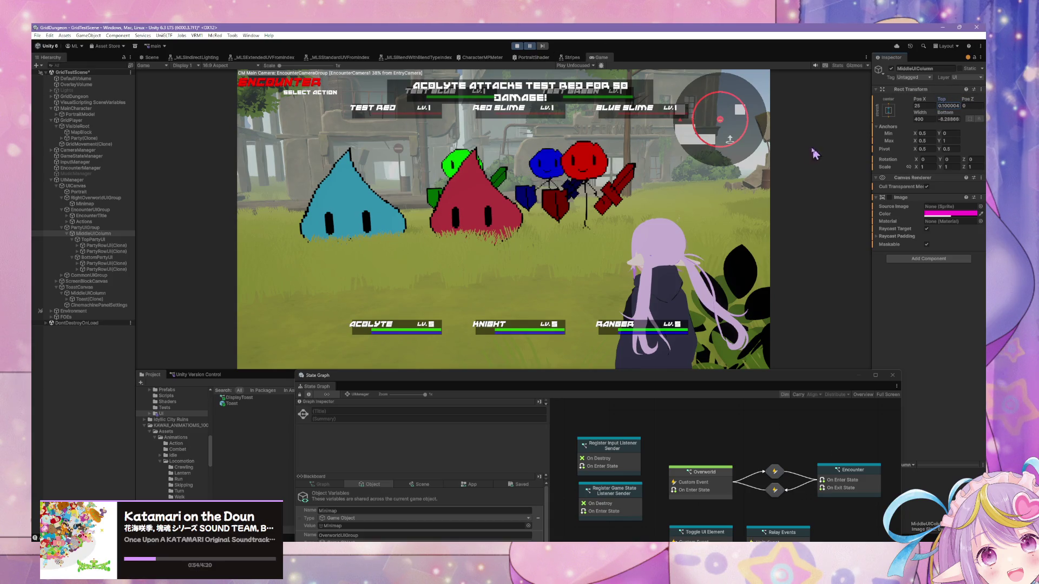
left_click(157, 58)
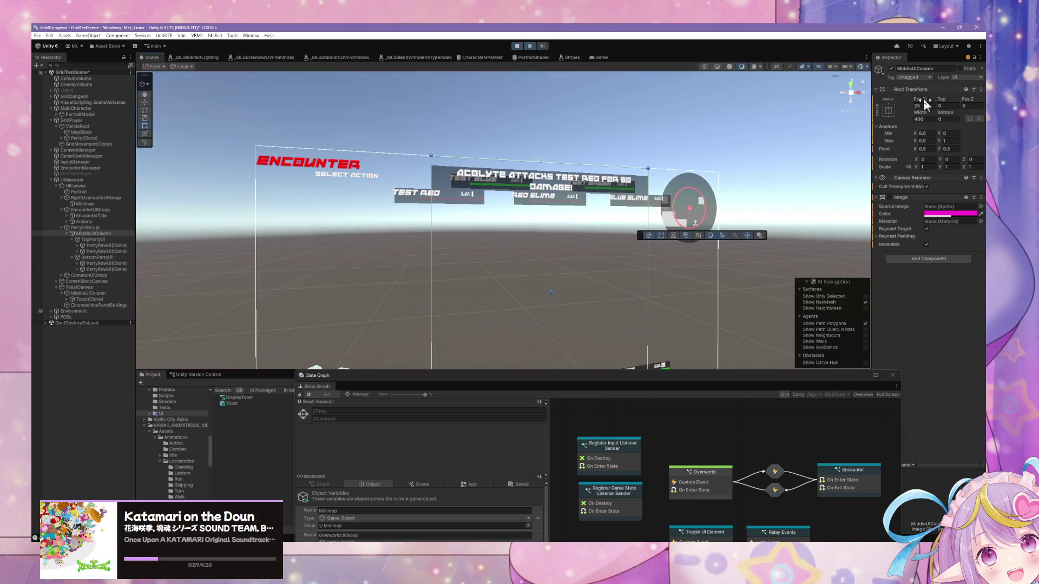
Raise MiddleUIColumn's Rect Transform Top offset to push the column lower.
left_click_drag(942, 98, 977, 98)
left_click(892, 111)
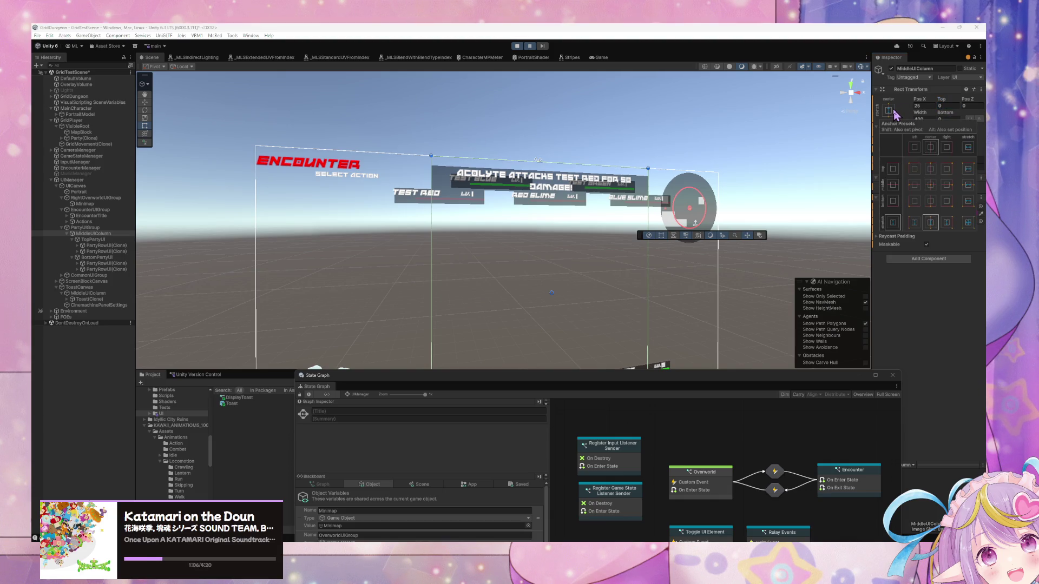
left_click(958, 107)
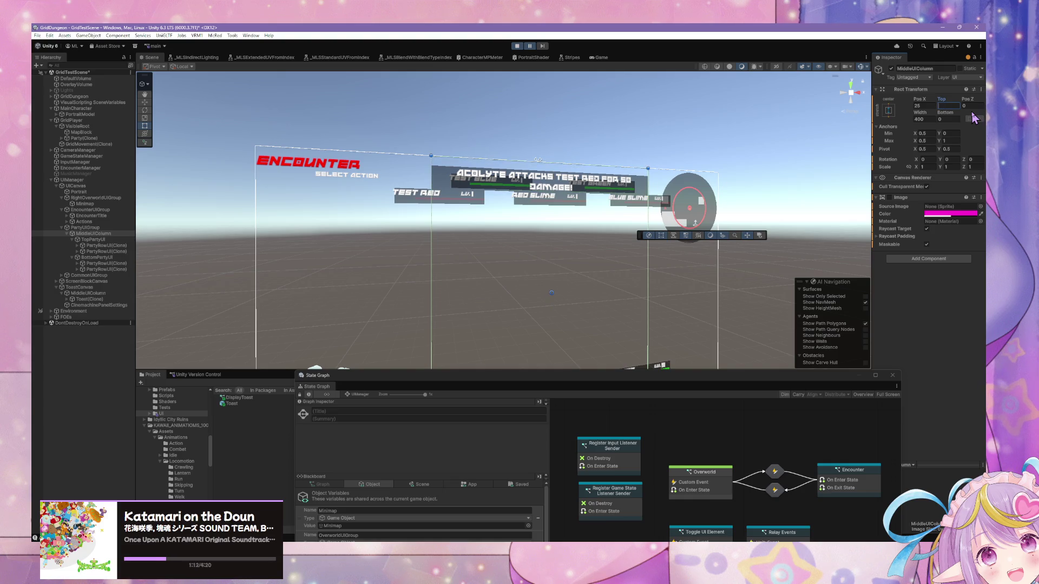
mouse_move(824, 172)
left_mouse_down()
mouse_move(652, 186)
mouse_move(661, 144)
mouse_move(650, 162)
mouse_move(576, 195)
mouse_move(582, 207)
left_mouse_up()
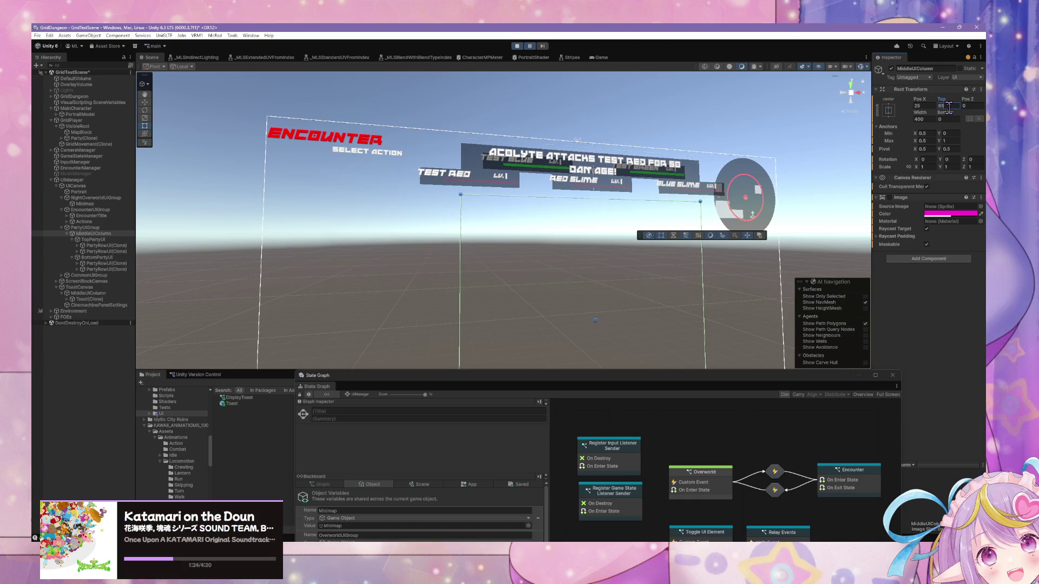
Check the toasts in play, stop, compare both MiddleUIColumn objects, and restart the game.
left_click(529, 47)
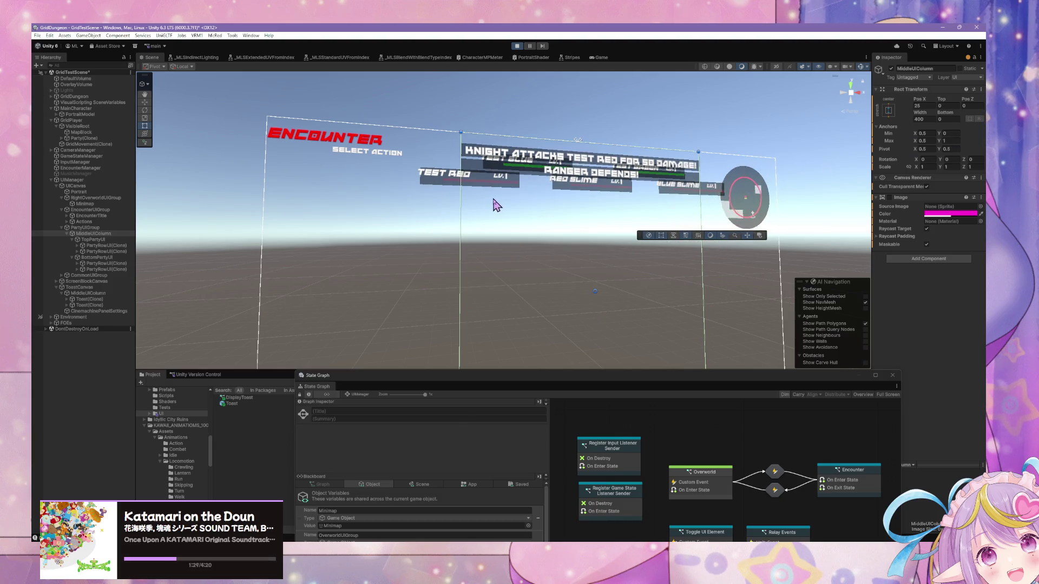
left_click(88, 292)
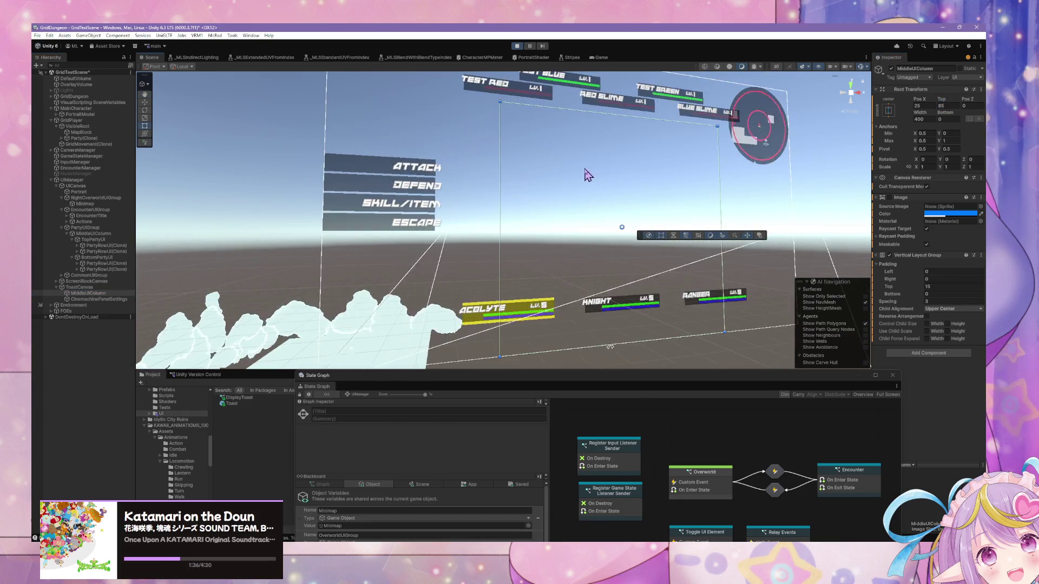
left_click(521, 47)
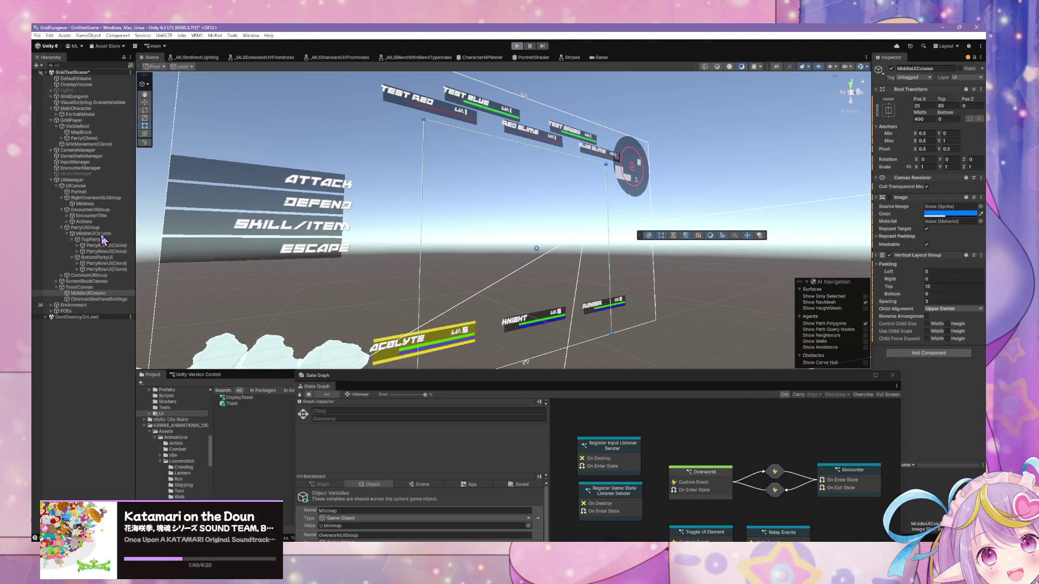
left_click(95, 234)
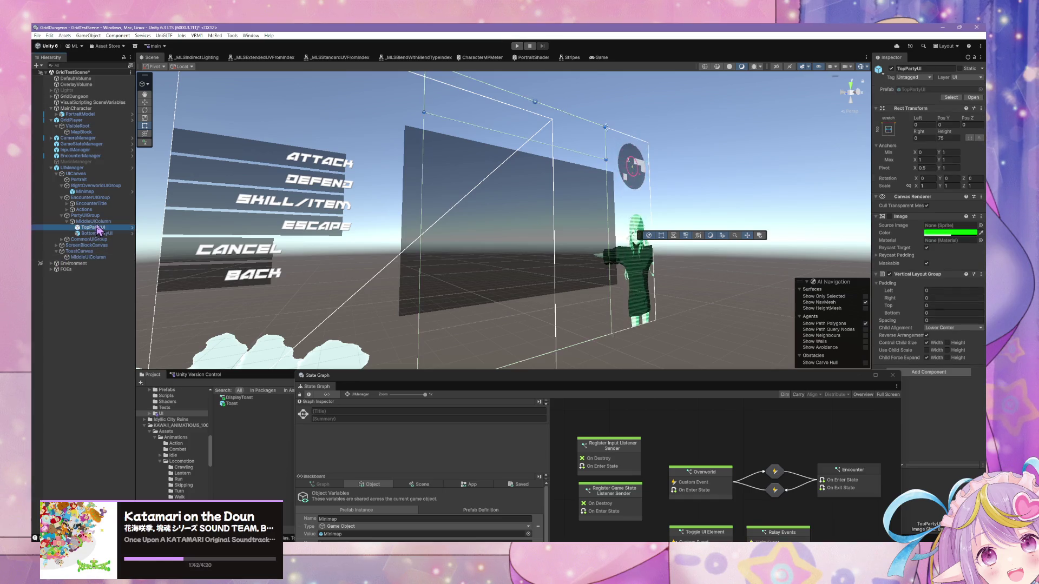
left_click(103, 222)
left_click(88, 257)
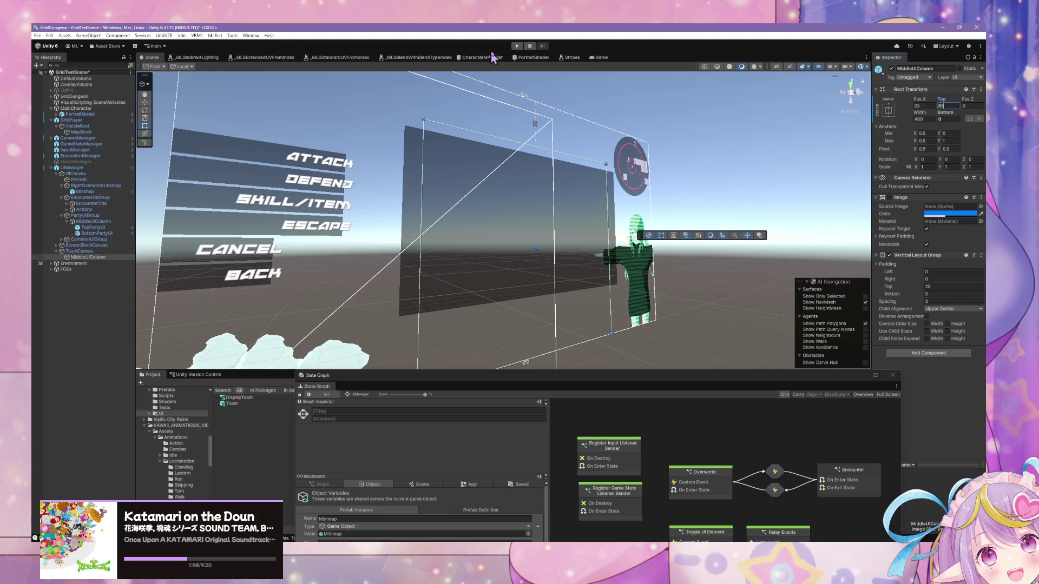
left_click(515, 46)
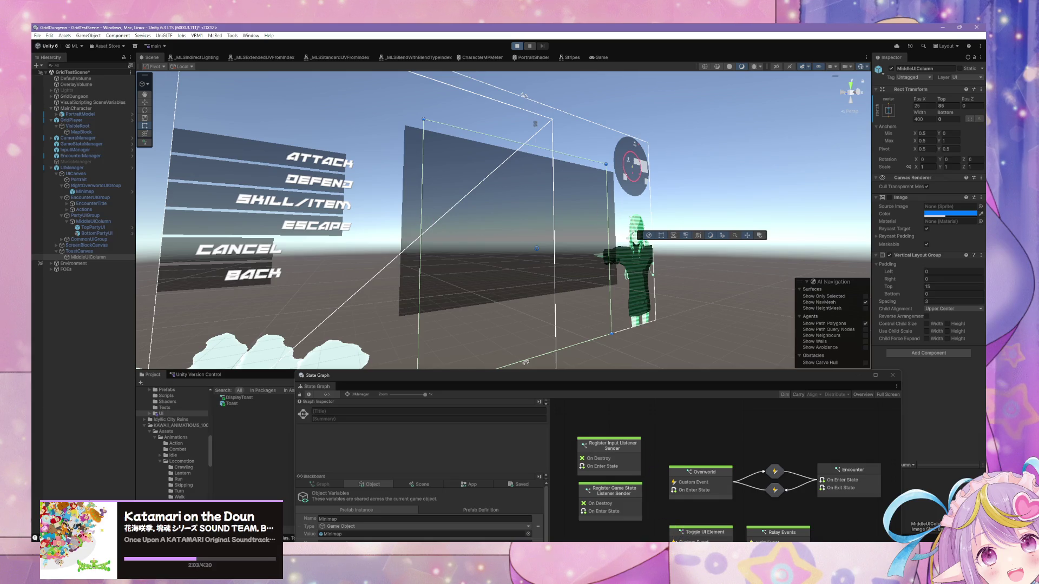
left_click(601, 58)
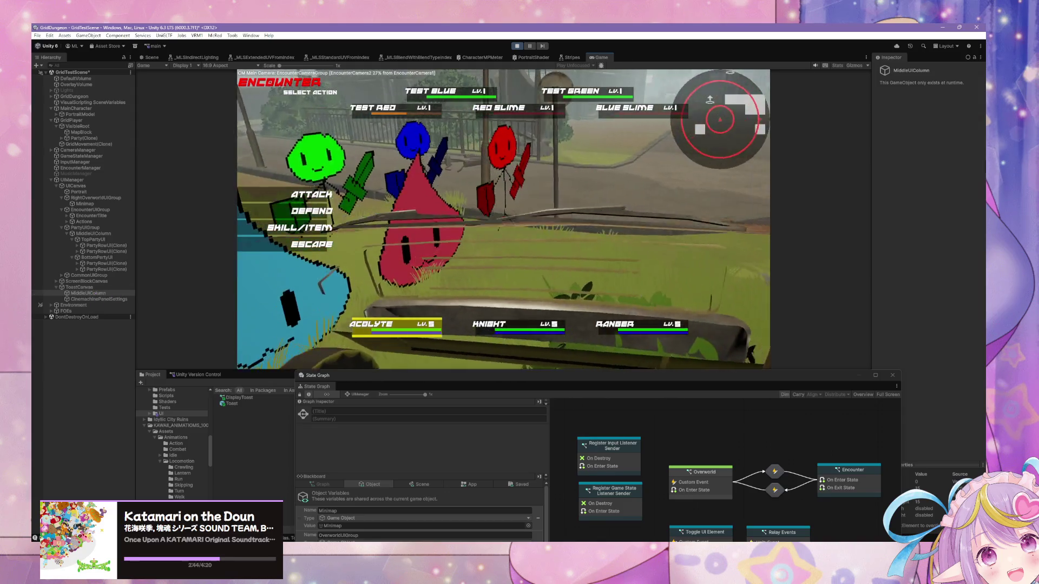
Select the toast MiddleUIColumn, make the Acolyte defend, and choose the Knight's action.
left_click_drag(87, 293, 98, 288)
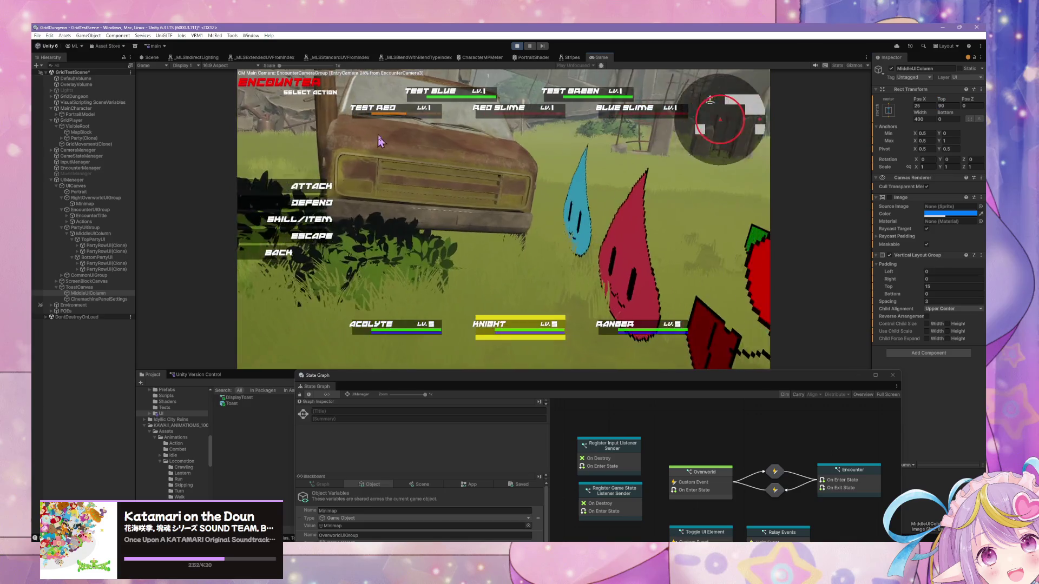
key("Return")
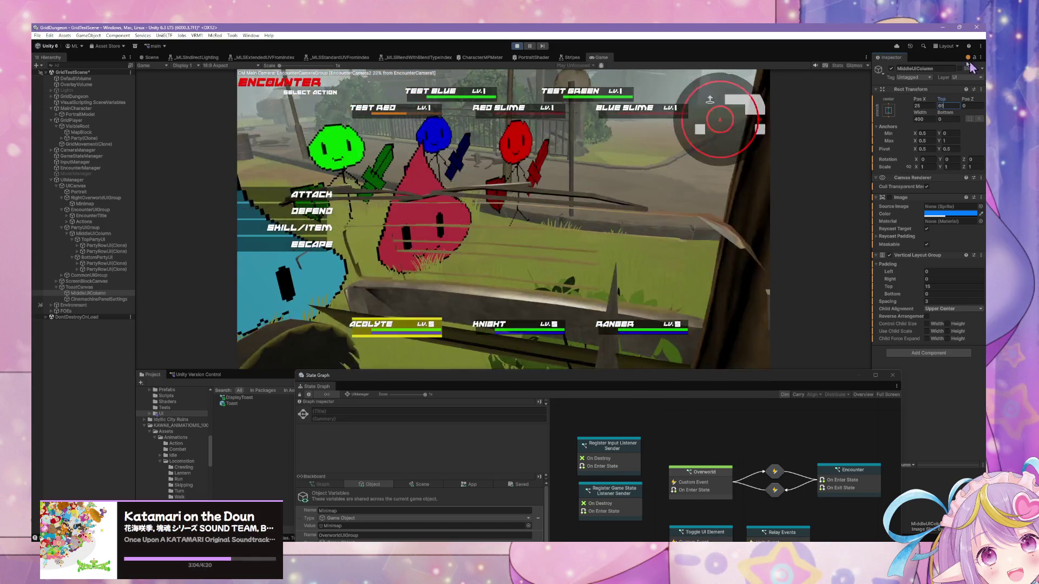
left_click(295, 211)
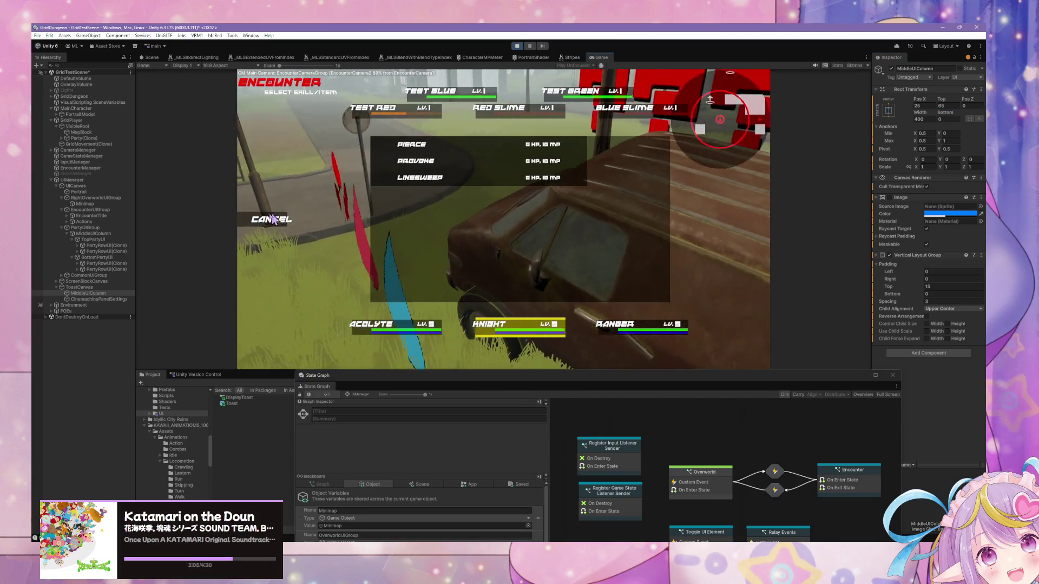
Run the final turn to reach VICTORY!, then select the Toast prefab in the Project window.
left_click(295, 206)
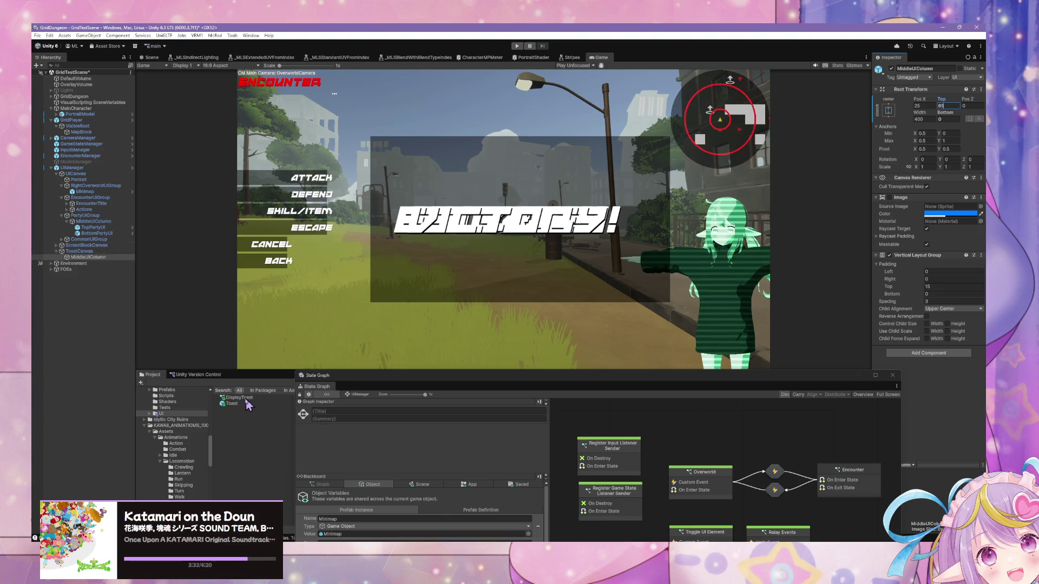
left_click(980, 80)
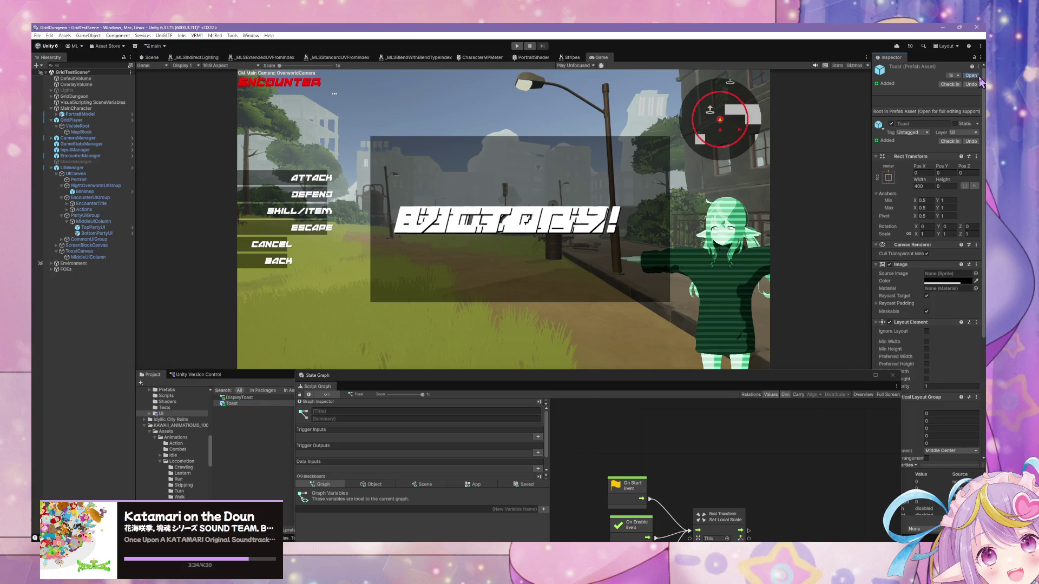
Set the Toast's Text (TMP) Font Asset to ANDMOREY SLANT, exit prefab mode, and press Ctrl+P to play.
left_click(85, 93)
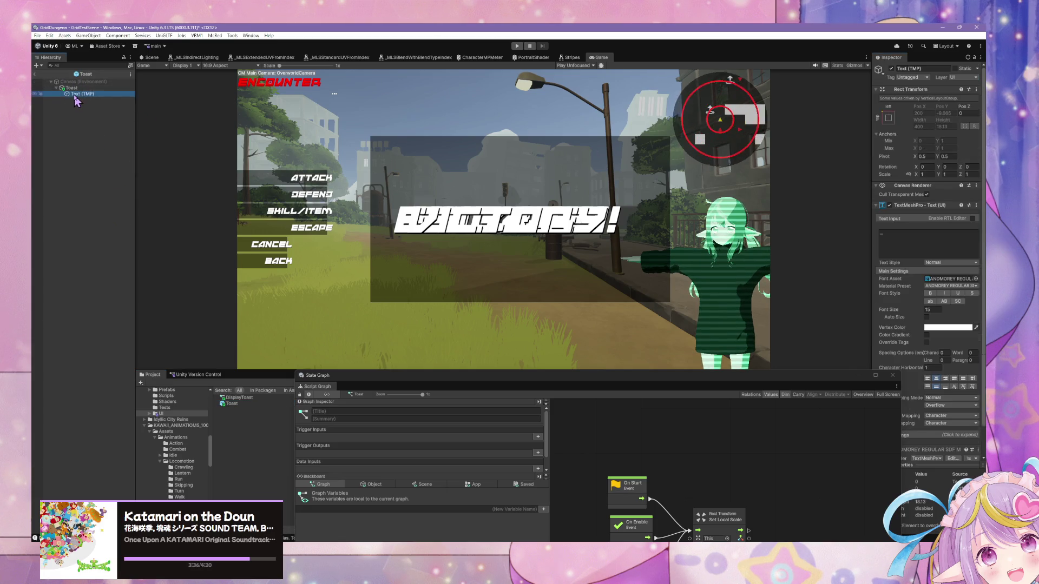
left_click(976, 278)
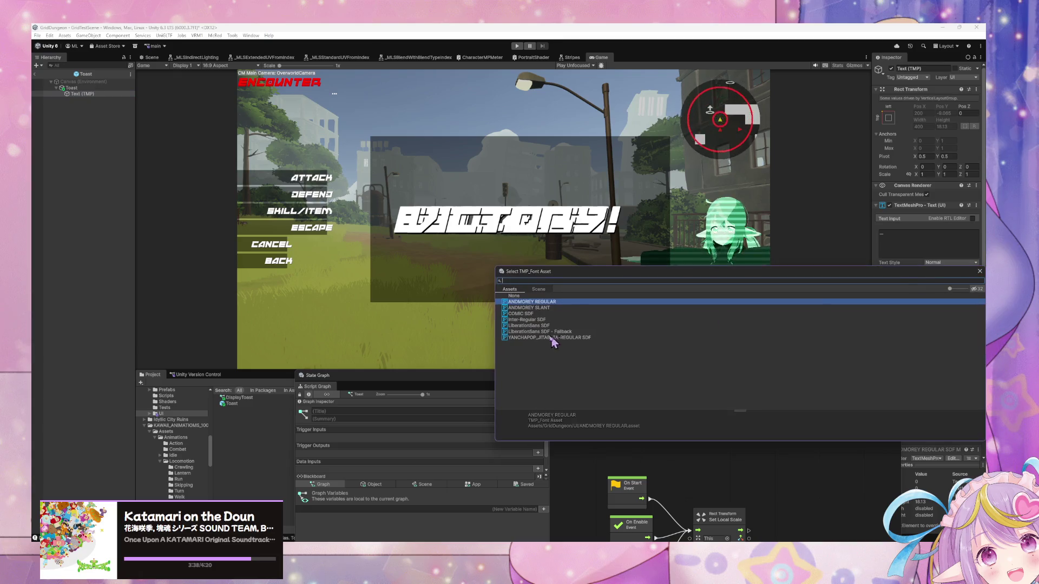
double_click(558, 308)
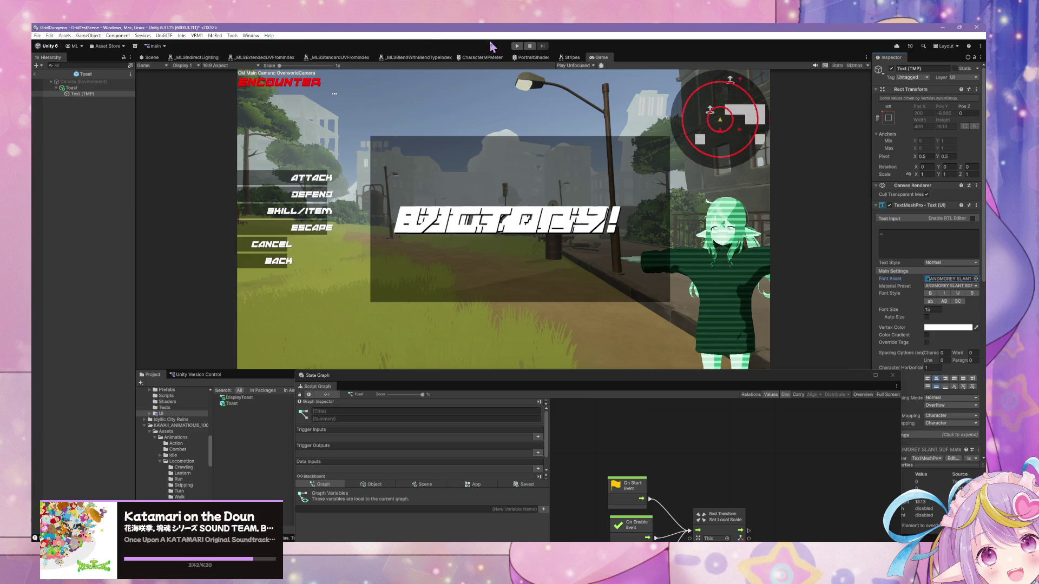
left_click(152, 58)
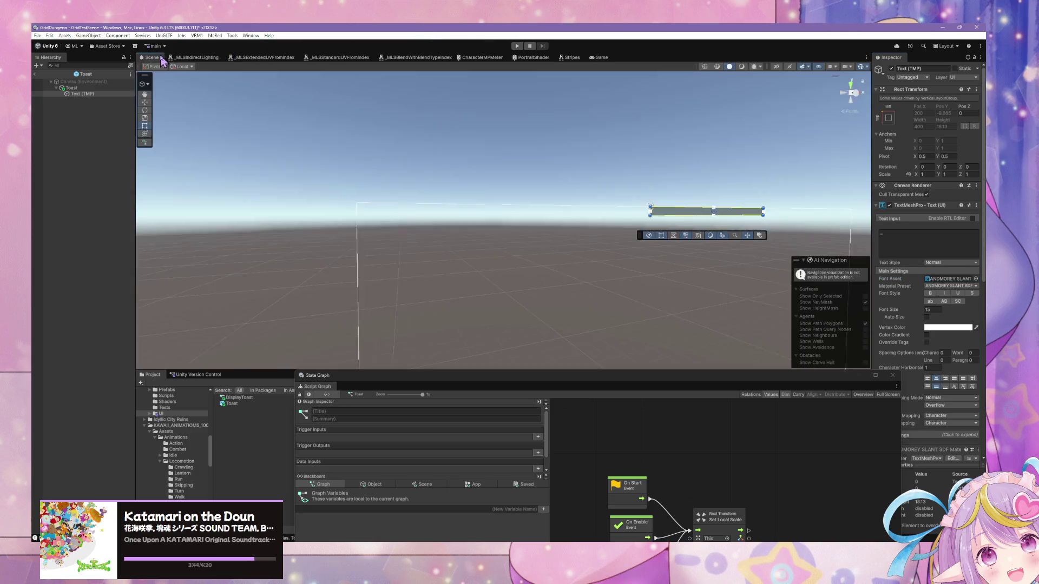
left_click(151, 66)
key("ctrl+p")
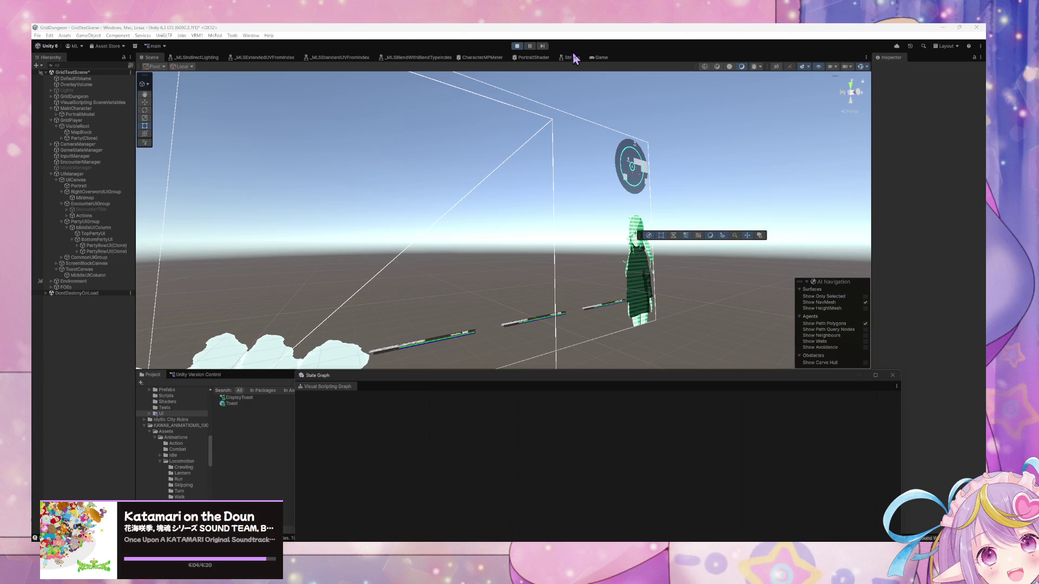
In the Game view, pick targets for the Acolyte and Knight, then browse and back out of the Ranger's skill list.
left_click(600, 58)
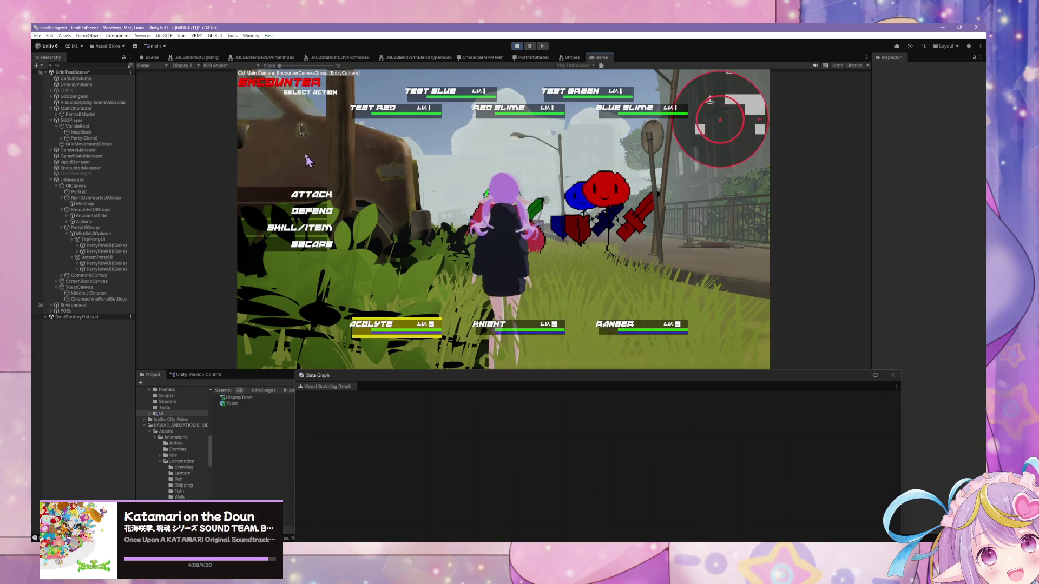
left_click(415, 121)
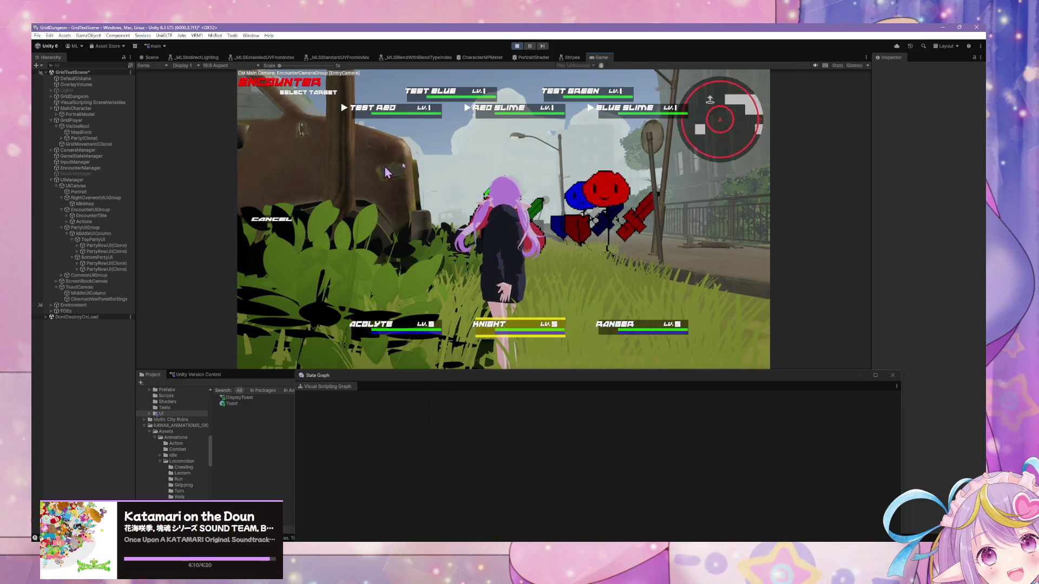
left_click(543, 127)
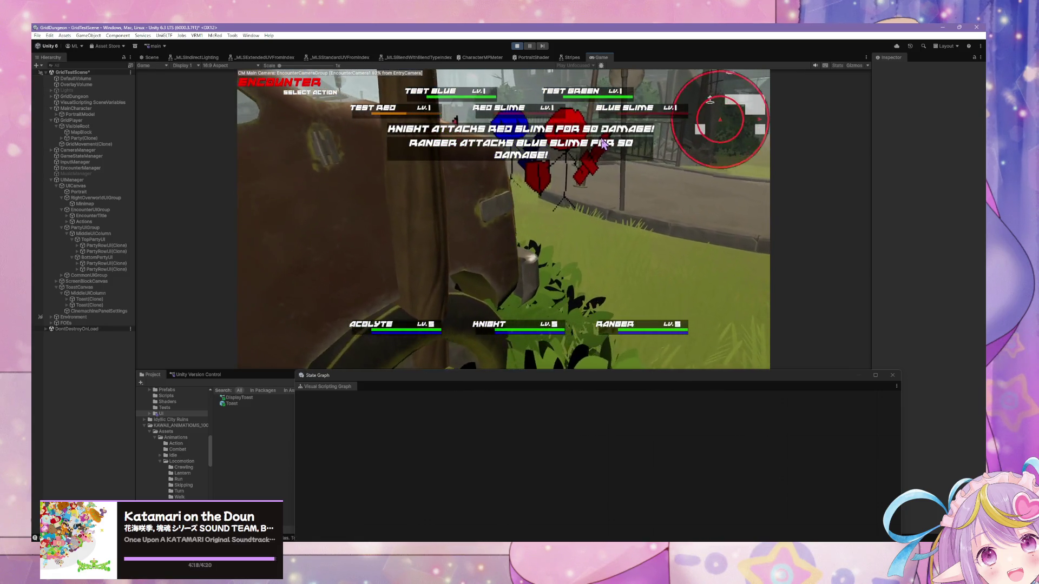
left_click(325, 211)
left_click(314, 211)
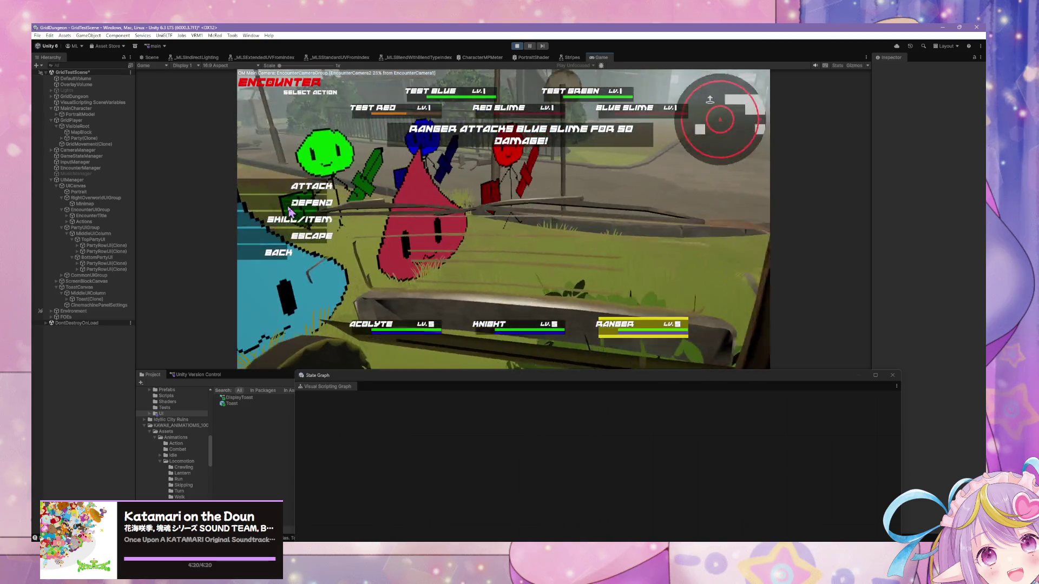
left_click(284, 224)
left_click(284, 224)
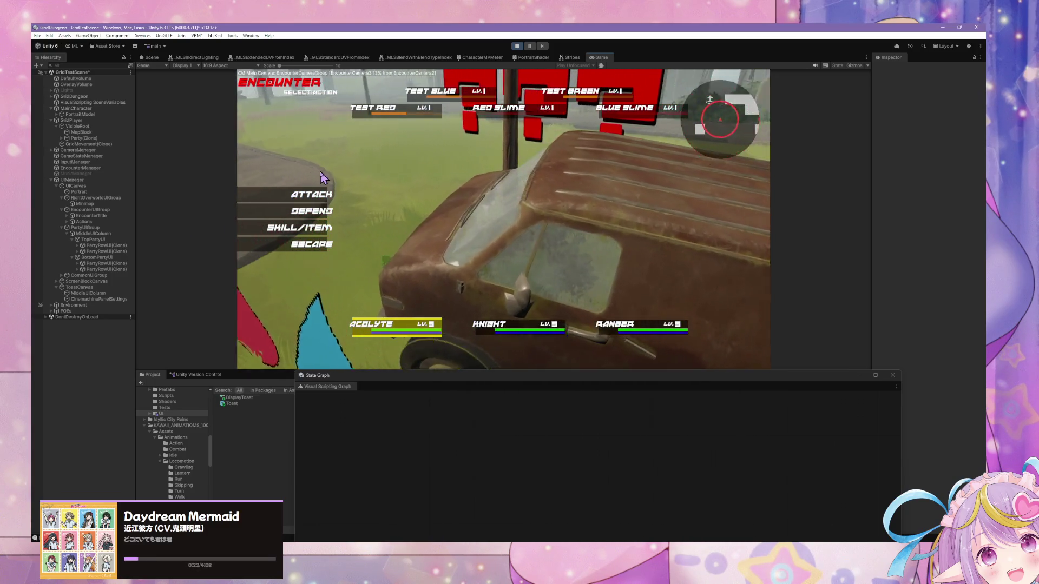
Escape the battle and walk the character through town across the plaza.
left_click(315, 245)
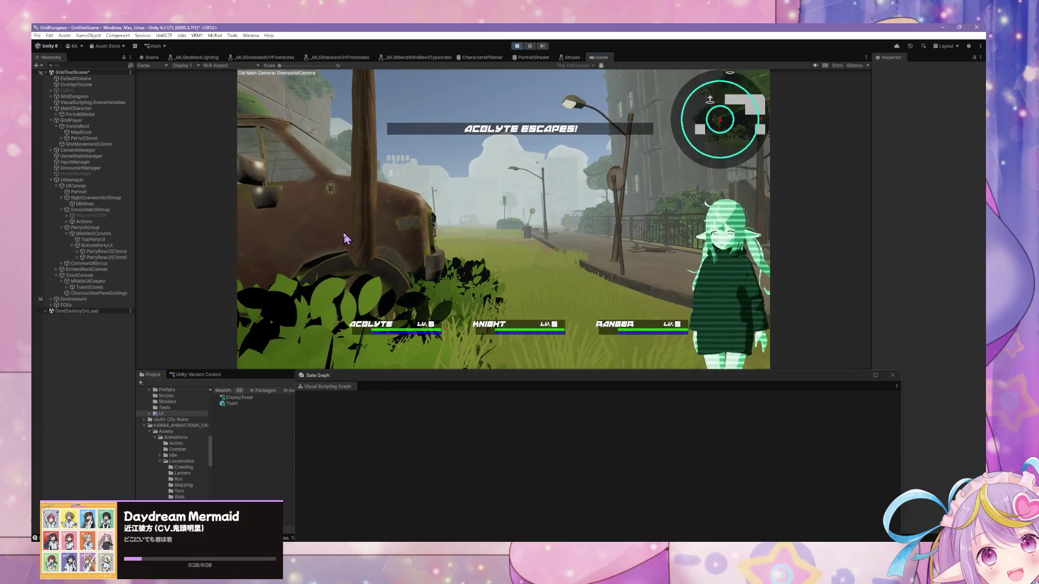
key("w")
key("d")
key("a")
key("w")
key("w")
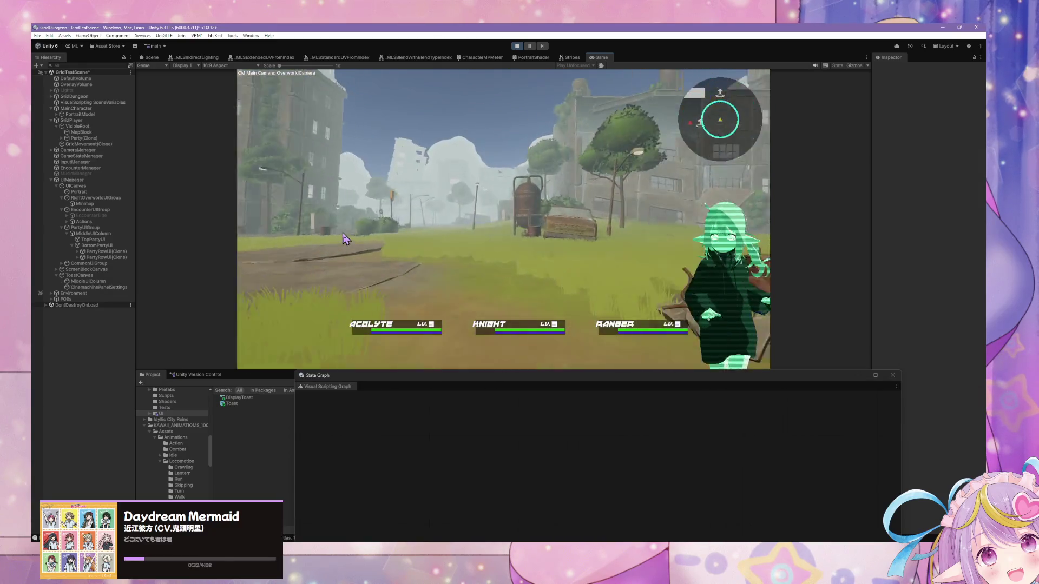
key("w")
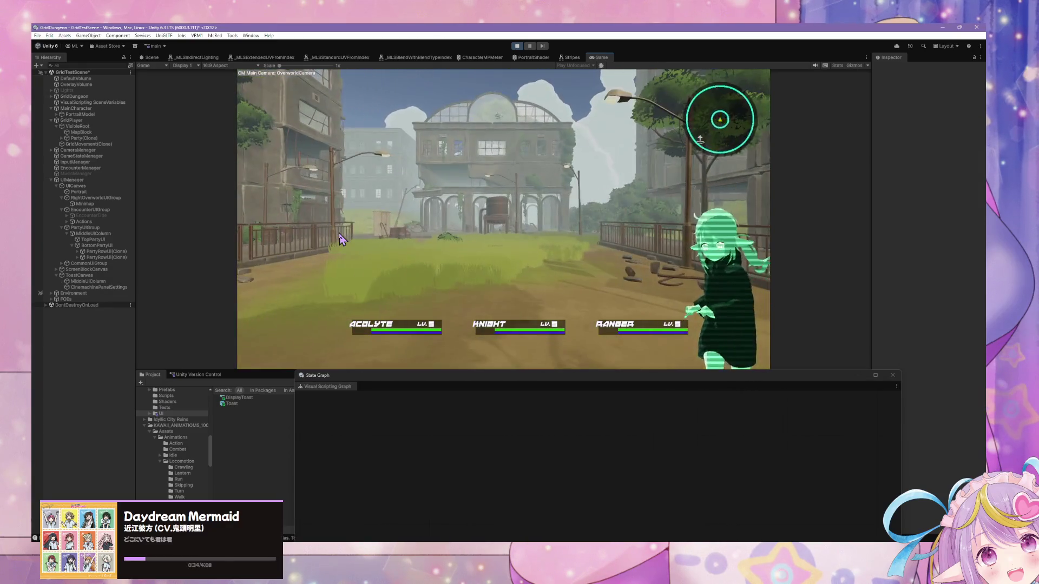
key("a")
Walk past the van and rubble onto the lamp-lit street until an encounter triggers.
key("a")
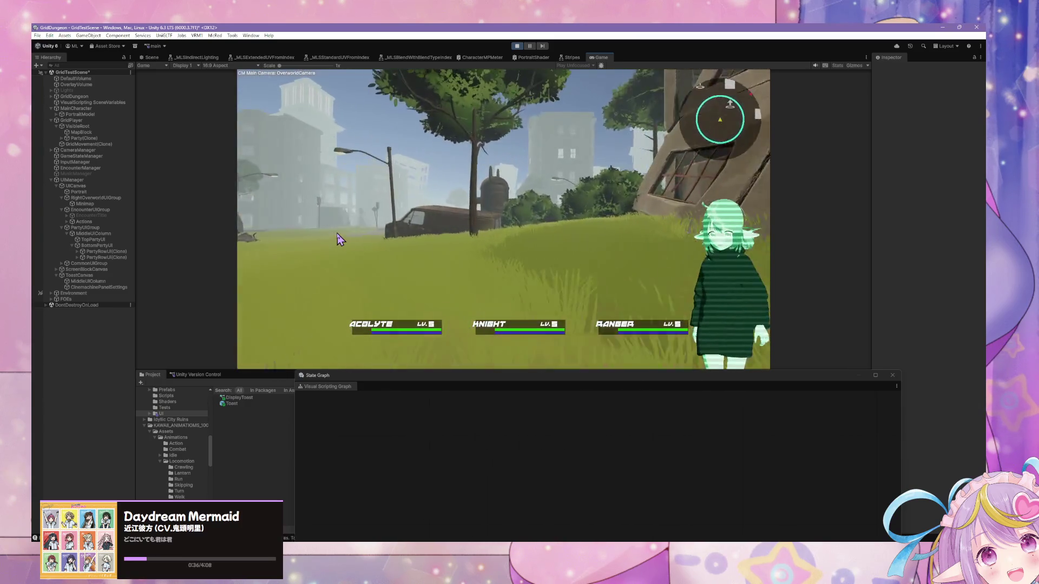
key("d")
key("d")
key("w")
key("a")
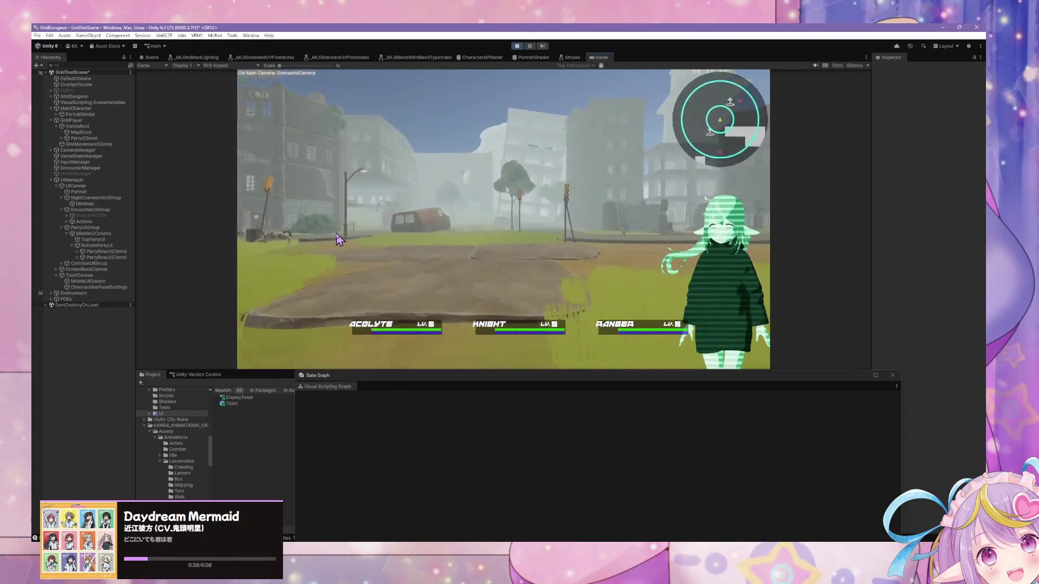
key("d")
key("w")
key("w")
key("d")
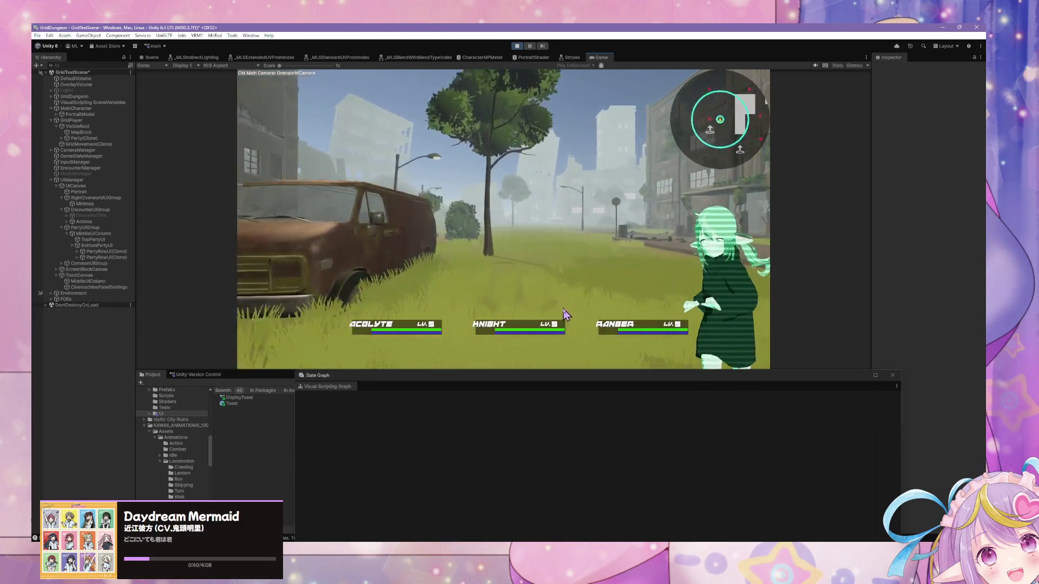
key("w")
key("a")
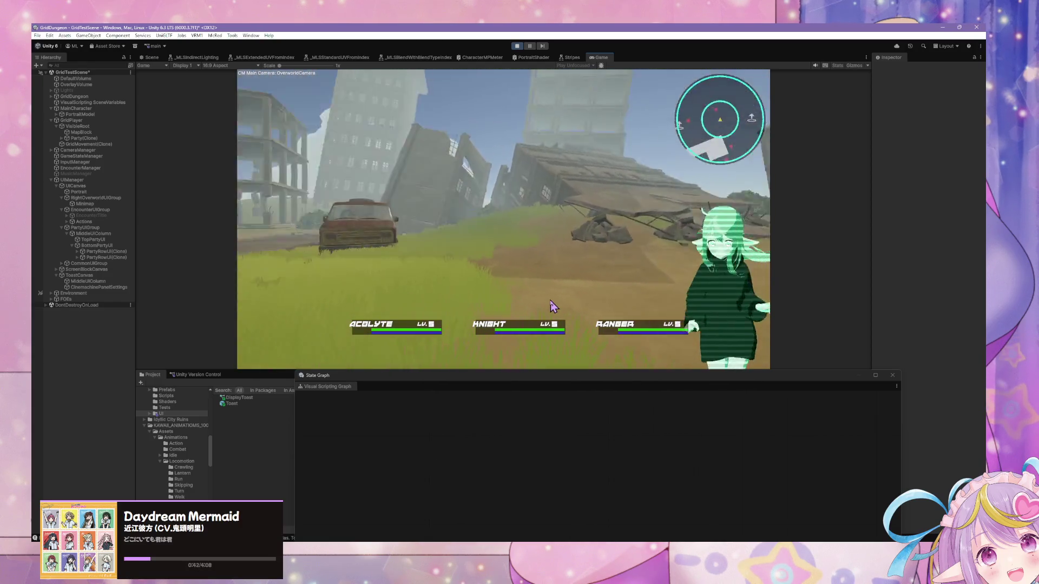
key("w")
key("a")
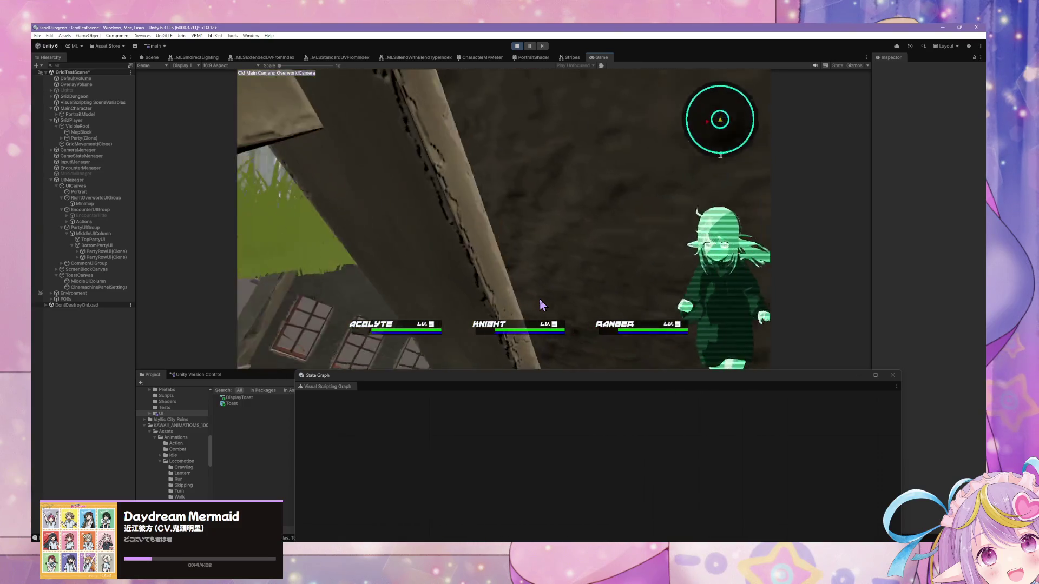
key("w")
key("d")
key("d")
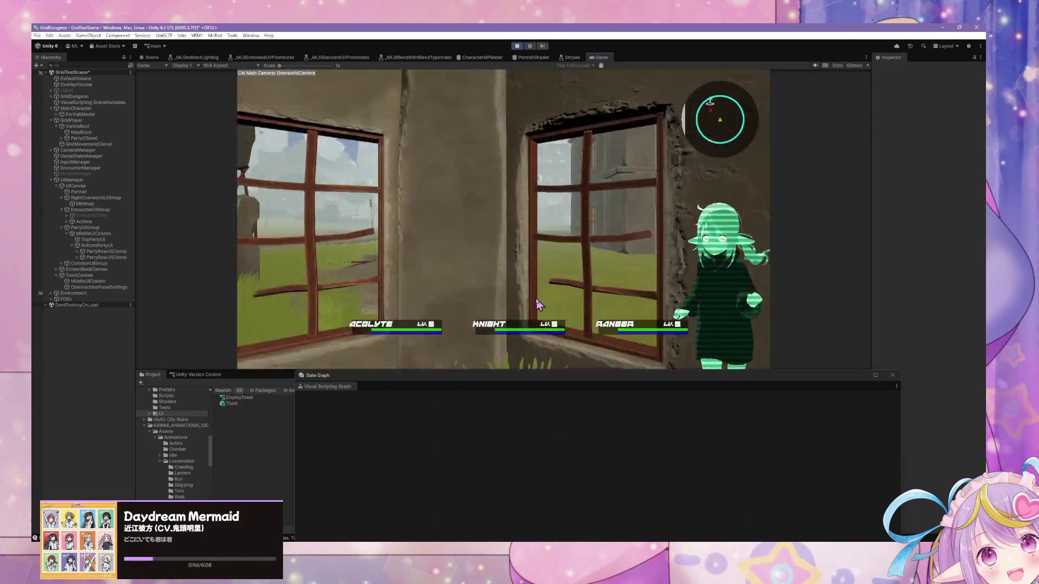
key("w")
key("a")
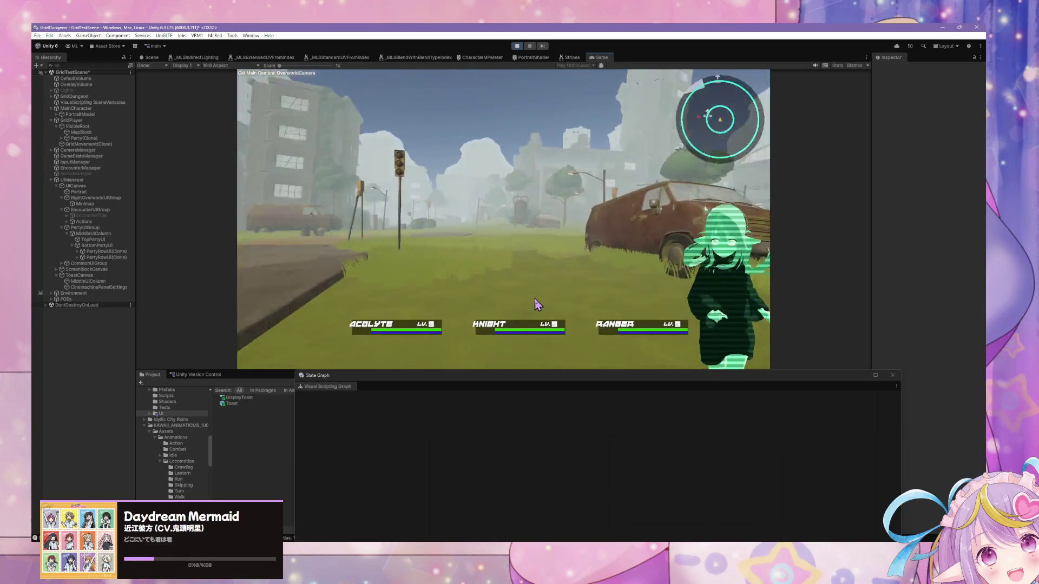
key("w")
key("a")
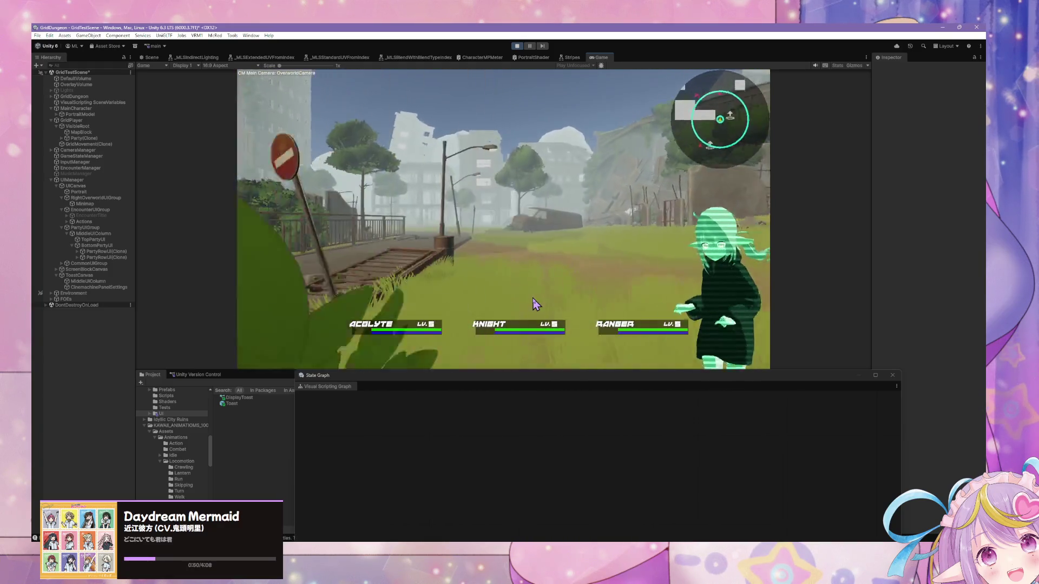
key("w")
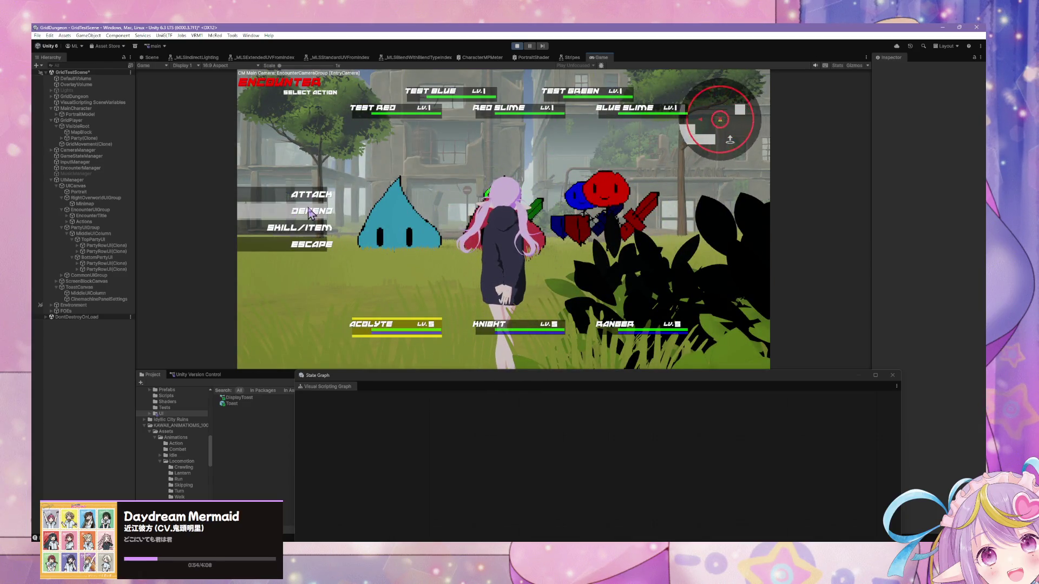
Cancel the Acolyte's skill list, have the Acolyte defend, then escape the battle.
left_click(313, 231)
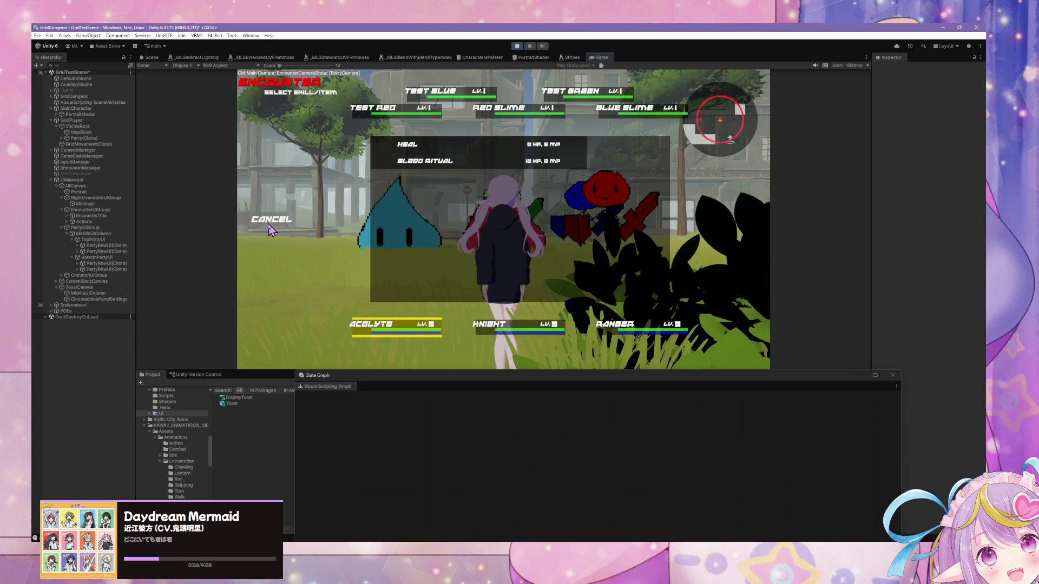
left_click(270, 230)
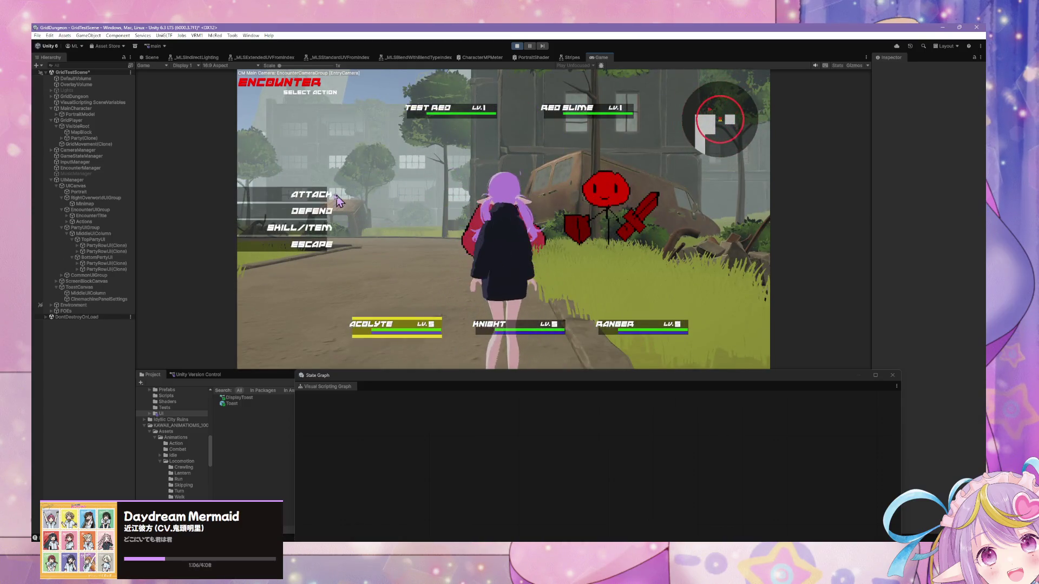
left_click(266, 218)
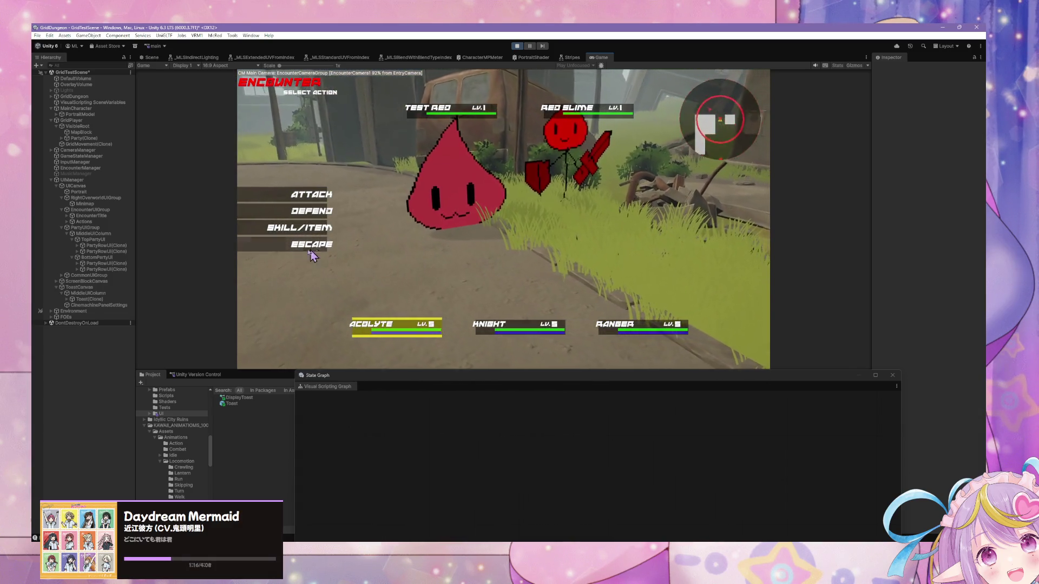
left_click(315, 245)
left_click(315, 255)
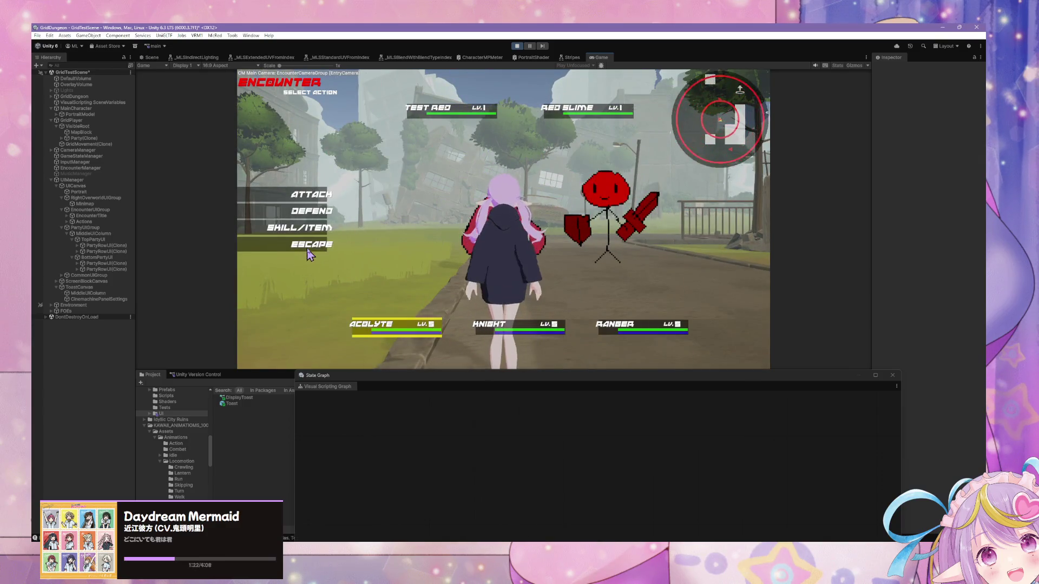
left_click(312, 245)
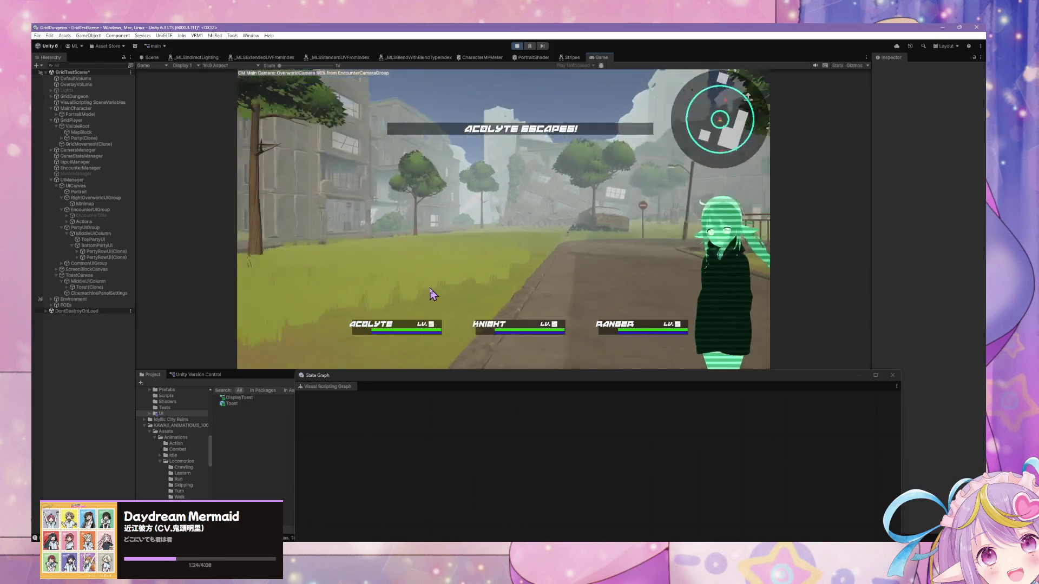
Walk past the van and ruins and run down the street until a new encounter starts.
key("w")
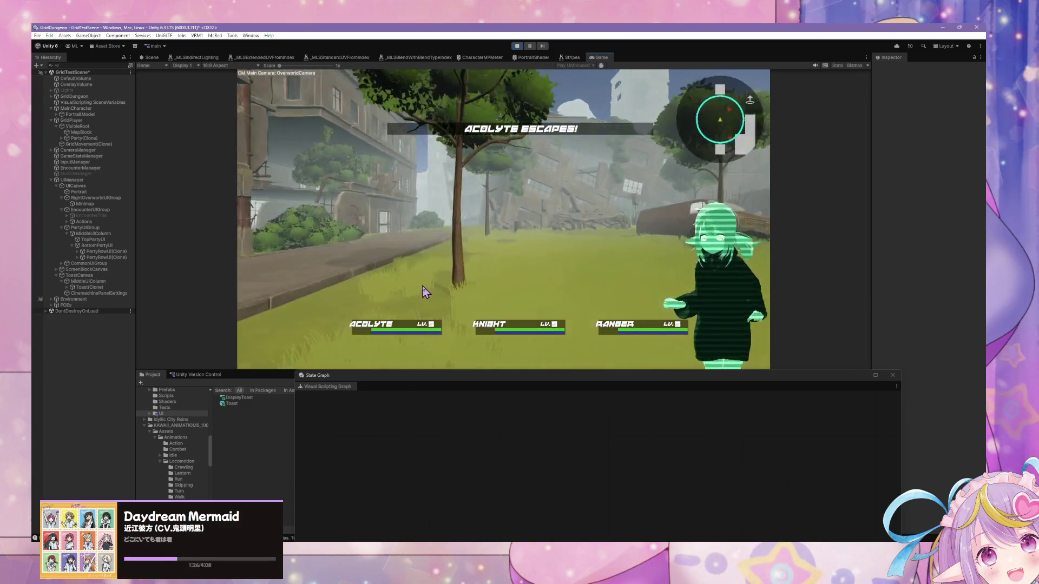
key("a")
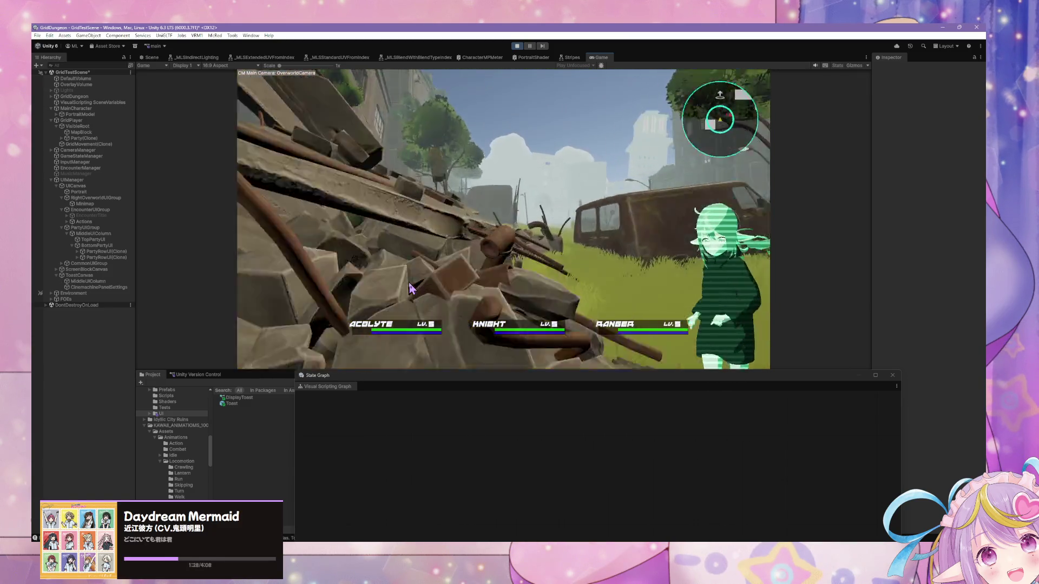
key("w")
key("w")
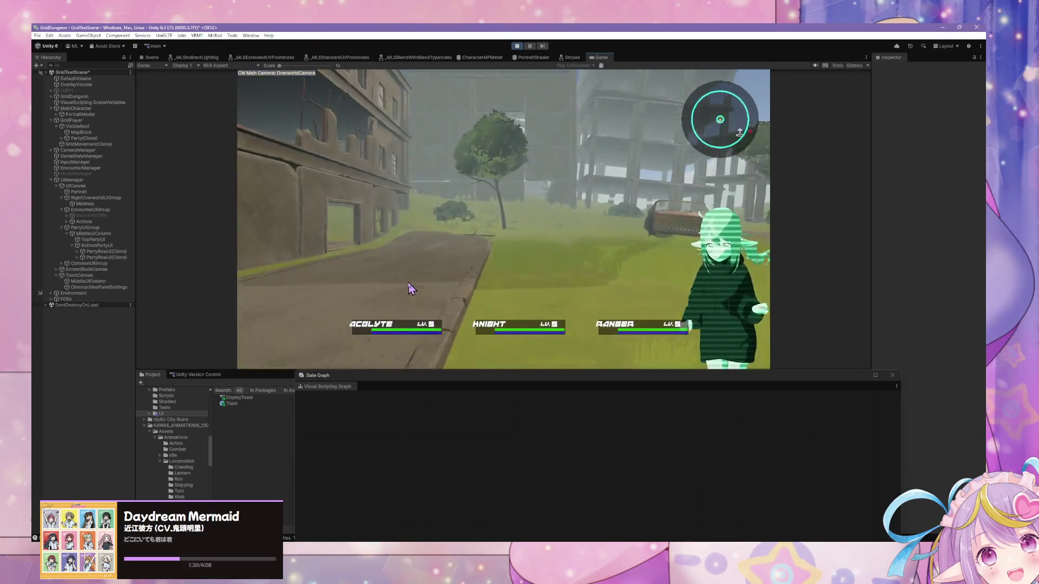
key("d")
key("d")
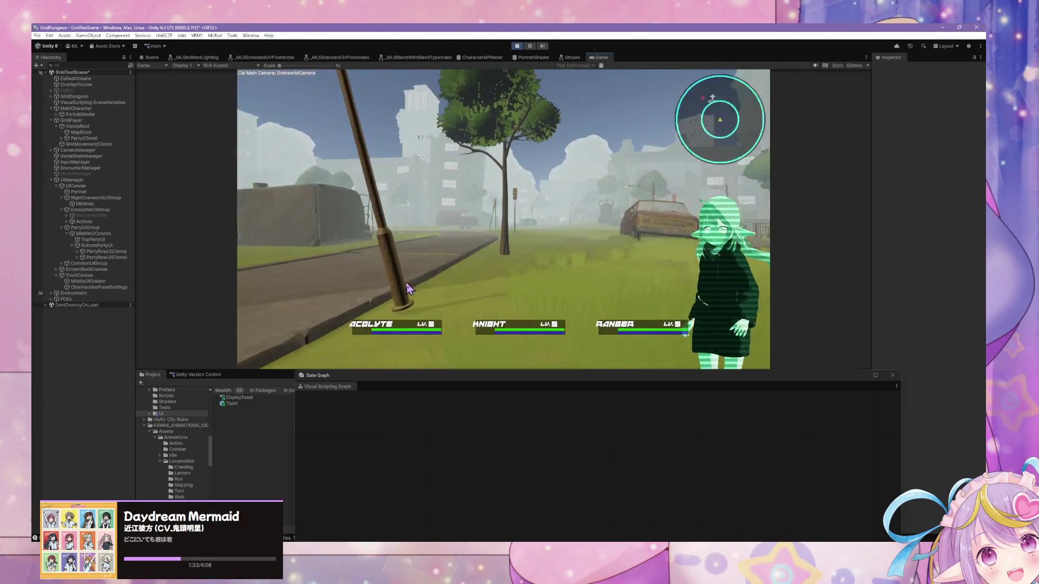
key("w")
key("w")
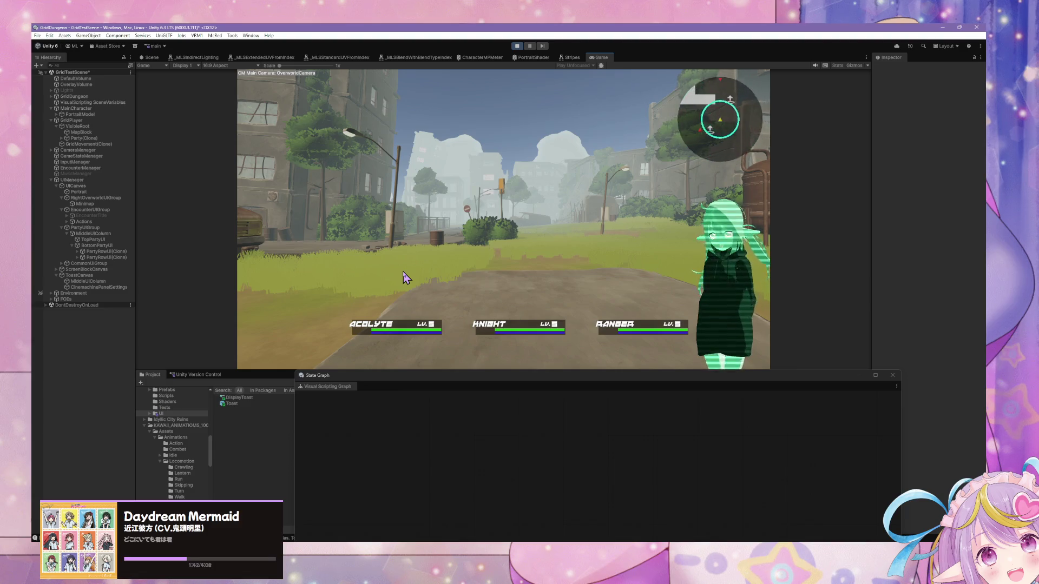
key("w")
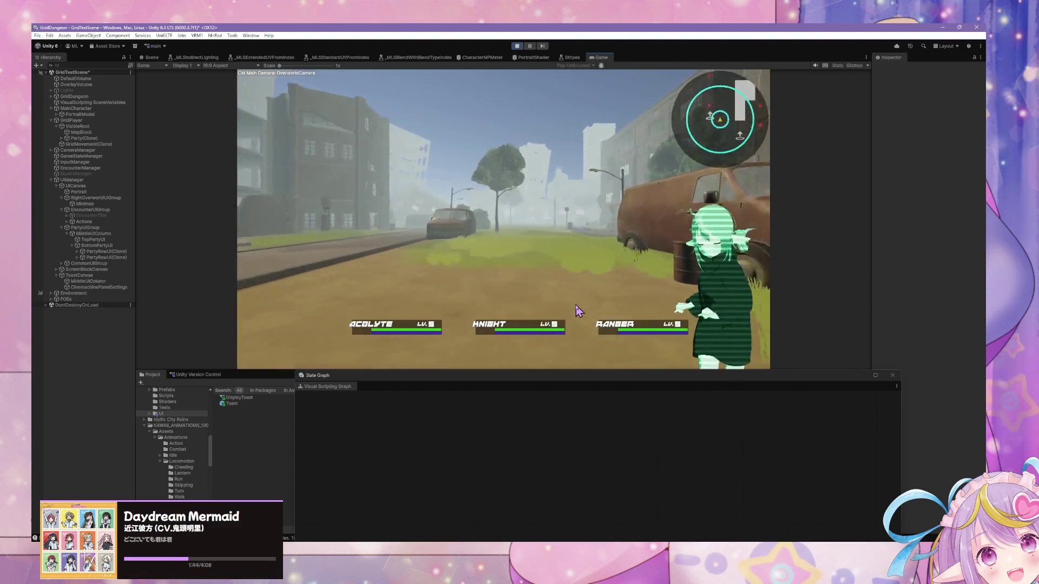
key("d")
key("d")
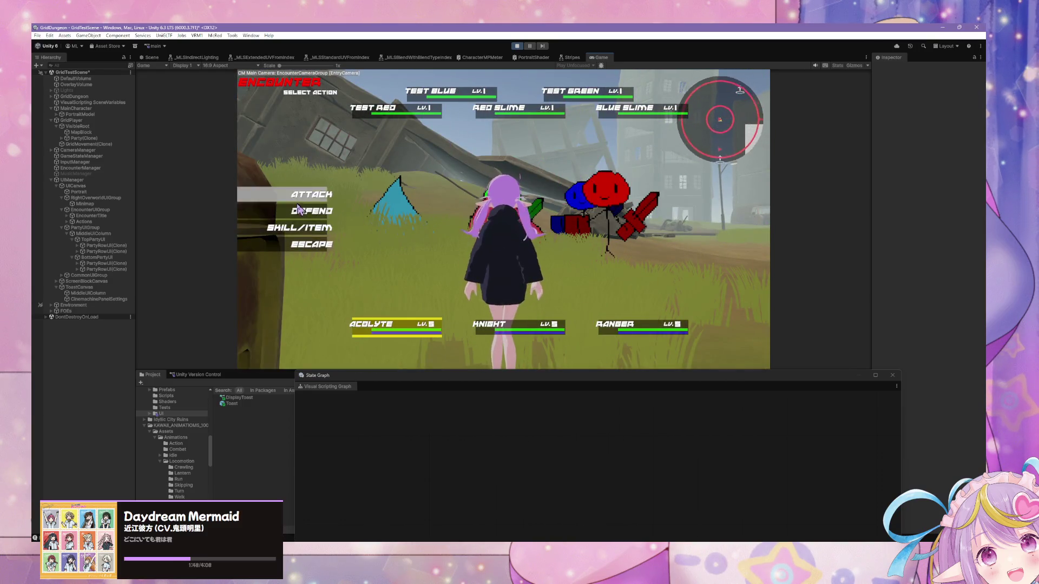
Use the Acolyte's skill, the Knight's Linesweep on Test Red, and the Ranger's Lineshot.
key("Down")
key("Return")
left_click(491, 151)
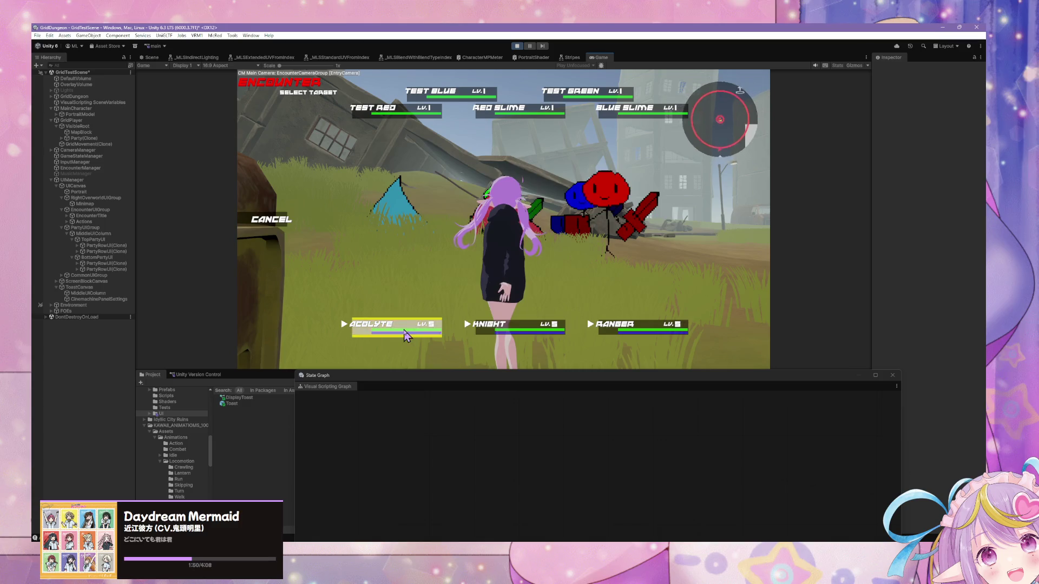
left_click(397, 328)
left_click(301, 222)
left_click(437, 187)
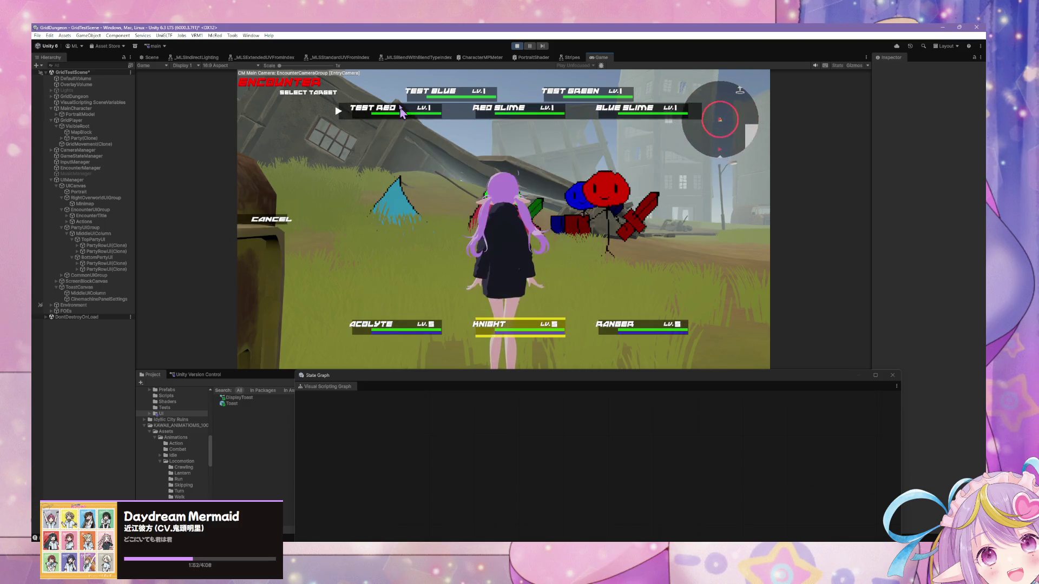
left_click(305, 219)
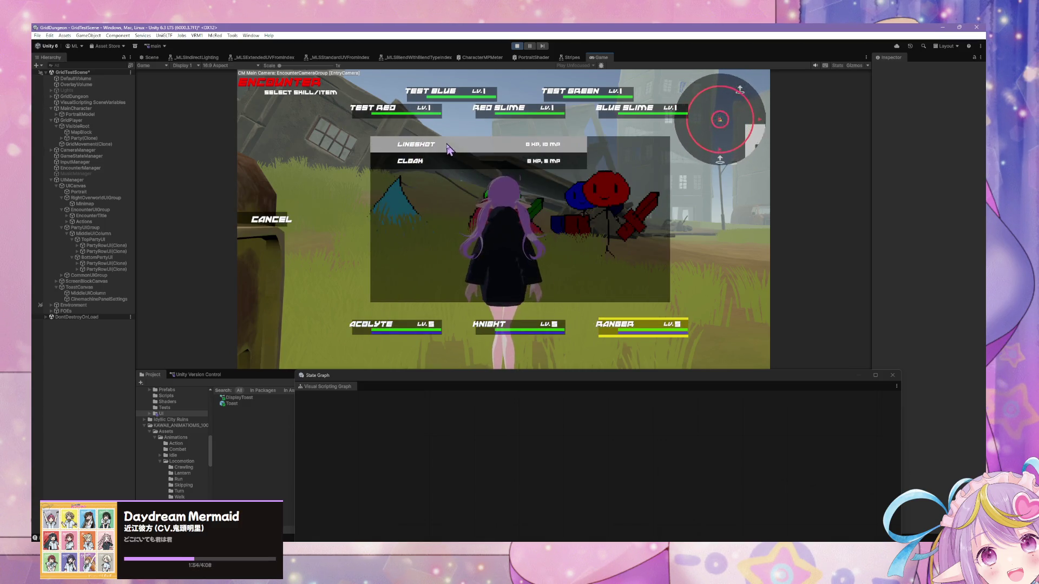
left_click(447, 149)
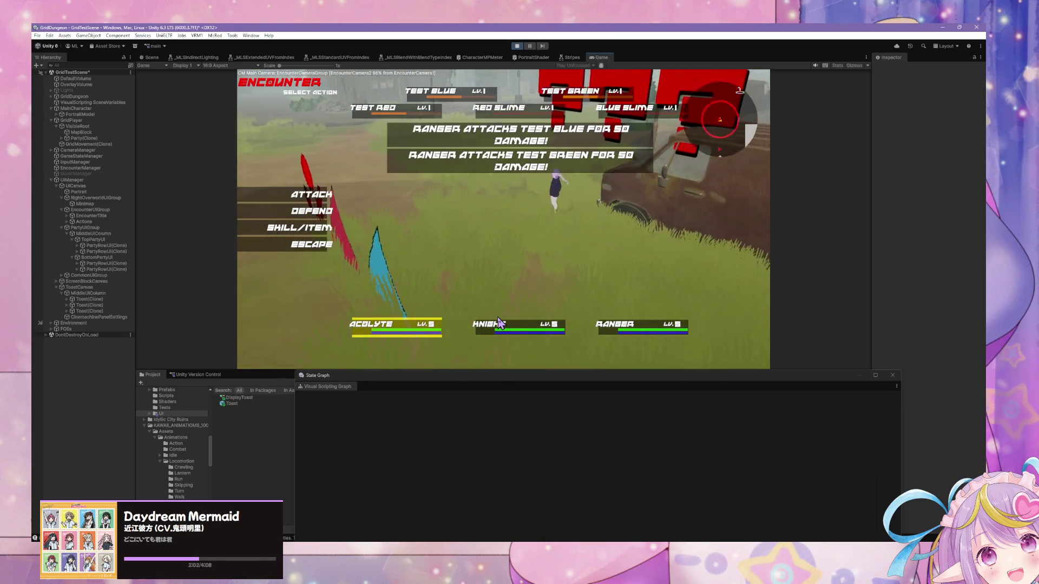
Have the Acolyte attack Test Red and the Knight attack its target, then choose Escape.
left_click(311, 194)
left_click(352, 114)
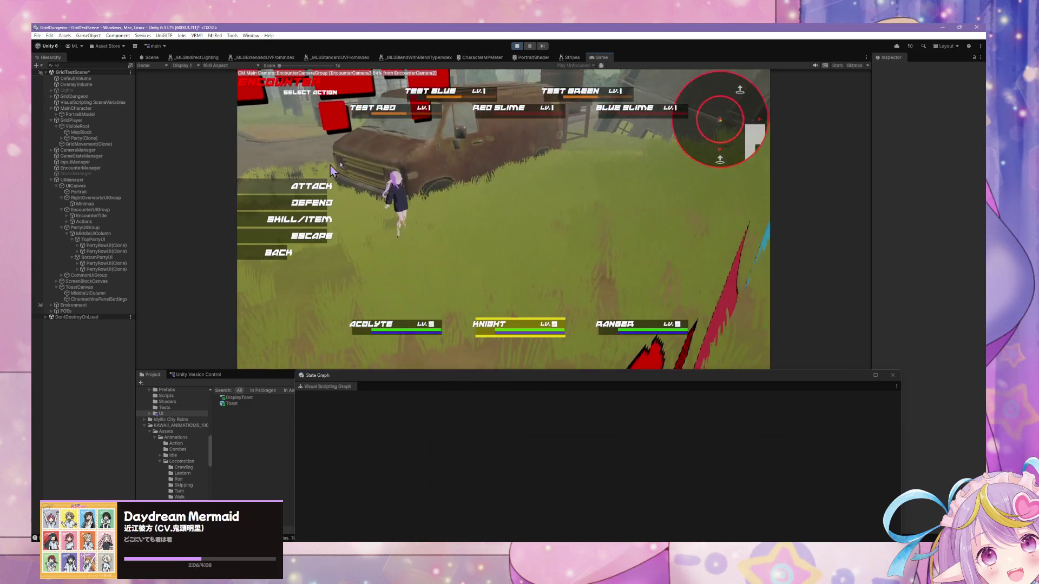
left_click(302, 195)
left_click(297, 195)
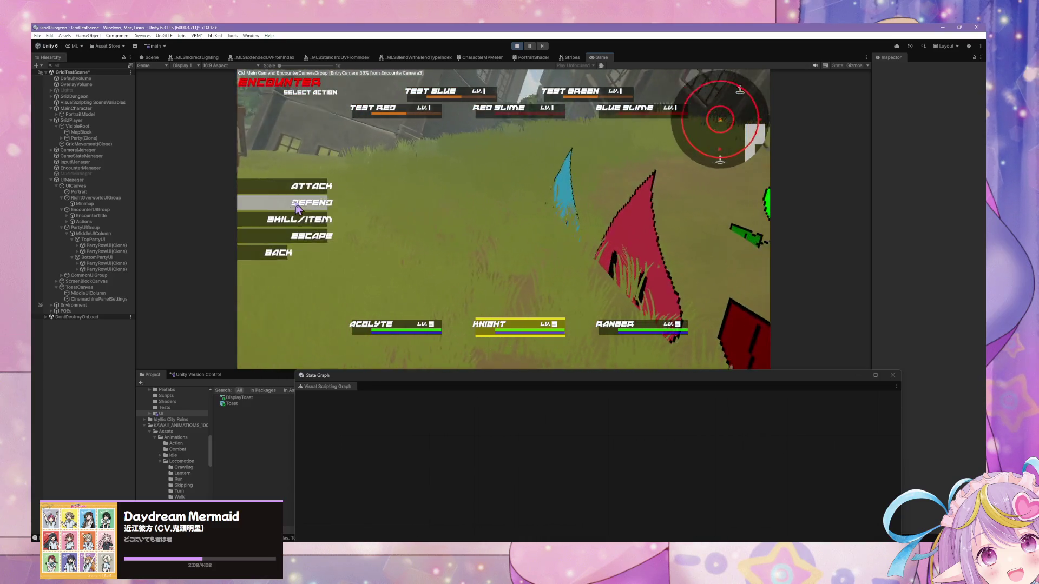
left_click(323, 267)
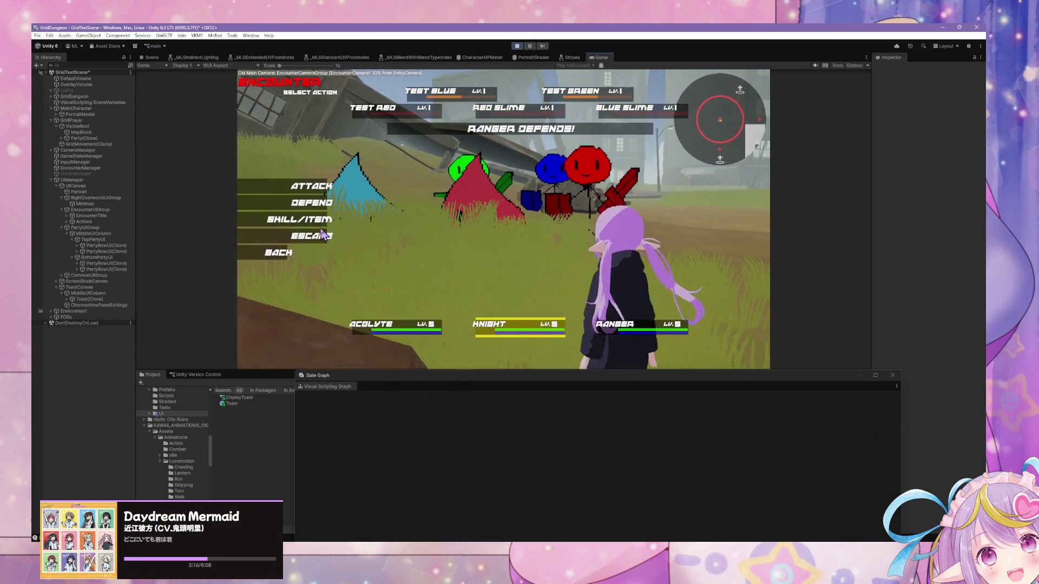
left_click(271, 242)
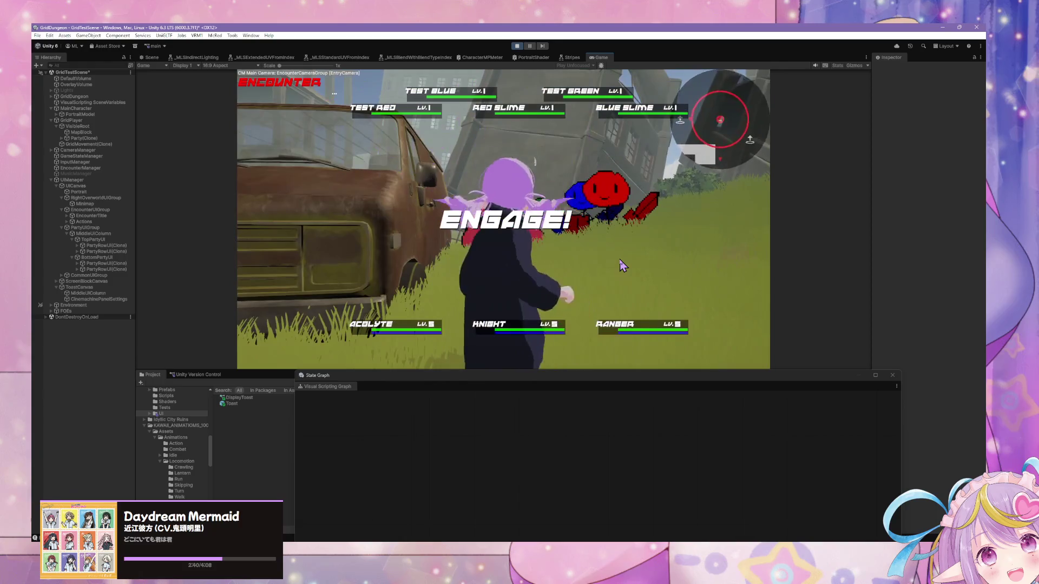
Escape the new encounter and expand Environment in the Hierarchy to show CityRuins.
double_click(298, 245)
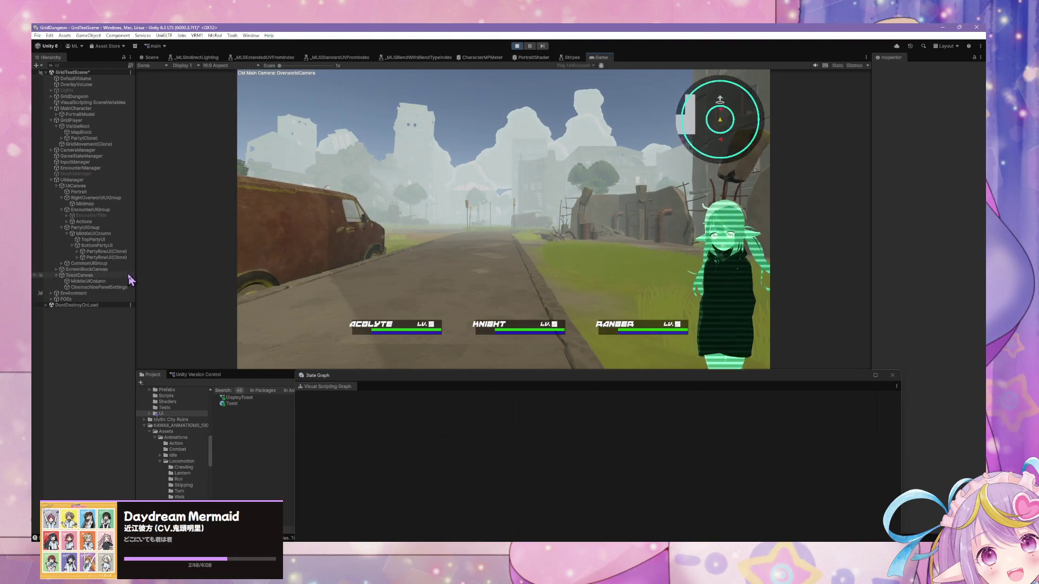
left_click(51, 293)
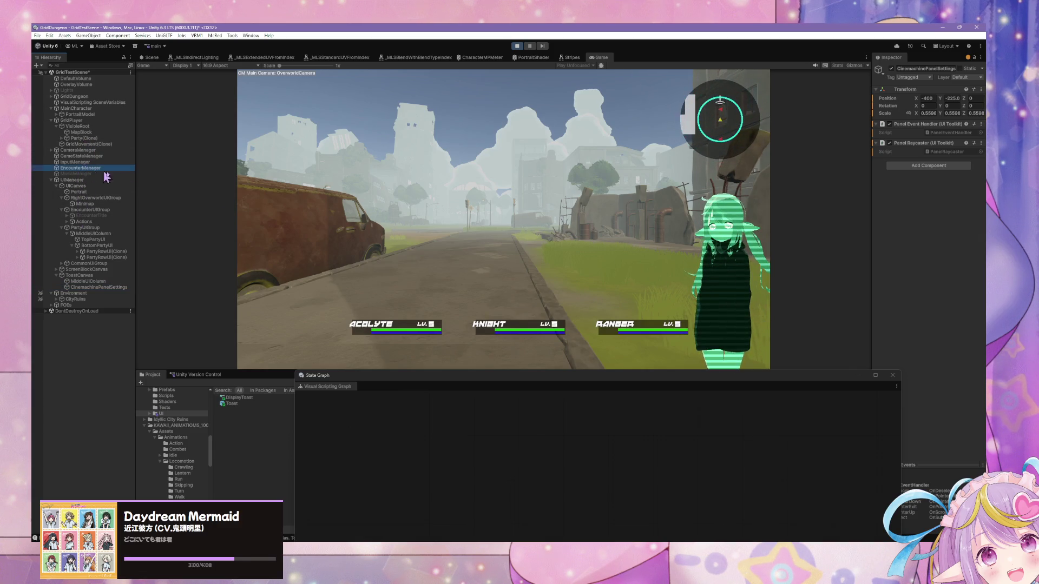
Bring the State Graph window over the game and inspect the Overworld state's script graph.
mouse_move(624, 378)
left_mouse_down()
mouse_move(622, 223)
mouse_move(605, 166)
left_mouse_up()
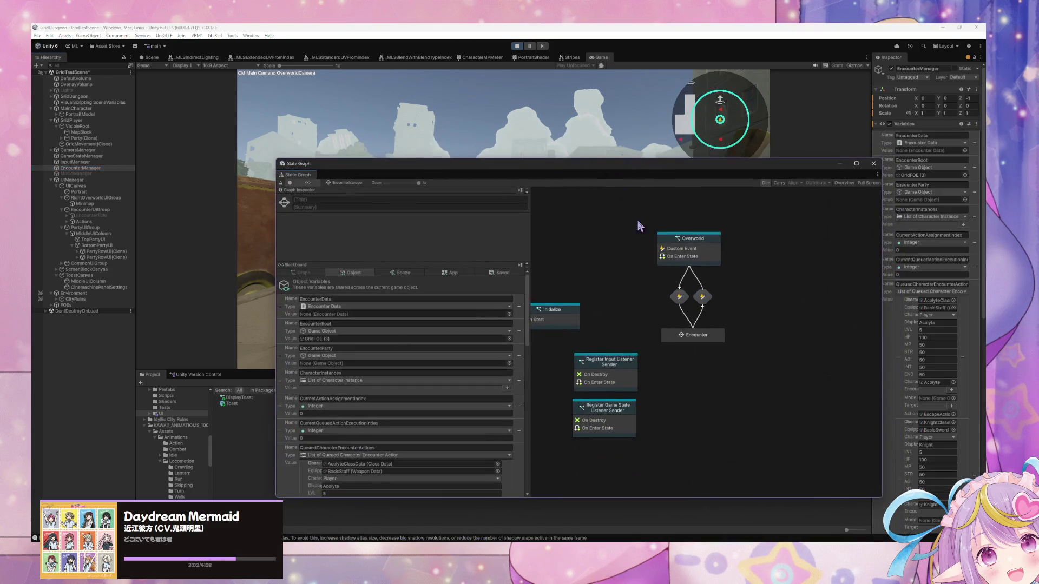
double_click(694, 248)
scroll(698, 336, "right", 3)
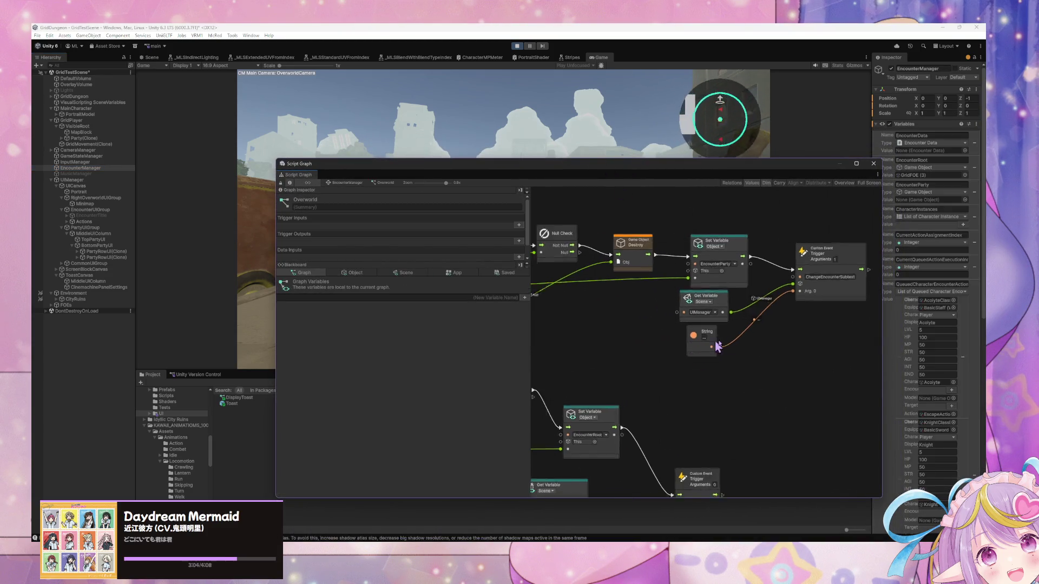
left_click_drag(637, 342, 792, 352)
Return to the EncounterManager state graph, move the window below the game, and refocus the game.
left_click(343, 182)
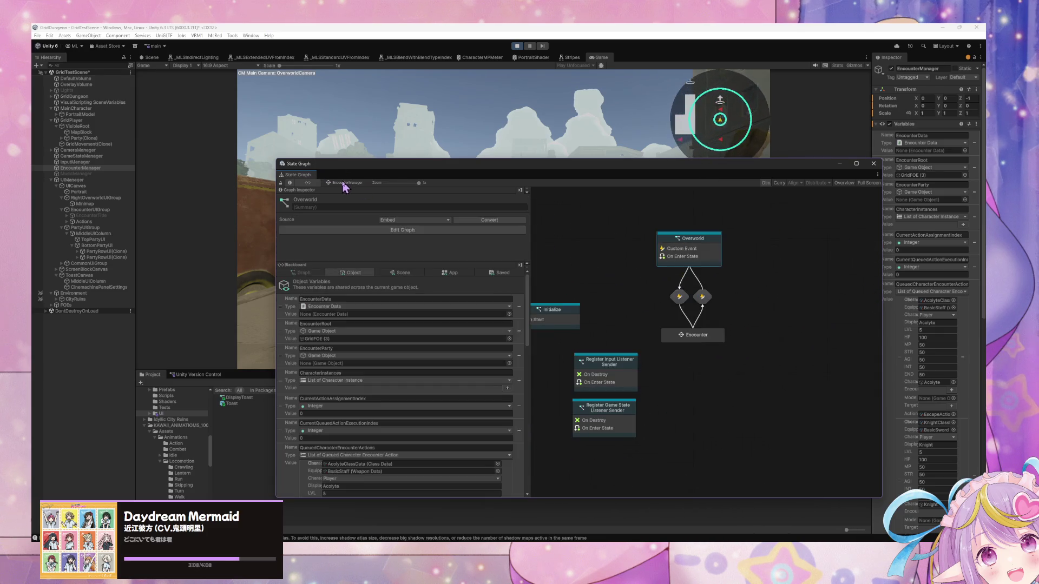
mouse_move(644, 171)
left_mouse_down()
mouse_move(273, 111)
mouse_move(534, 294)
mouse_move(590, 350)
left_mouse_up()
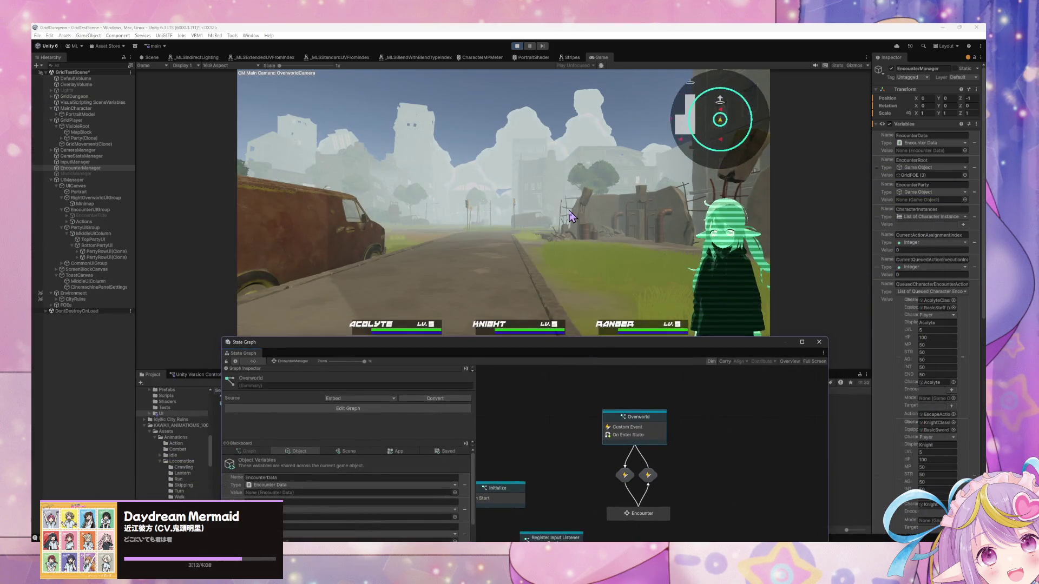
left_click(571, 217)
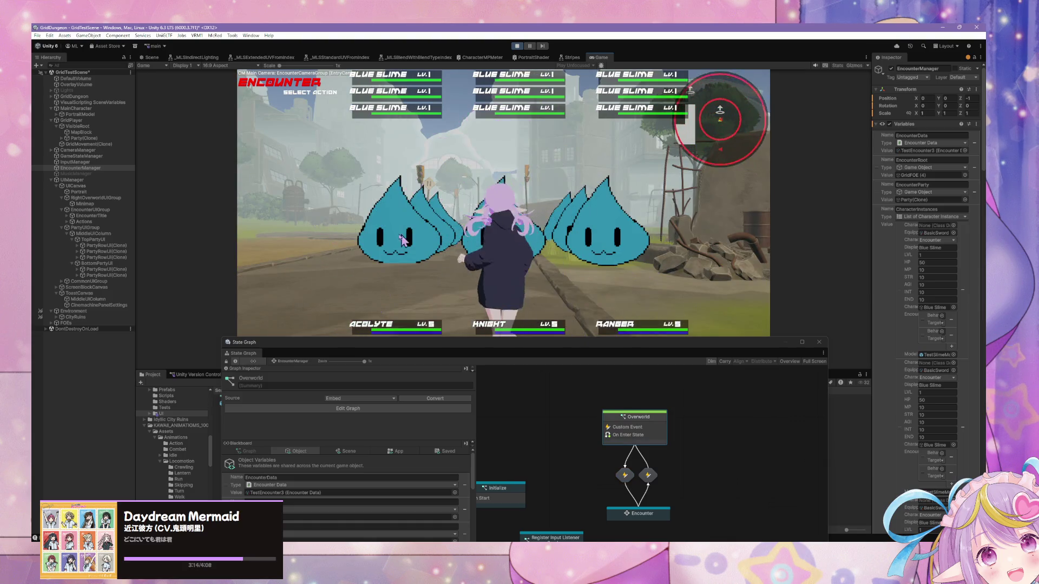
Escape the Blue Slime encounter, walk into a new one, have the Acolyte defend, then escape.
left_click(321, 236)
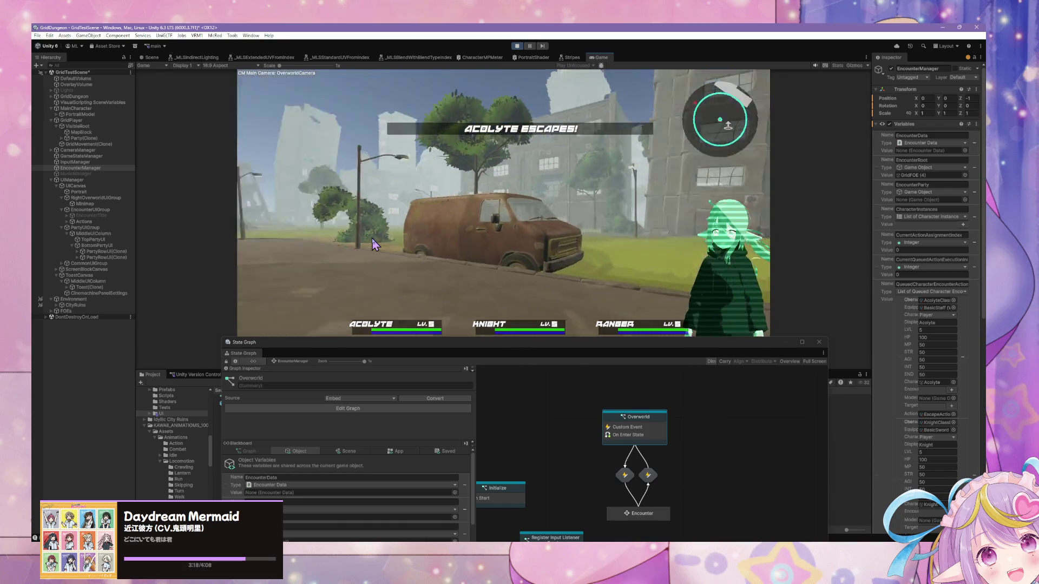
key("w")
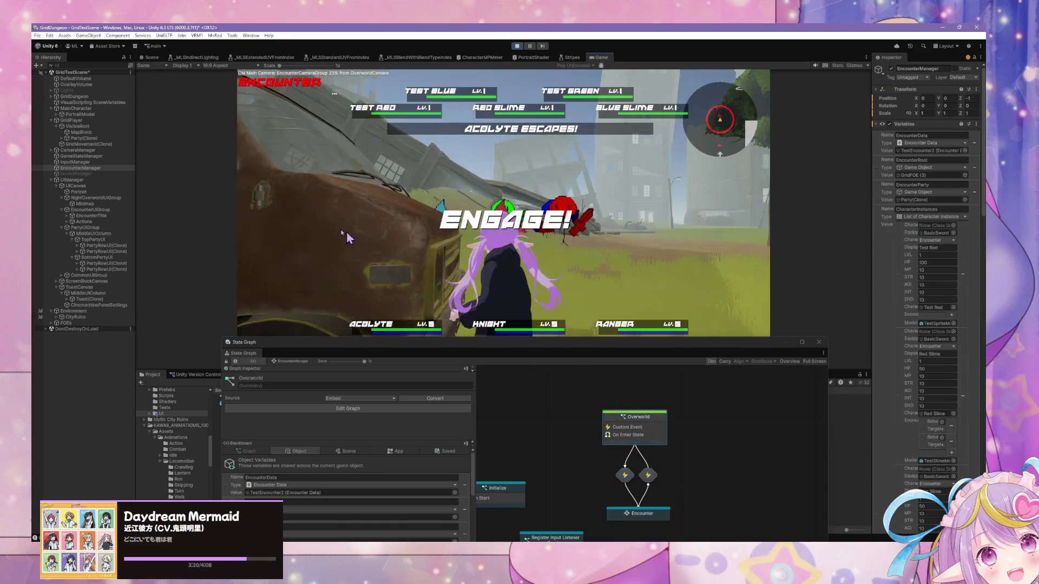
left_click(327, 211)
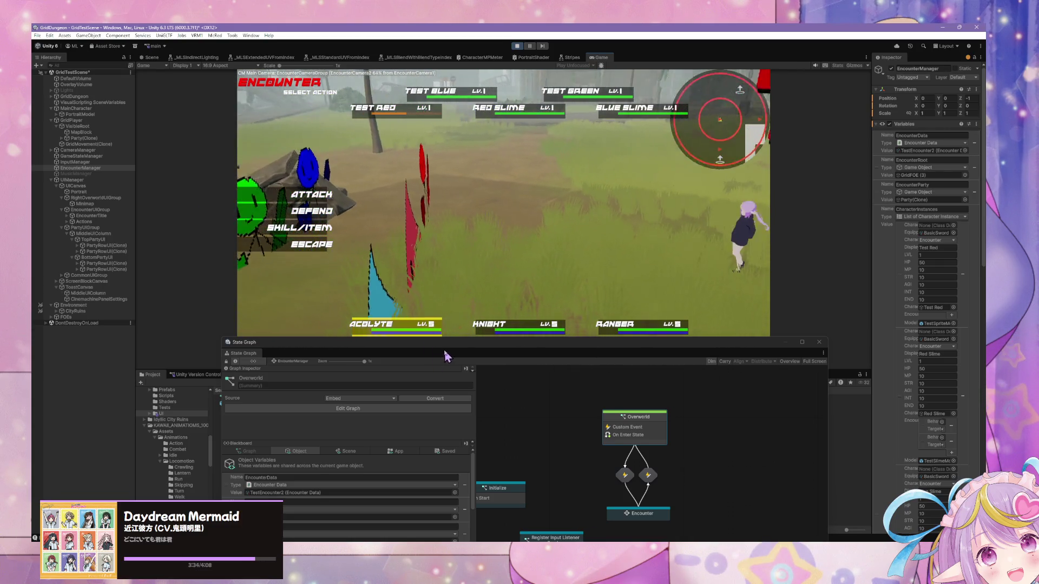
left_click(307, 244)
left_click(307, 241)
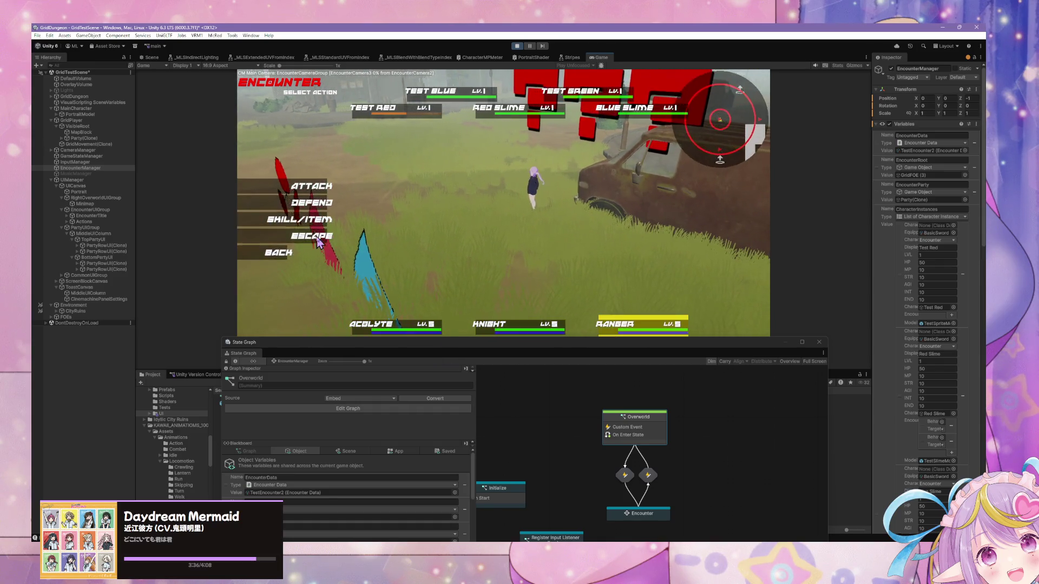
left_click(306, 241)
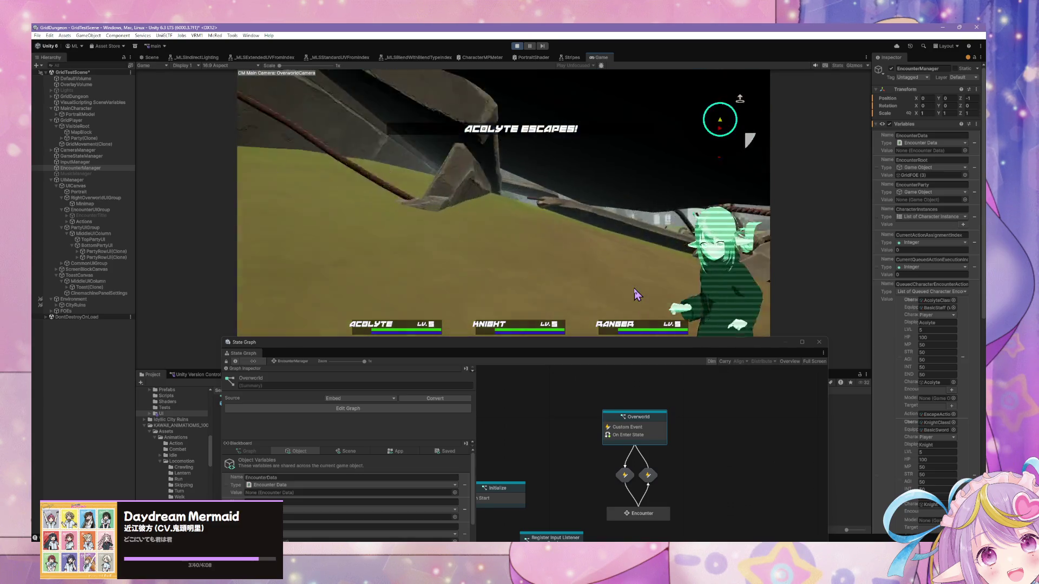
Walk toward the building into an encounter and choose Escape for the Acolyte.
key("d")
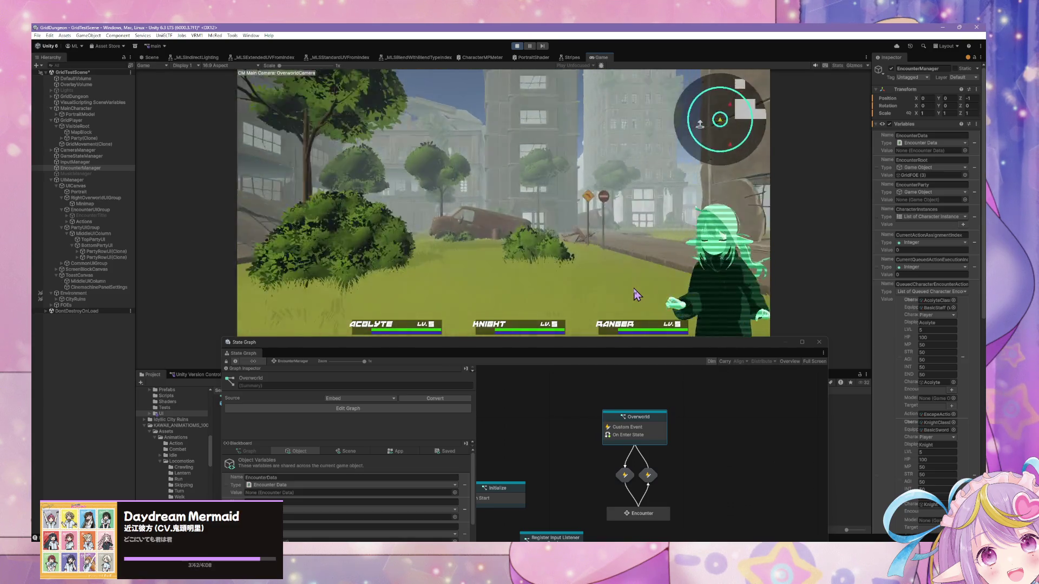
key("w")
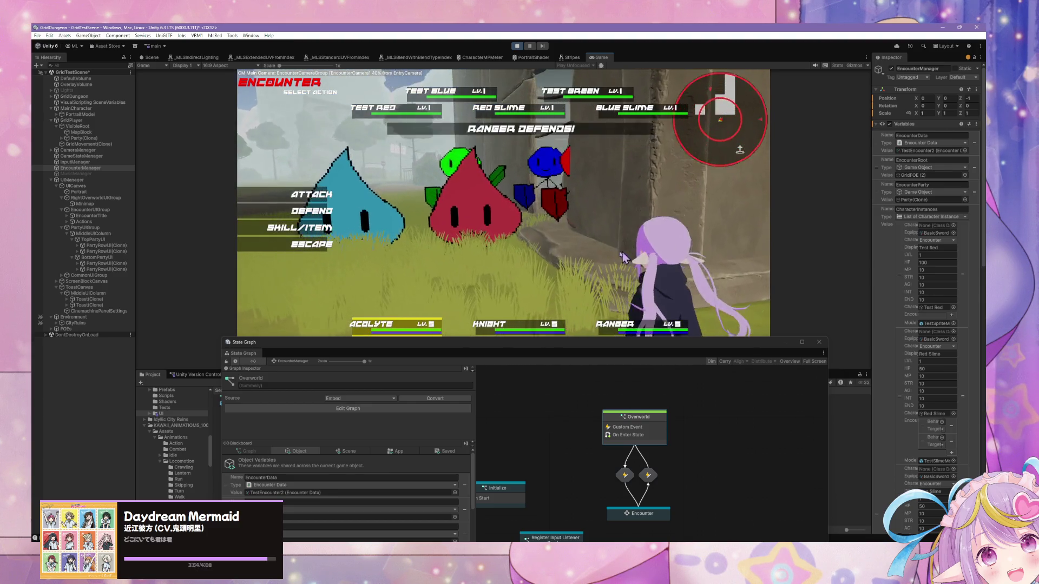
key("Return")
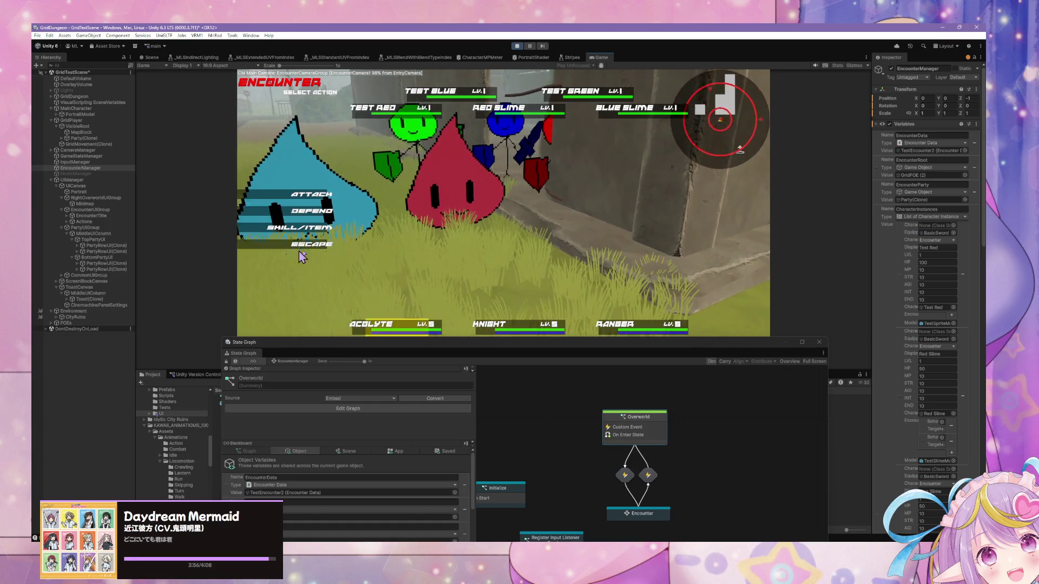
left_click(300, 253)
key("Return")
key("Return")
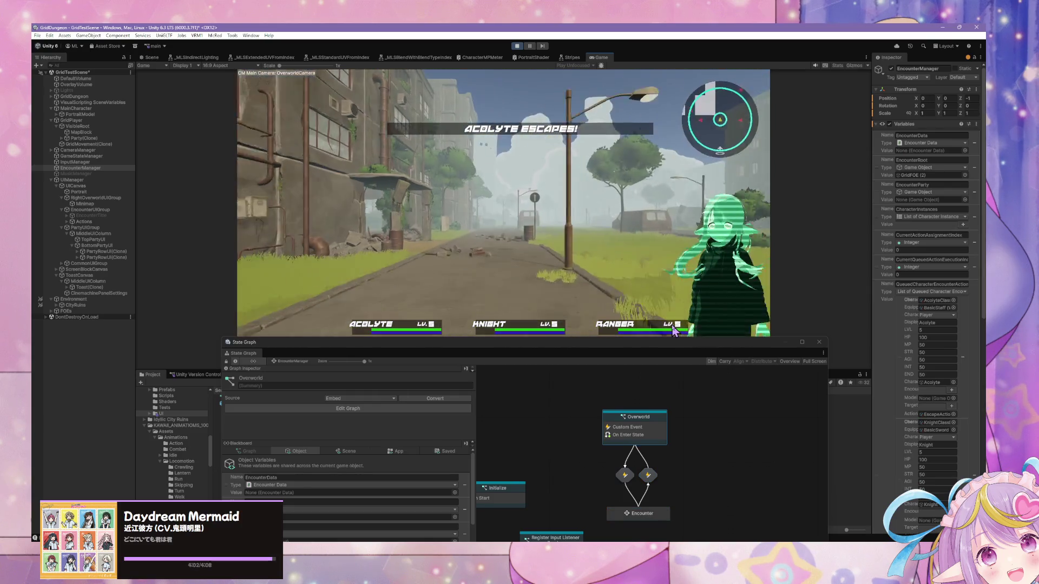
Walk down the street toward the van and dock the State Graph window into the layout.
key("w")
key("w")
key("w")
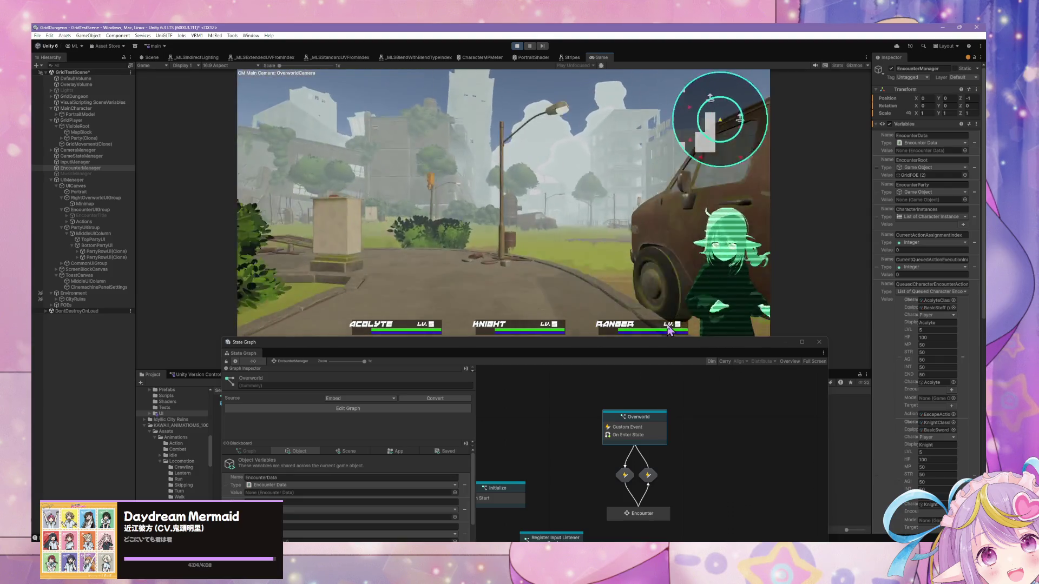
key("a")
key("w")
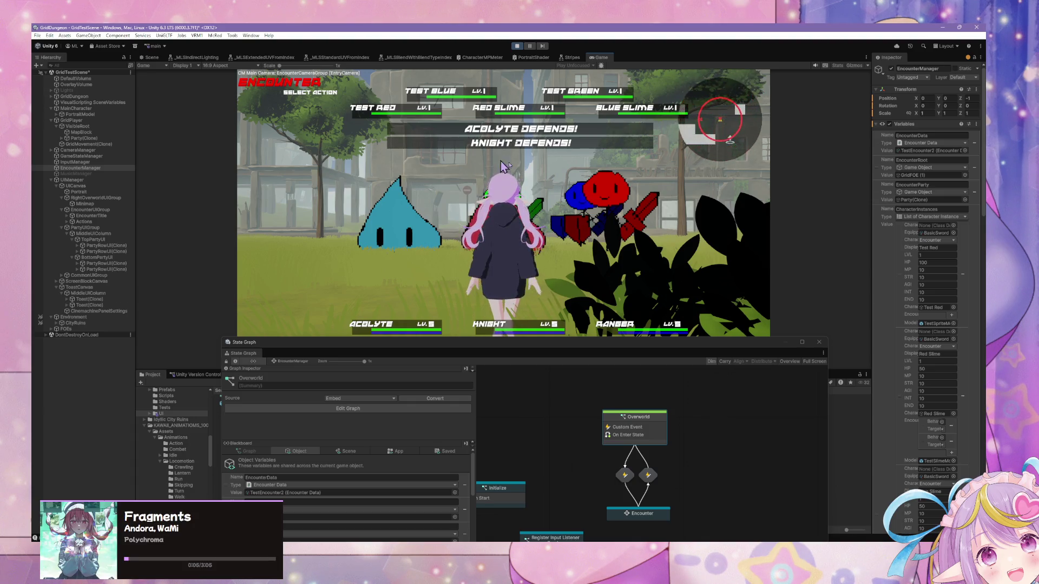
left_click_drag(630, 347, 815, 403)
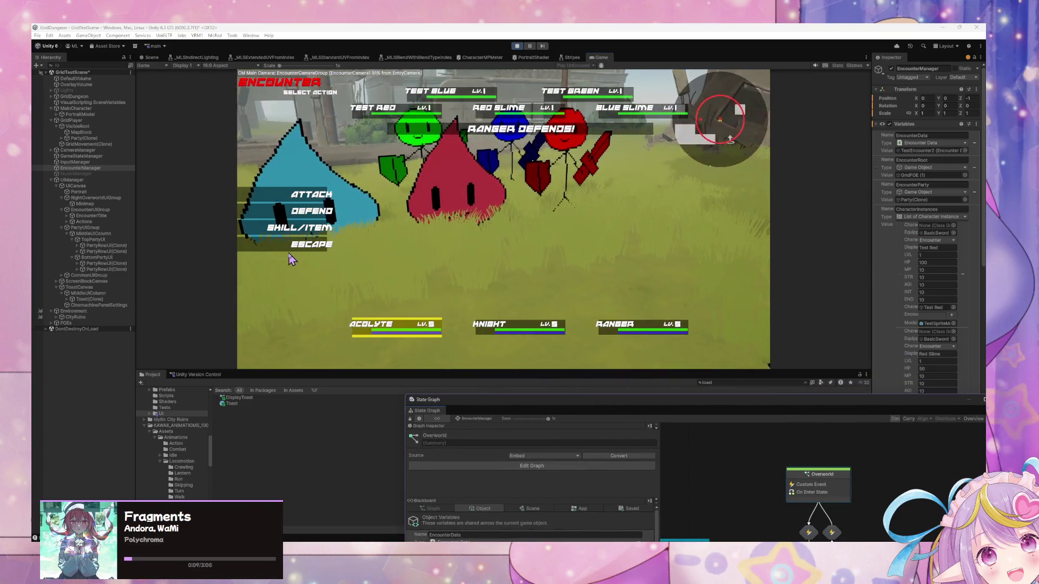
Escape the Blue Slime encounter and head back toward the van in the overworld.
left_click(301, 250)
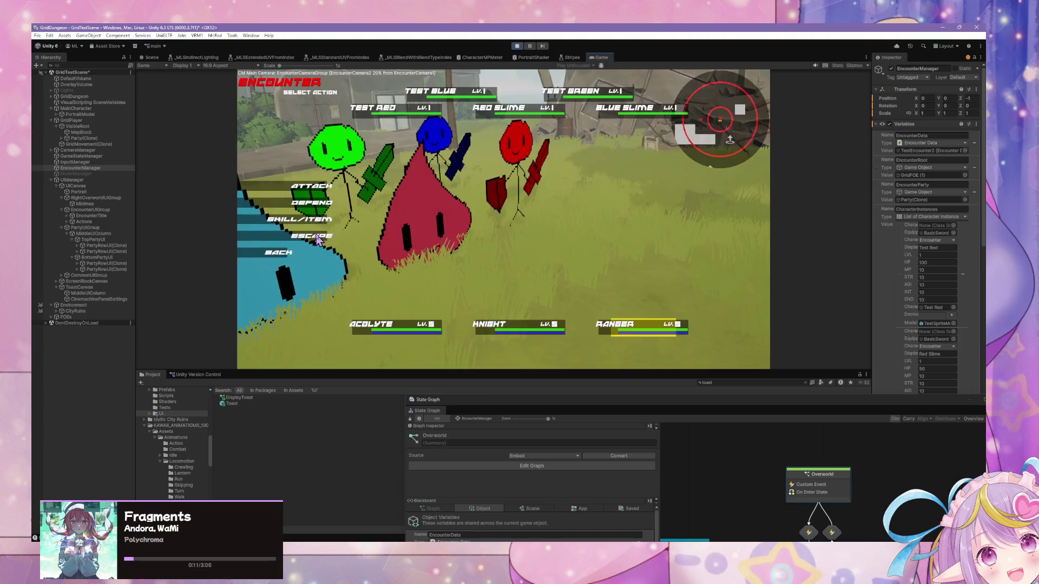
left_click(318, 238)
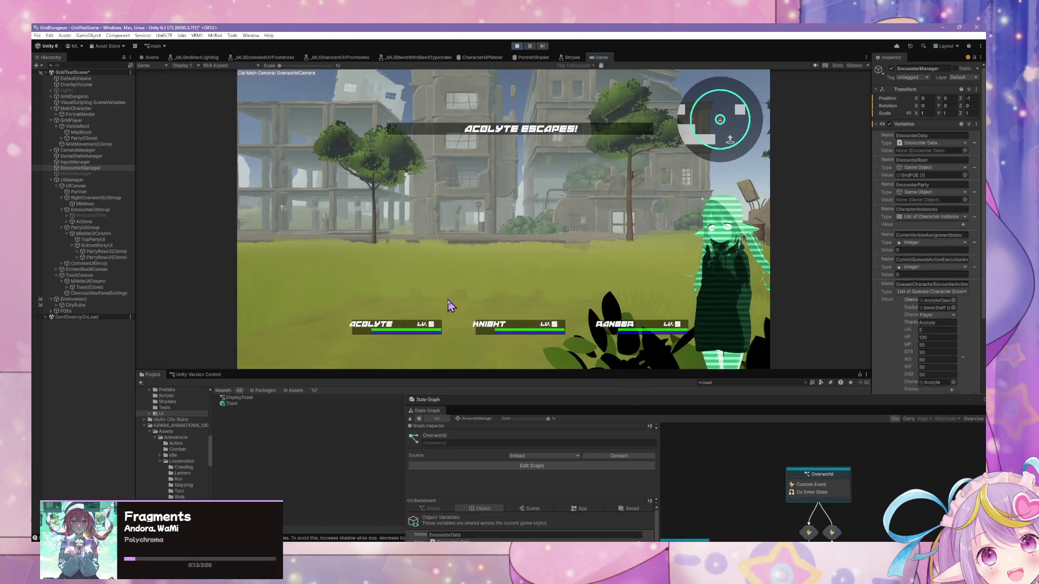
key("q")
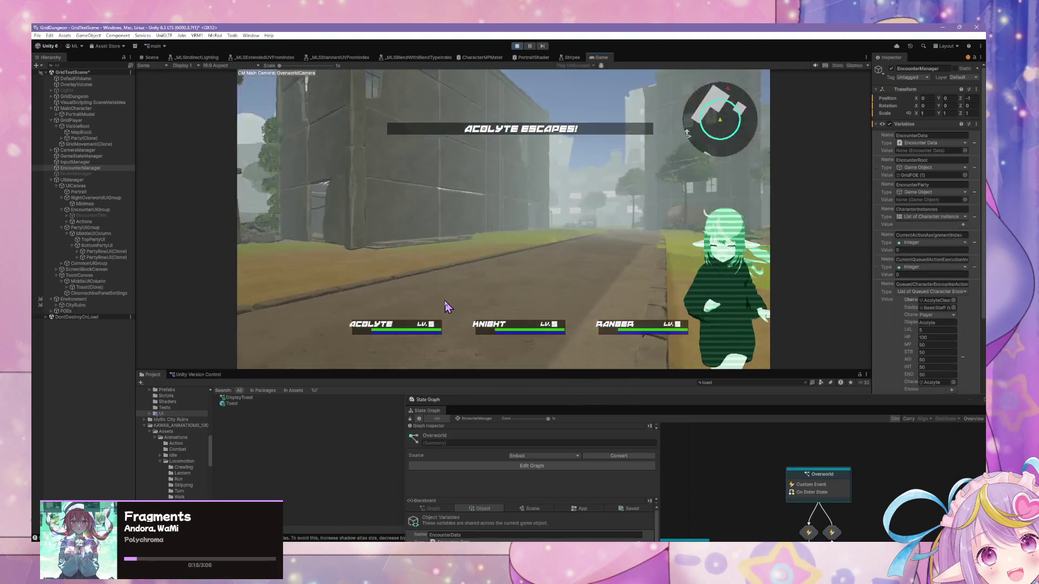
key("e")
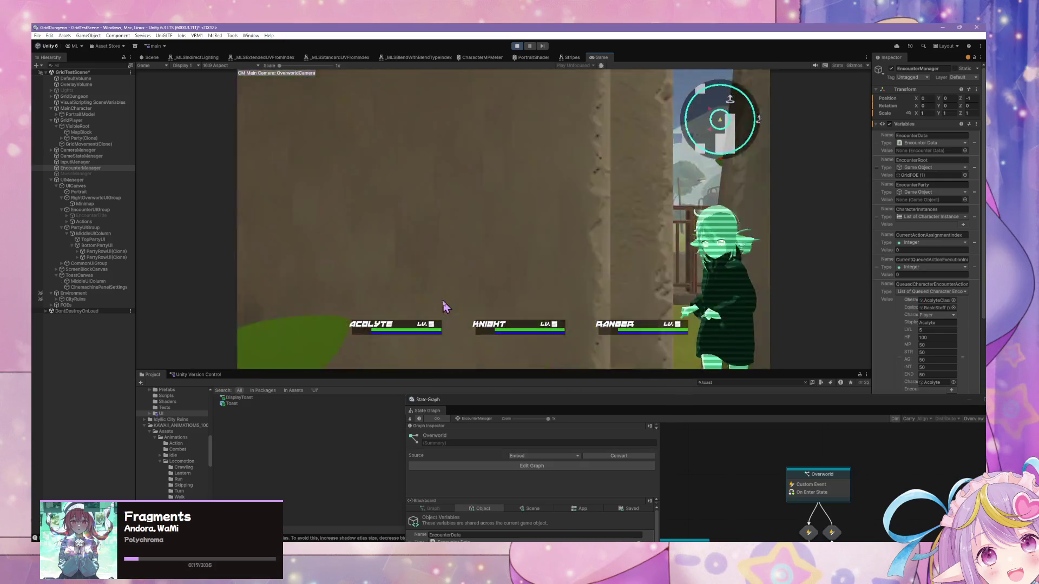
key("w")
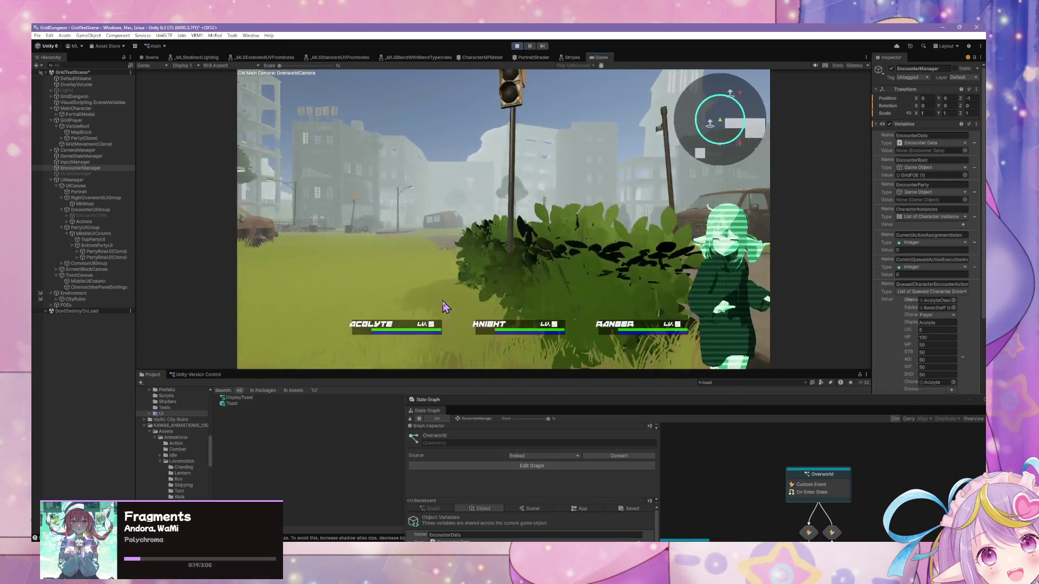
Roam down the street past the lamp post, looking around the overworld.
key("e")
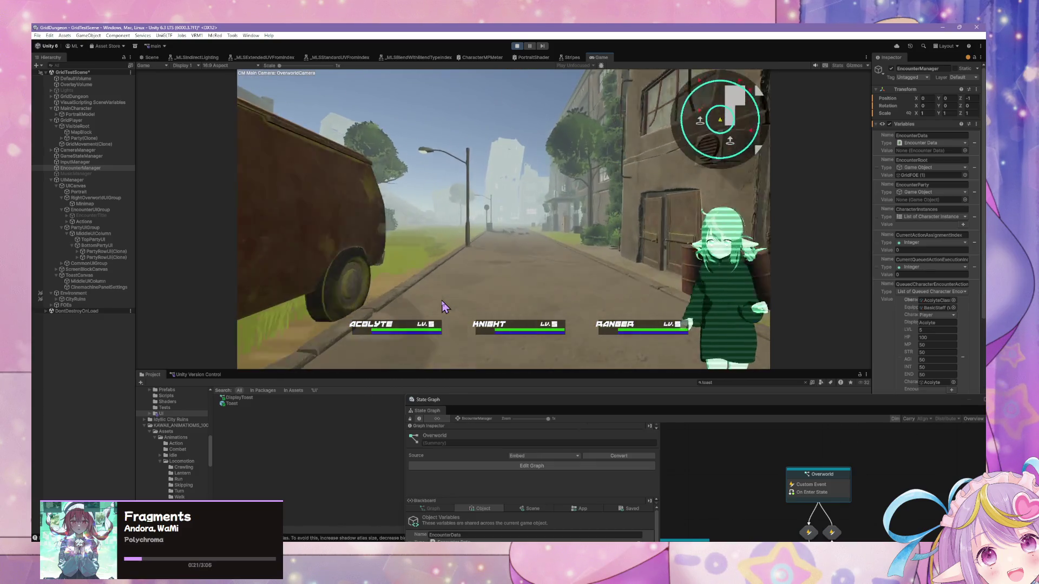
key("q")
key("w")
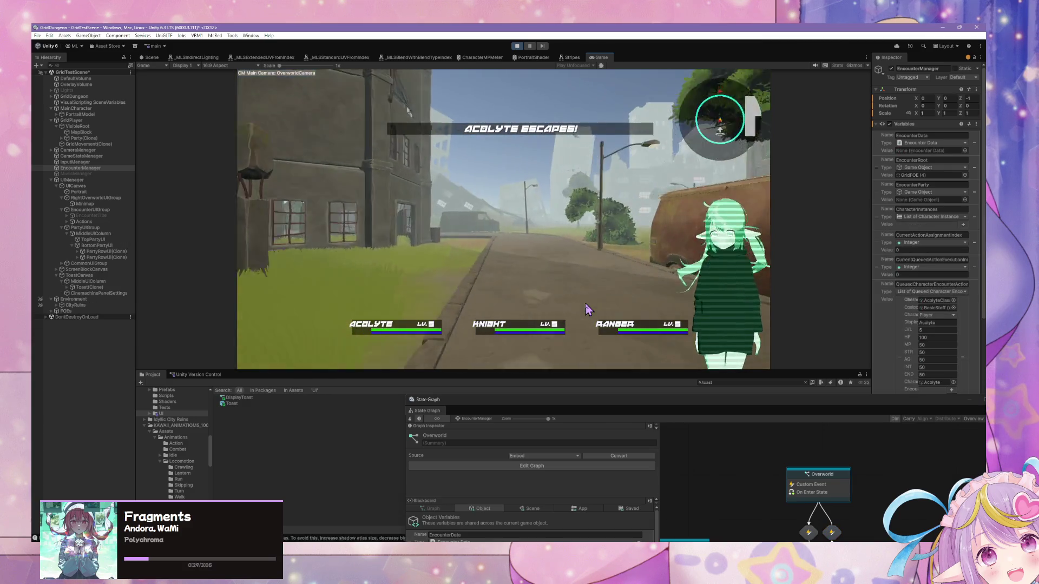
key("e")
key("w")
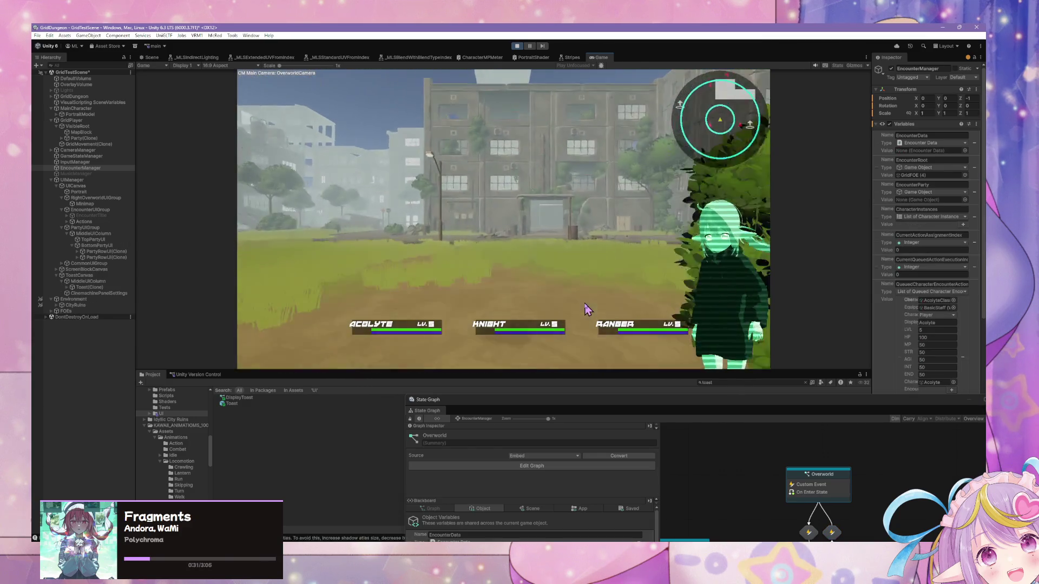
key("q")
key("w")
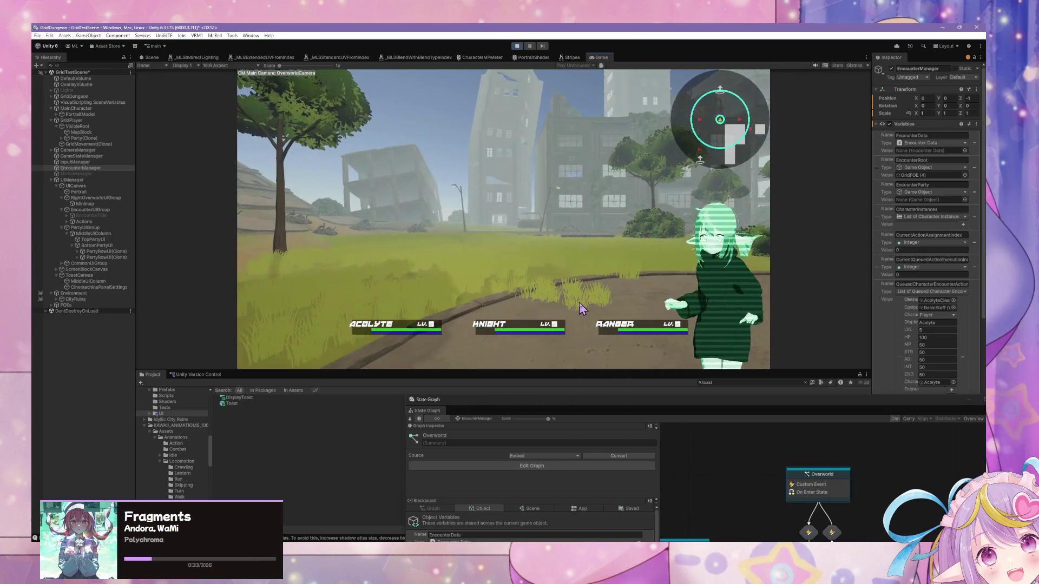